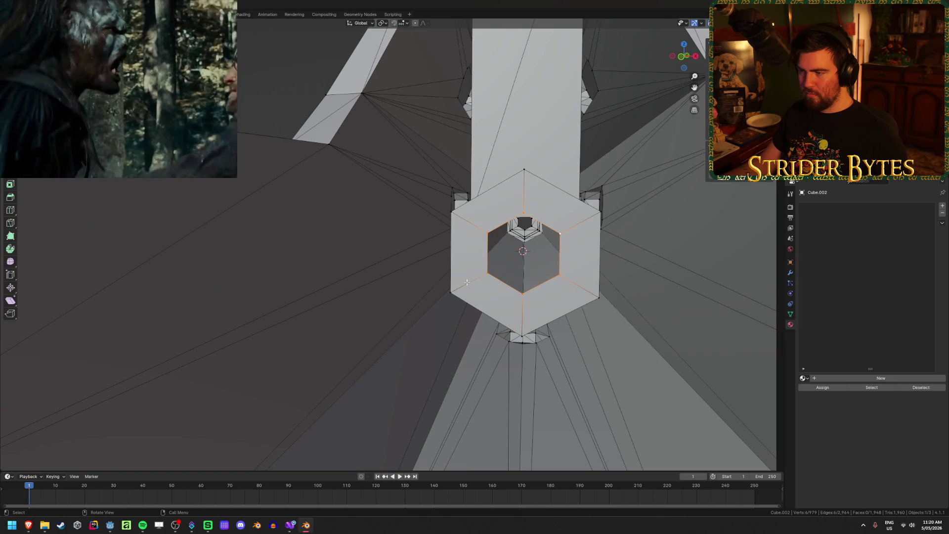
- Select the linked hexagonal barrel piece with L and hide all other geometry with Shift+H
scroll(467, 281, down, 6)
key(Tab)
key(Tab)
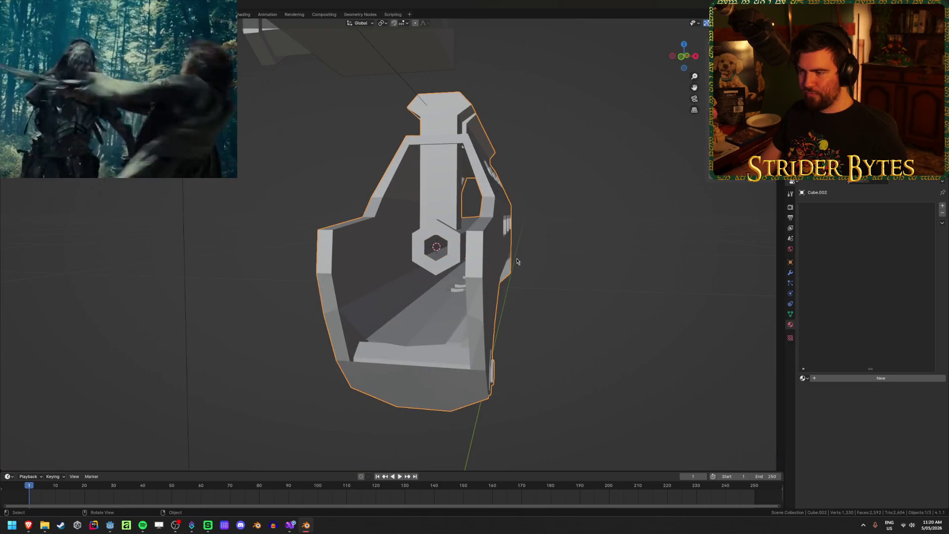
click(621, 322)
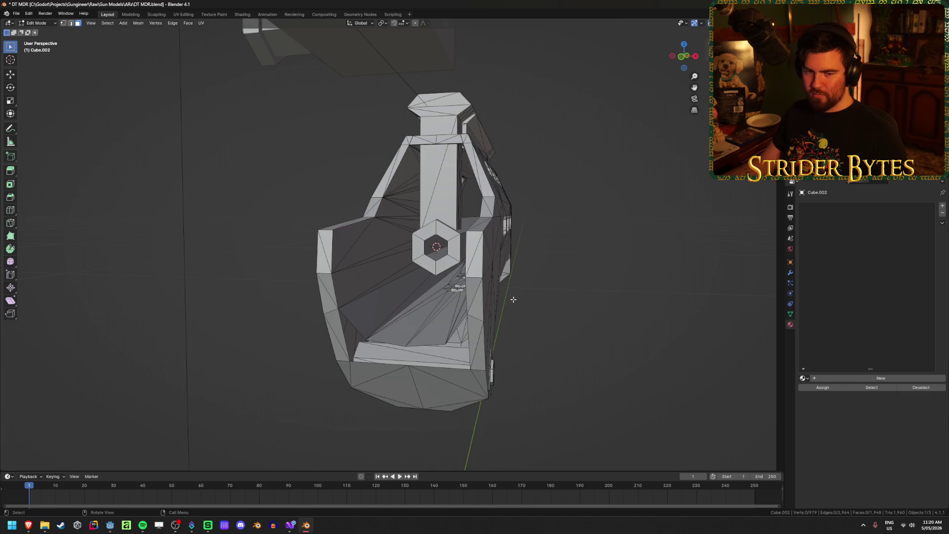
middle_drag(517, 300, 513, 305)
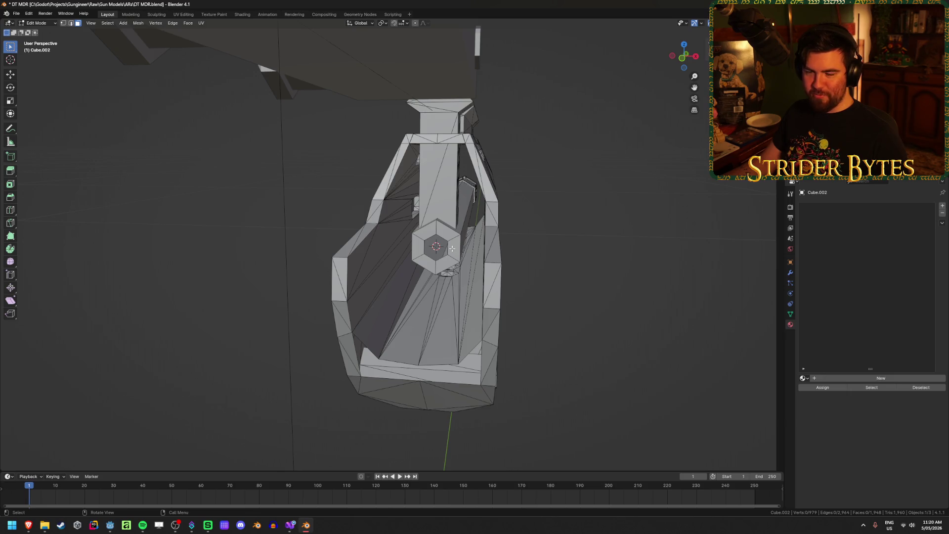
key(l)
key(shift+h)
mouse_move(580, 259)
middle_down()
mouse_move(509, 271)
mouse_move(466, 360)
mouse_move(607, 374)
mouse_move(492, 352)
mouse_move(566, 326)
mouse_move(629, 364)
mouse_move(366, 291)
mouse_move(401, 295)
mouse_move(405, 286)
mouse_move(376, 288)
middle_up()
scroll(424, 283, up, 5)
- Deselect everything and select the vertices of the two hexagon loops at the barrel's end
scroll(376, 289, up, 3)
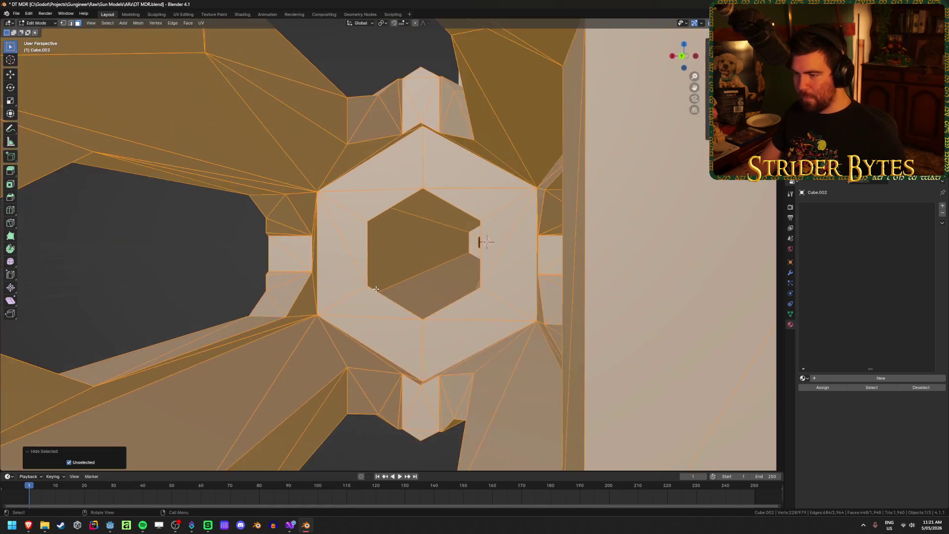
key(Tab)
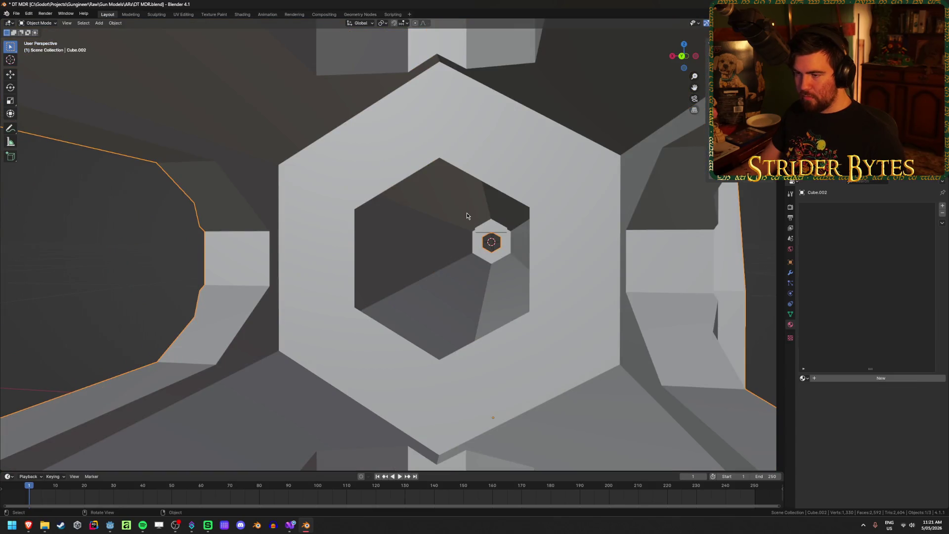
key(Tab)
key(alt+a)
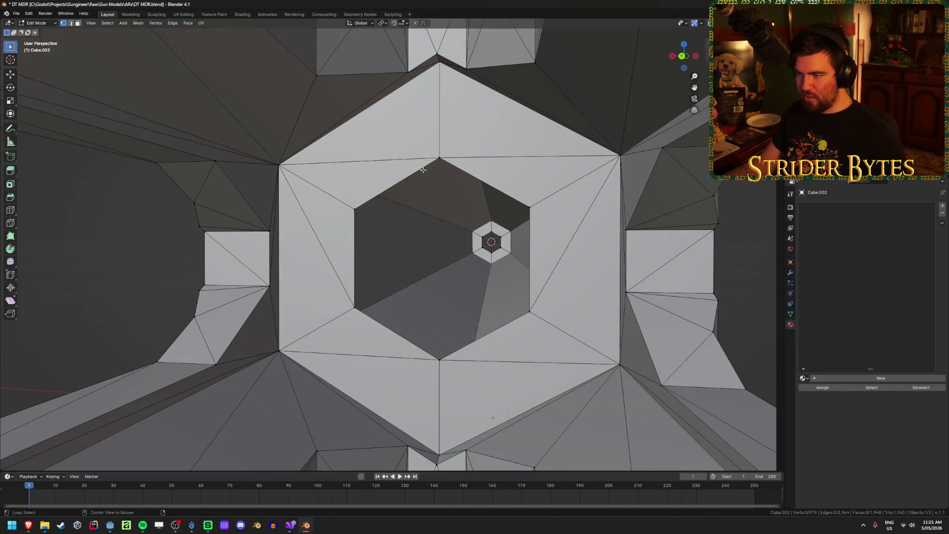
click(437, 158)
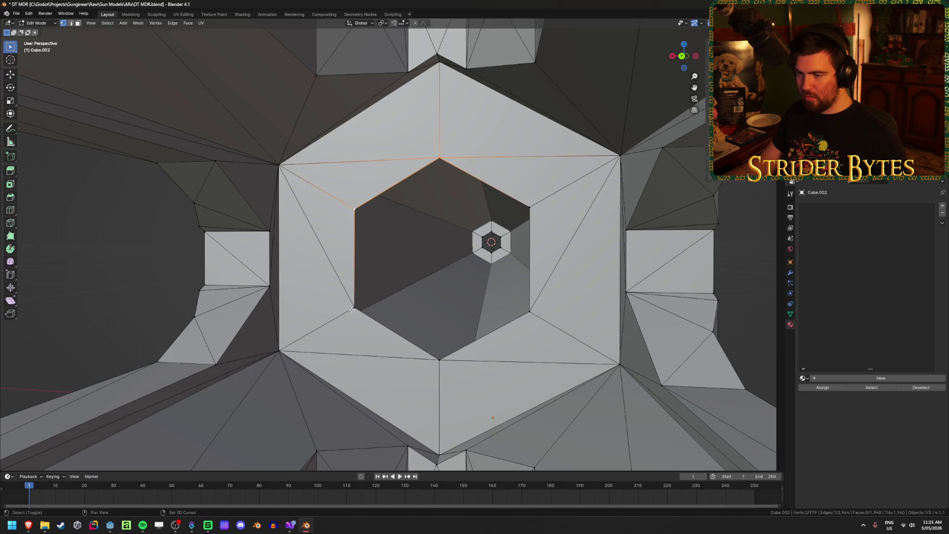
shift+click(470, 366)
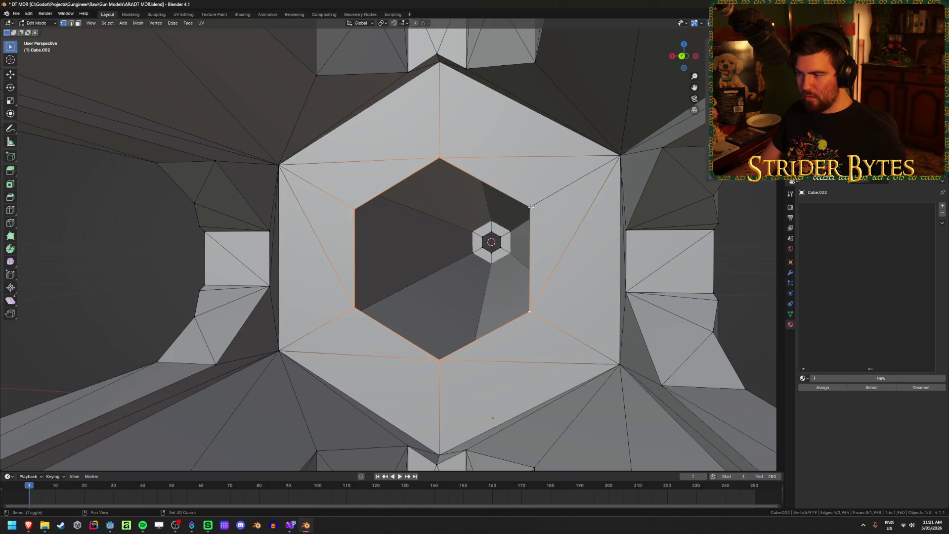
- Bridge the two hexagon edge loops into a continuous bore, then return to Object Mode
key(2)
key(ctrl+e)
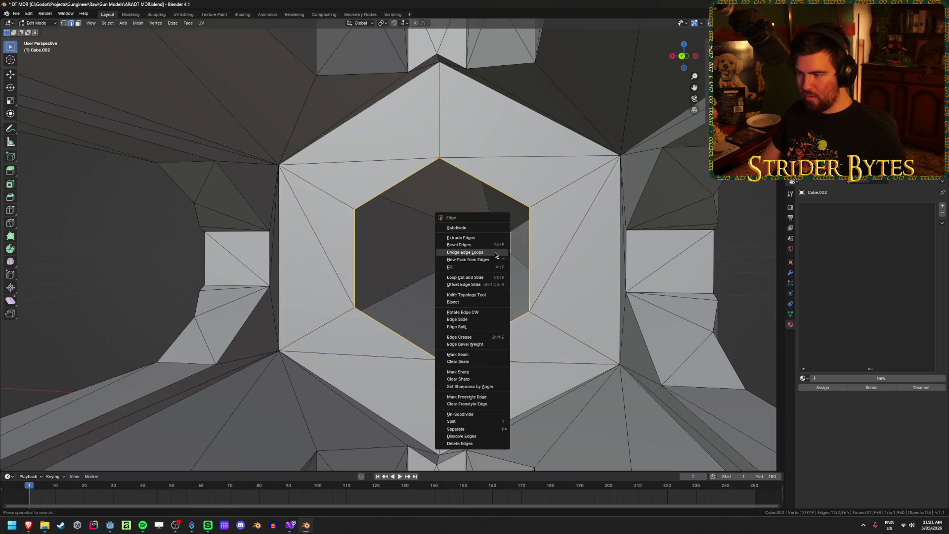
click(494, 252)
mouse_move(532, 281)
middle_down()
mouse_move(400, 286)
mouse_move(508, 229)
middle_up()
click(419, 288)
middle_drag(420, 288, 562, 313)
key(Tab)
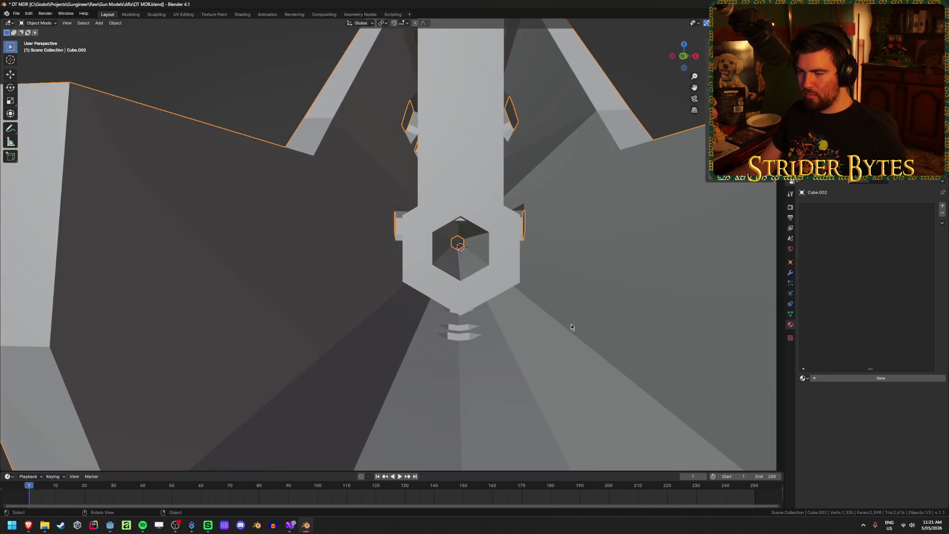
- In front view, select the plate's inner hexagon loop and scale it down to 0.848
key(KP_1)
scroll(571, 324, up, 3)
shift+middle_drag(592, 301, 407, 336)
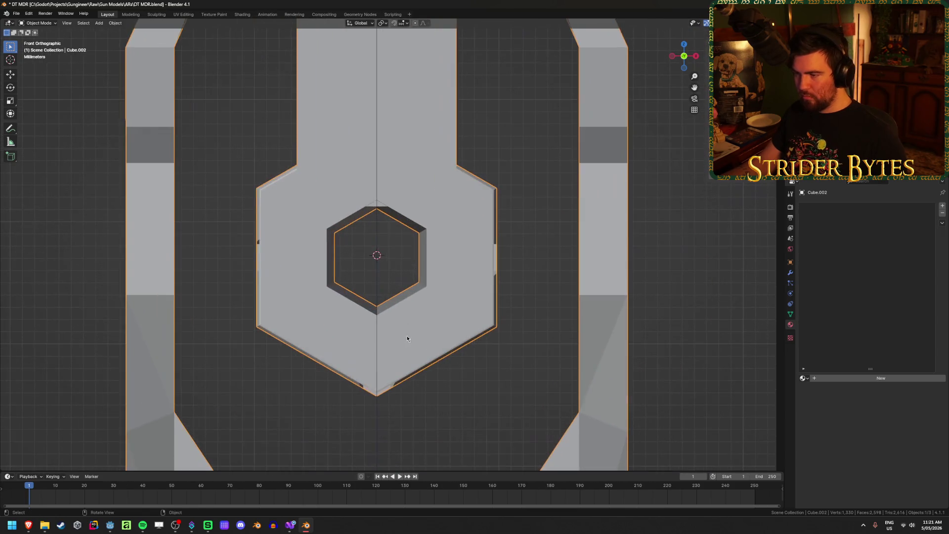
key(Tab)
scroll(435, 262, up, 2)
alt+click(385, 187)
key(s)
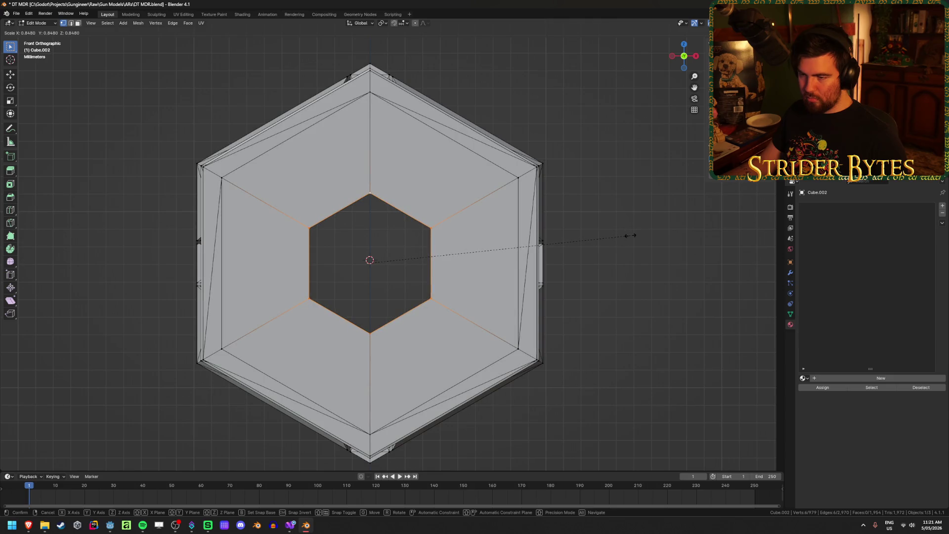
click(630, 236)
- Return to Object Mode and reveal the hidden receiver and grip parts with Alt+H
scroll(620, 368, down, 3)
key(Tab)
middle_drag(542, 328, 554, 337)
scroll(554, 337, down, 5)
key(shift+z)
scroll(558, 335, down, 5)
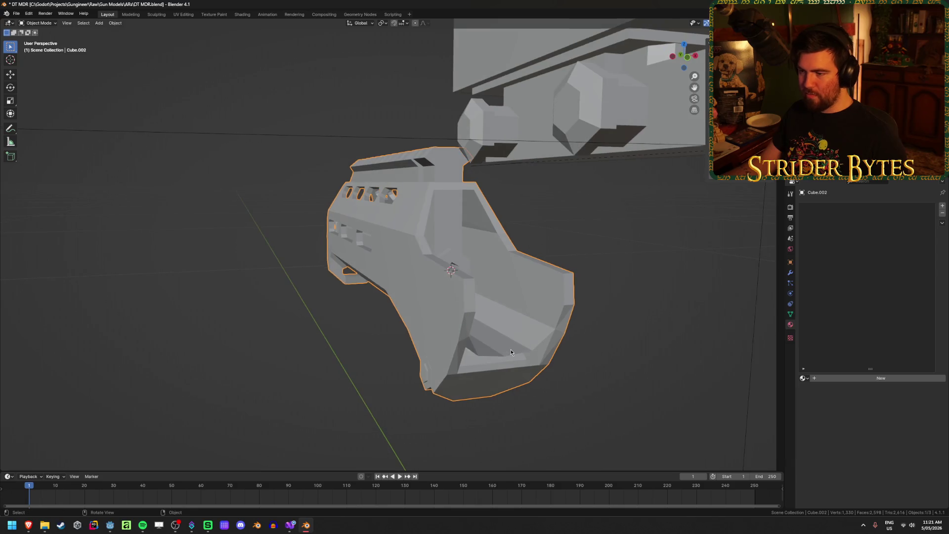
key(ctrl+z)
key(ctrl+z)
middle_drag(254, 353, 491, 364)
key(Tab)
key(alt+h)
scroll(404, 231, up, 4)
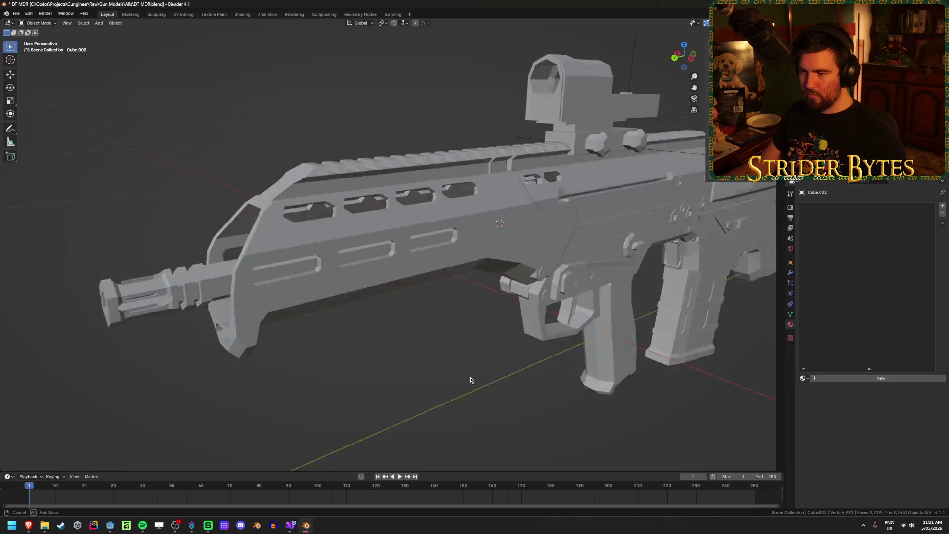
- Hide the barrel part and save the rifle file
key(h)
mouse_move(431, 275)
middle_down()
mouse_move(455, 219)
mouse_move(494, 247)
mouse_move(539, 310)
mouse_move(580, 312)
mouse_move(572, 293)
mouse_move(579, 299)
mouse_move(400, 340)
mouse_move(587, 328)
mouse_move(490, 341)
mouse_move(392, 328)
mouse_move(456, 362)
middle_up()
scroll(534, 307, up, 3)
click(534, 313)
scroll(553, 311, down, 3)
key(ctrl+s)
scroll(576, 296, down, 4)
- Briefly isolate the barrel mesh in Edit Mode, then return to Object Mode and unhide everything
mouse_move(534, 360)
shift+middle_down()
mouse_move(489, 275)
mouse_move(485, 359)
shift+middle_up()
scroll(483, 290, up, 3)
scroll(485, 360, up, 2)
key(Tab)
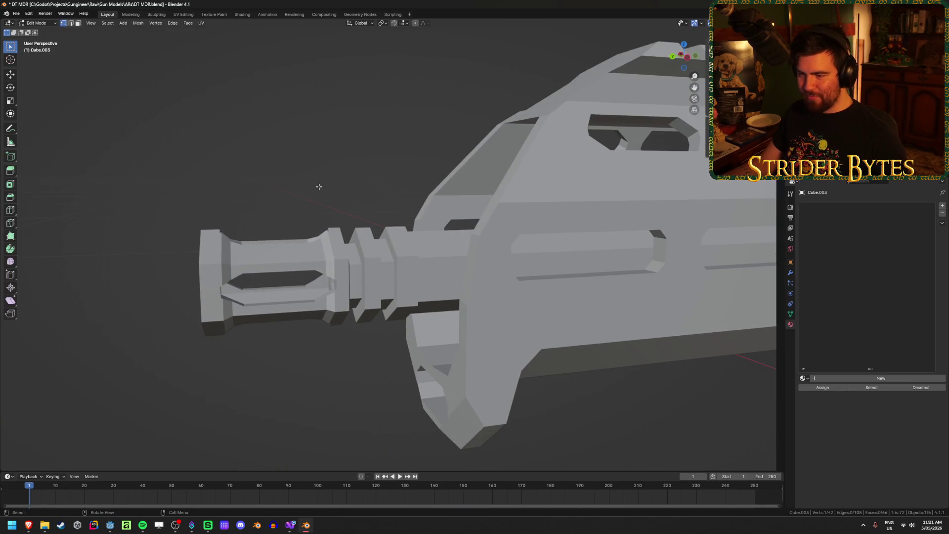
key(Tab)
click(338, 258)
key(shift+h)
key(Tab)
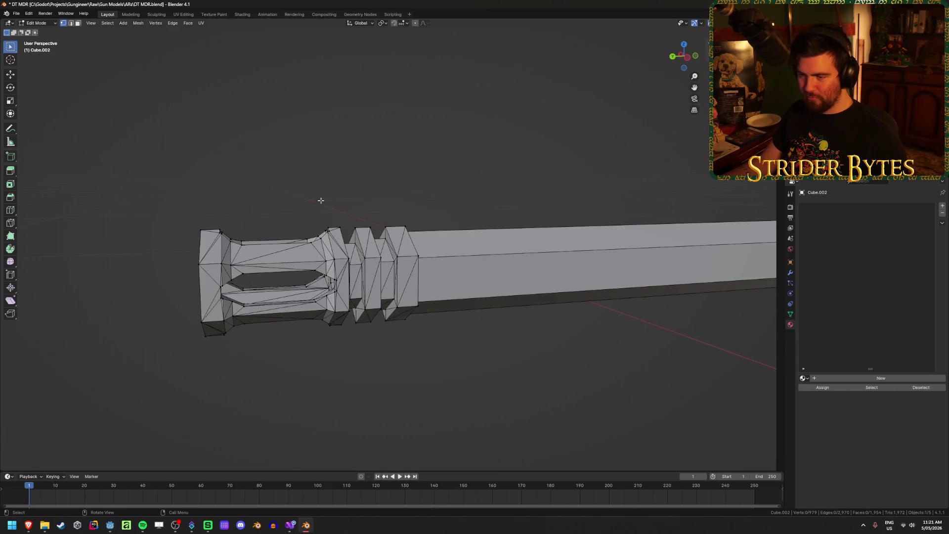
key(a)
key(alt+a)
key(Tab)
key(alt+h)
- Select the main gun body and enter Edit Mode on its triangulated mesh
mouse_move(286, 186)
middle_down()
mouse_move(382, 226)
mouse_move(372, 236)
mouse_move(387, 228)
mouse_move(378, 226)
middle_up()
scroll(278, 184, down, 3)
scroll(278, 180, down, 2)
scroll(307, 318, down, 6)
mouse_move(413, 296)
middle_down()
mouse_move(494, 310)
mouse_move(414, 320)
mouse_move(296, 309)
mouse_move(508, 277)
mouse_move(618, 294)
middle_up()
scroll(618, 294, up, 3)
click(434, 334)
scroll(434, 335, up, 2)
key(Tab)
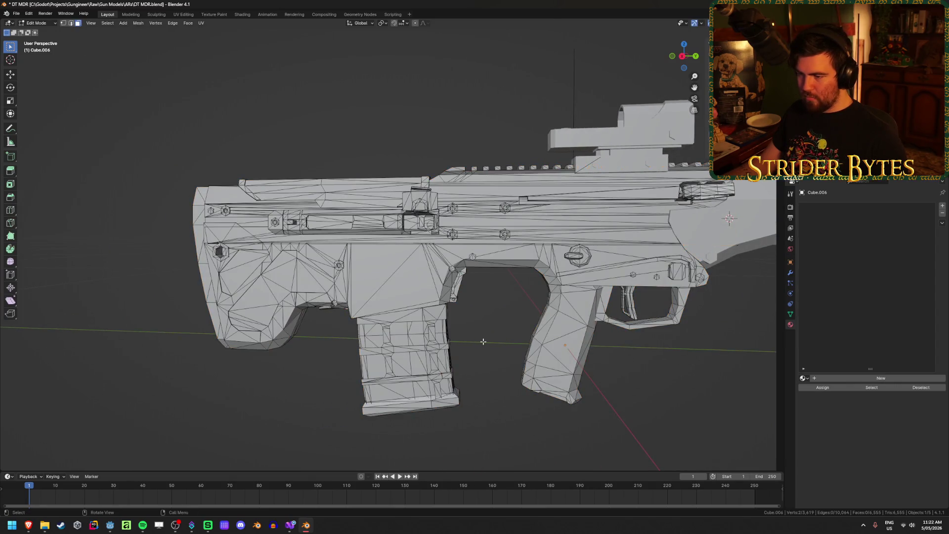
- Select the magazine and all its linked bullet geometry with L, using X-ray to reach them
scroll(487, 356, up, 3)
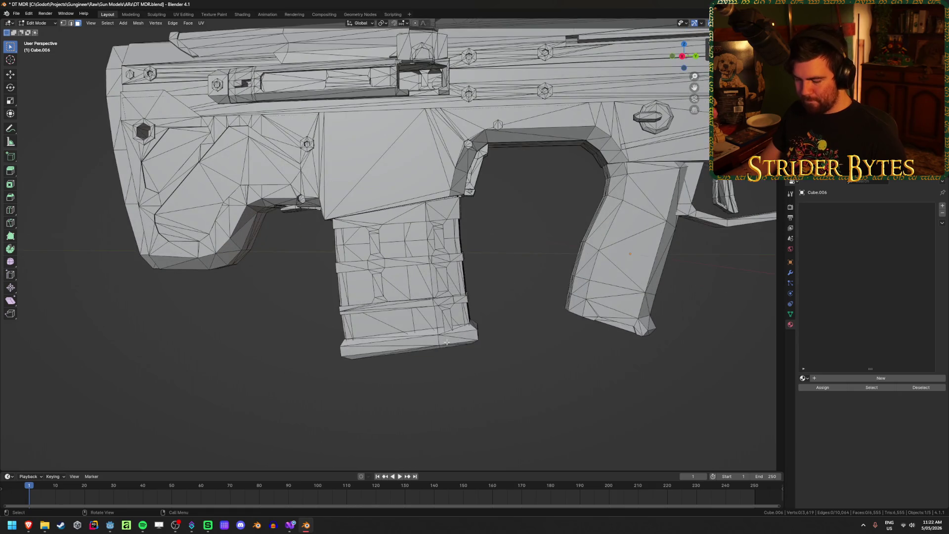
key(l)
key(l)
key(l)
key(alt+z)
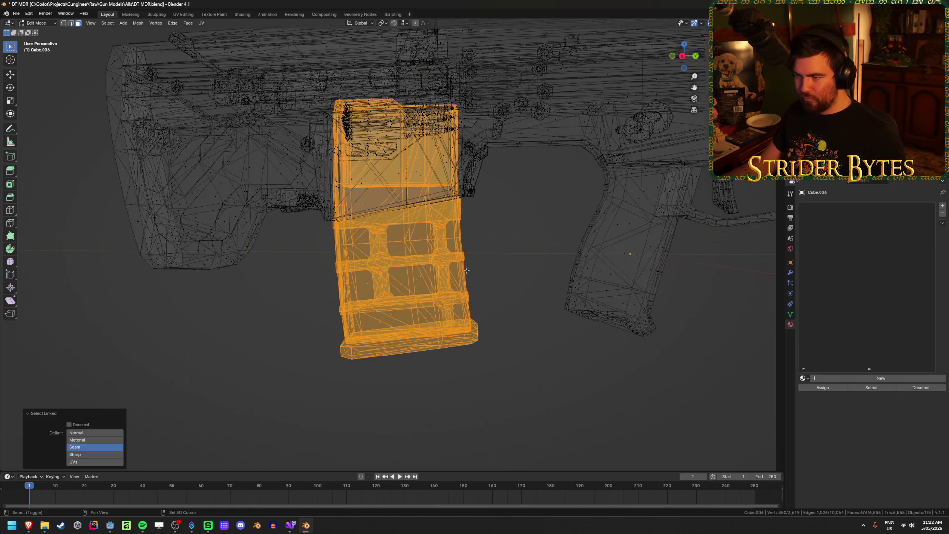
mouse_move(426, 246)
middle_down()
mouse_move(424, 311)
mouse_move(482, 291)
middle_up()
scroll(425, 279, up, 3)
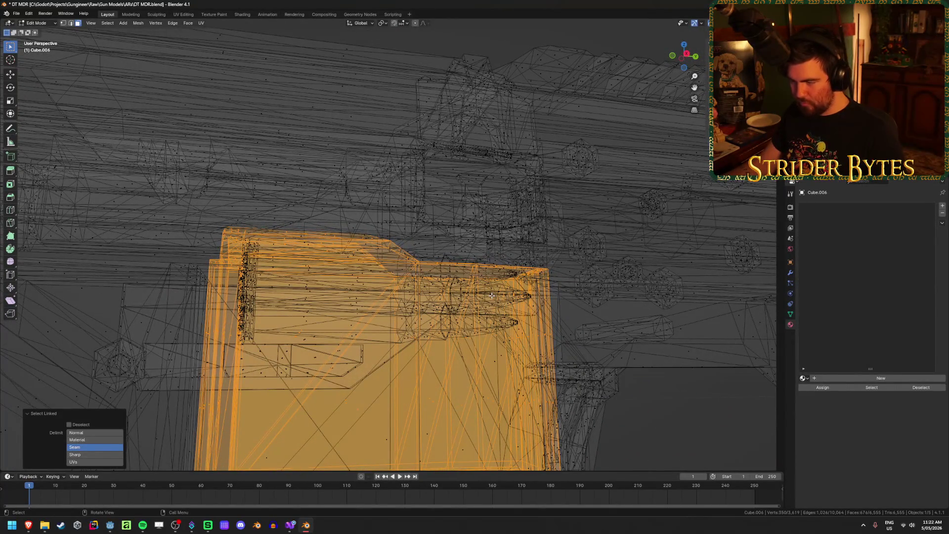
key(l)
key(l)
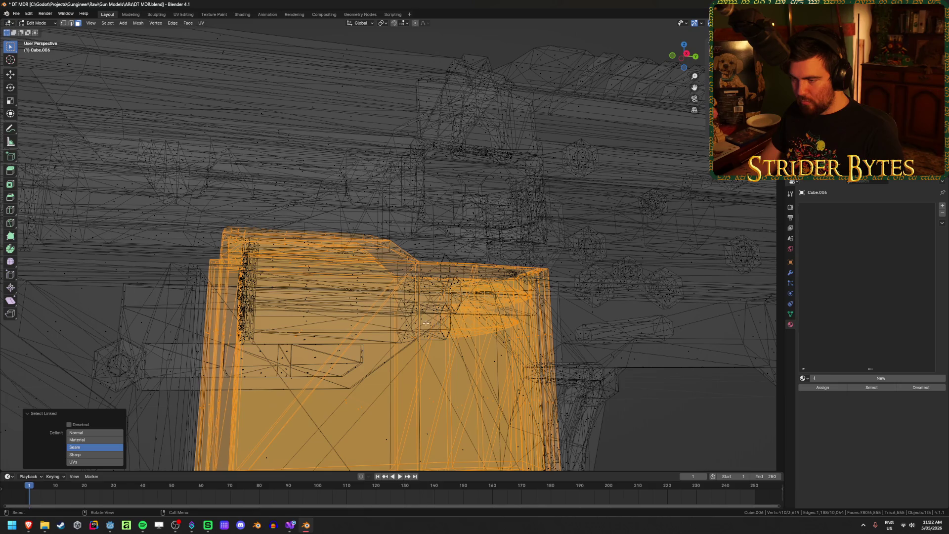
key(l)
key(l)
mouse_move(415, 299)
middle_down()
mouse_move(384, 289)
mouse_move(477, 272)
mouse_move(494, 304)
middle_up()
key(l)
key(l)
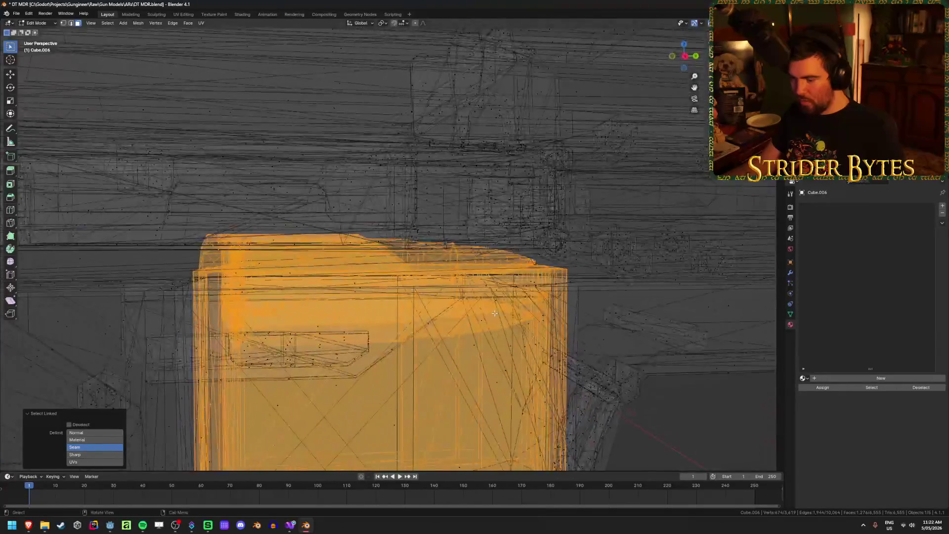
key(alt+z)
- Hide the magazine object in Object Mode and save the DT MDR.blend file
key(Tab)
scroll(495, 315, down, 5)
click(450, 418)
key(h)
click(393, 298)
mouse_move(394, 298)
middle_down()
mouse_move(415, 287)
mouse_move(409, 224)
mouse_move(402, 295)
mouse_move(402, 280)
middle_up()
scroll(403, 280, up, 2)
key(ctrl+s)
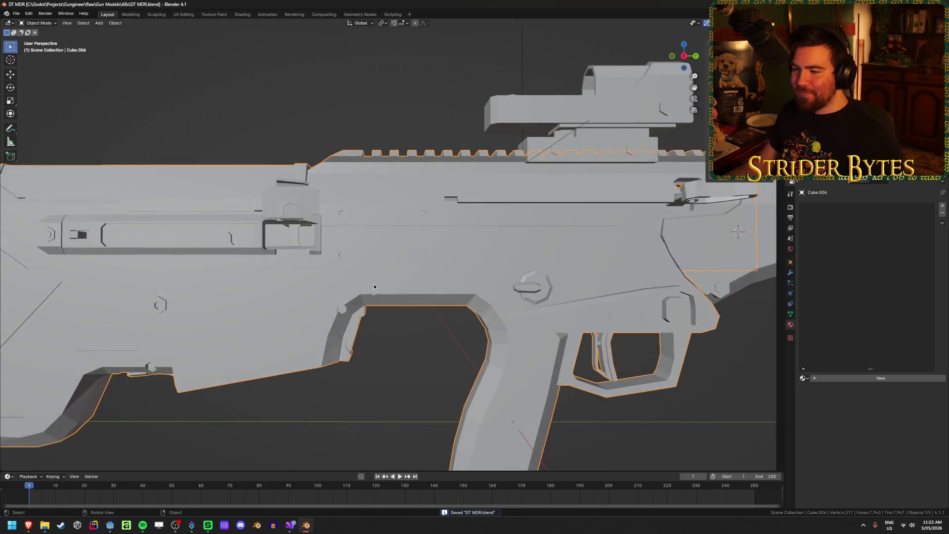
- In right-side X-ray view, select the vertices on the body's lower edge near the trigger guard
key(Tab)
scroll(376, 281, up, 3)
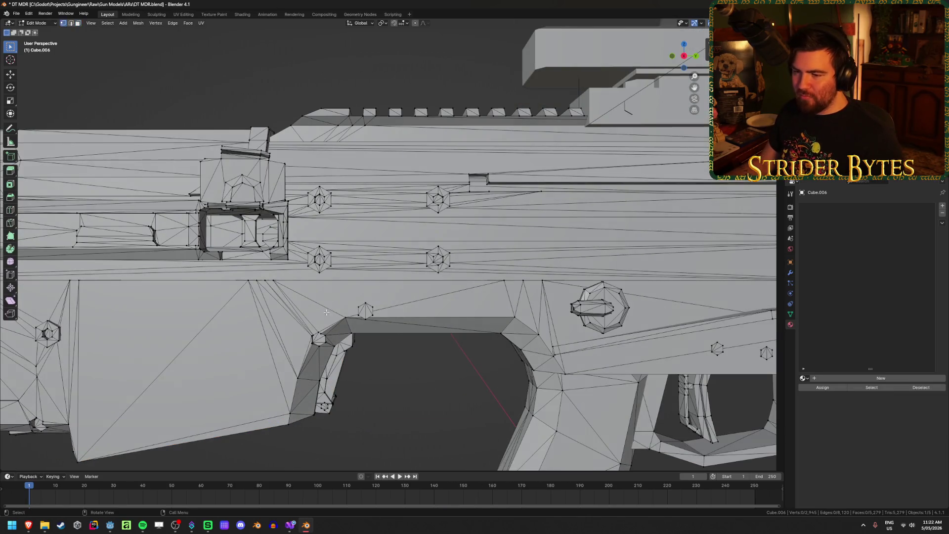
key(KP_3)
key(alt+z)
click(329, 276)
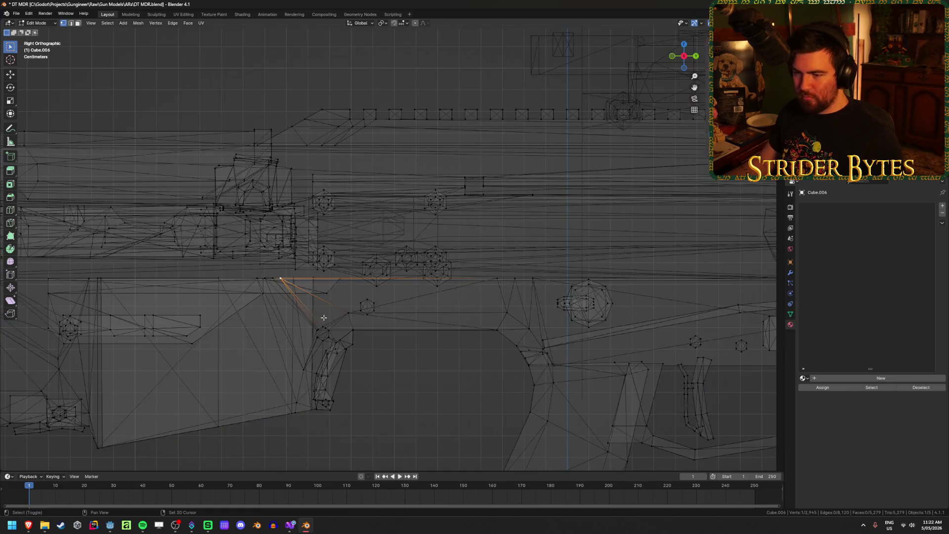
middle_drag(403, 301, 389, 284)
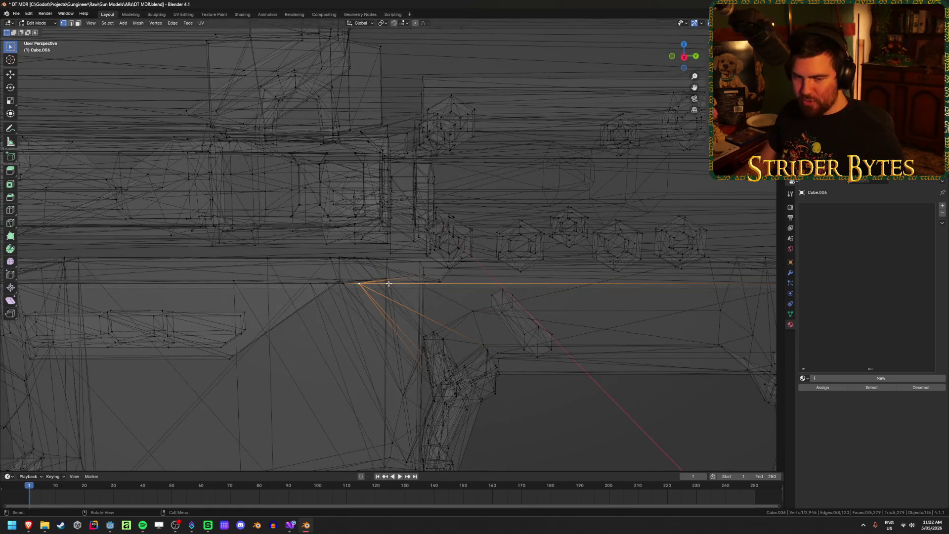
key(KP_3)
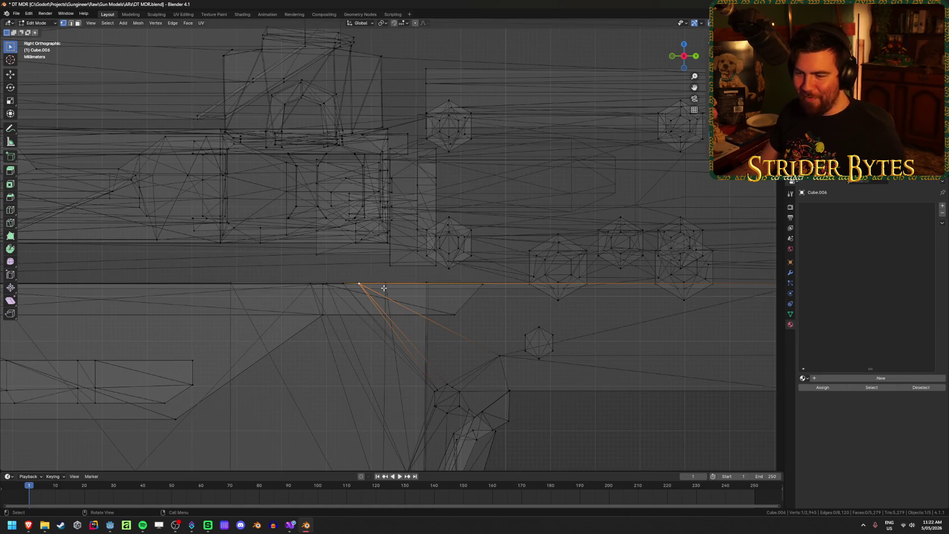
click(383, 287)
shift+click(361, 283)
middle_drag(360, 283, 365, 314)
key(KP_3)
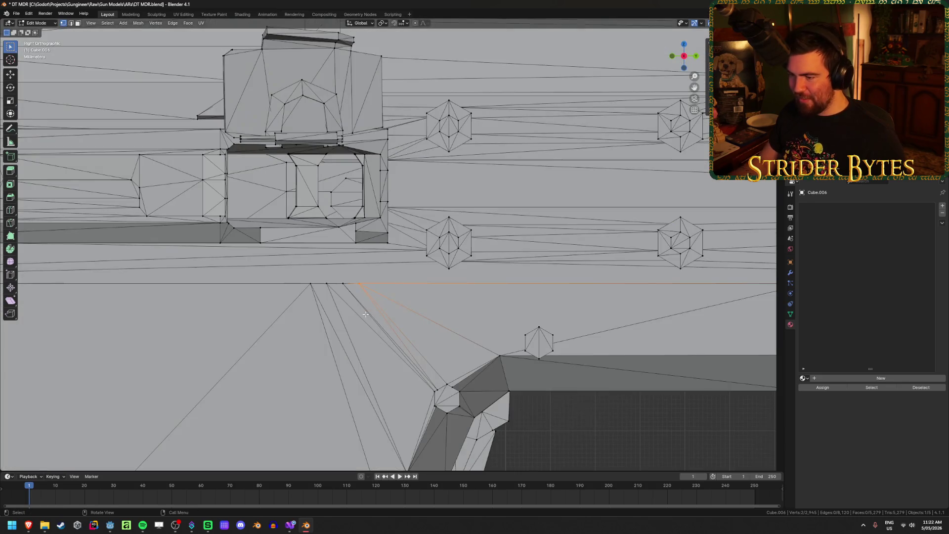
- Change the snapping option and slide the vertex along Y to sit above the trigger guard's front corner
click(405, 24)
click(399, 67)
scroll(472, 288, down, 4)
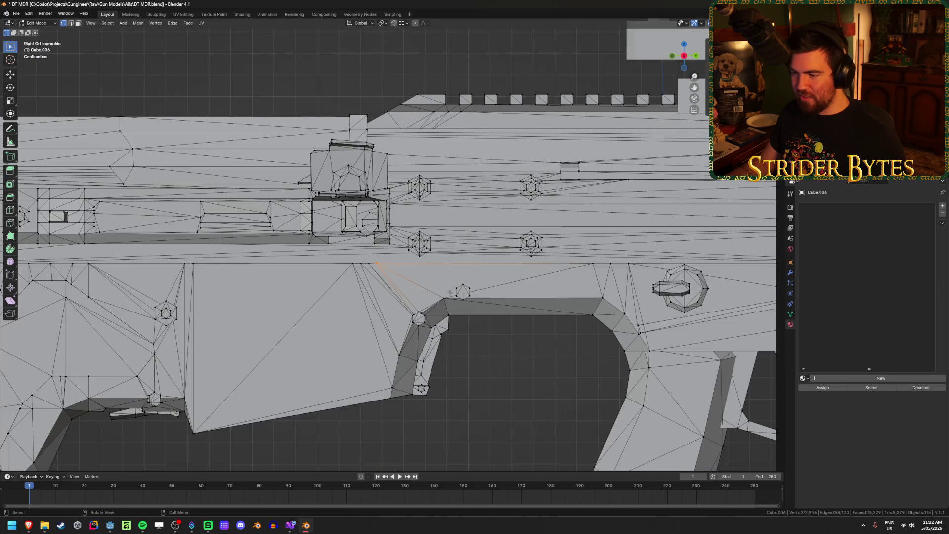
scroll(448, 313, up, 4)
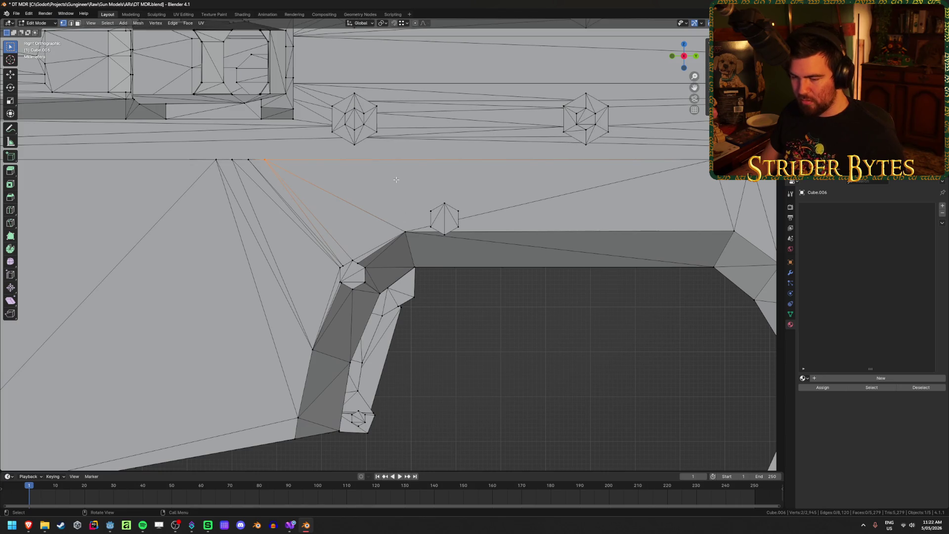
key(g)
key(y)
key(ctrl)
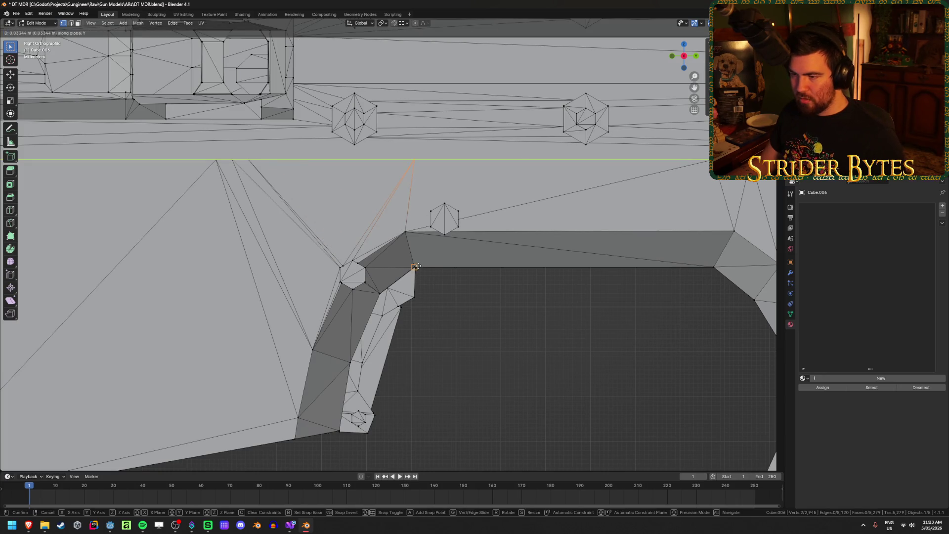
click(418, 262)
- Move the second, hidden vertex along Y to the same spot, then deselect and restore solid shading
key(alt+z)
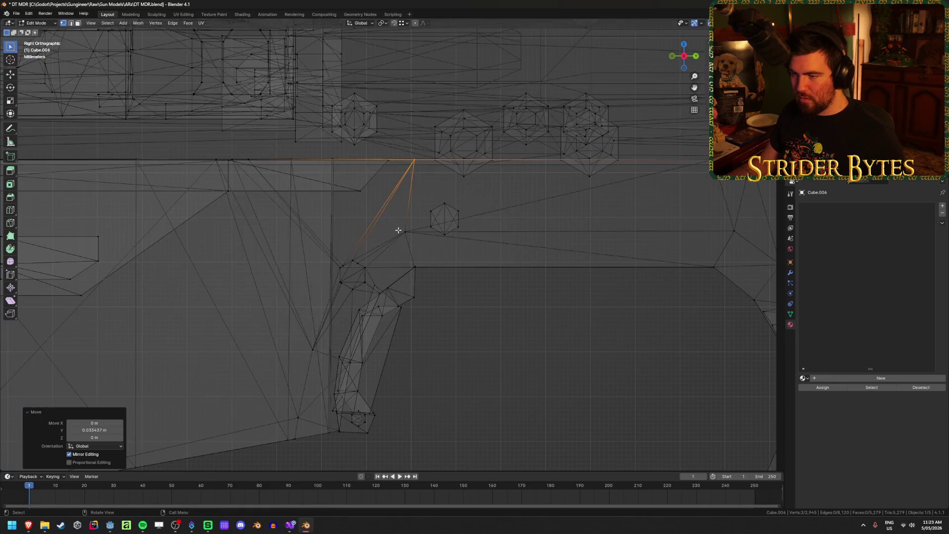
click(406, 232)
key(g)
key(y)
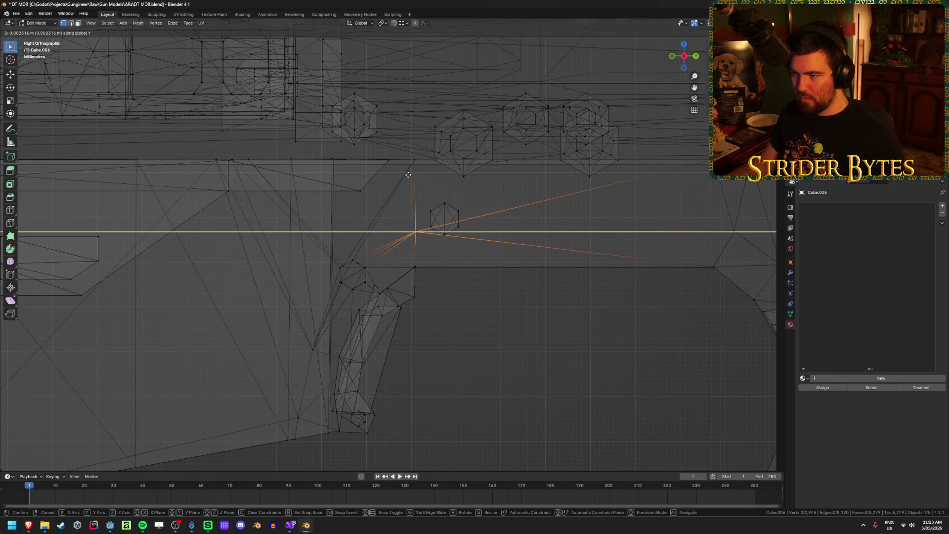
click(415, 269)
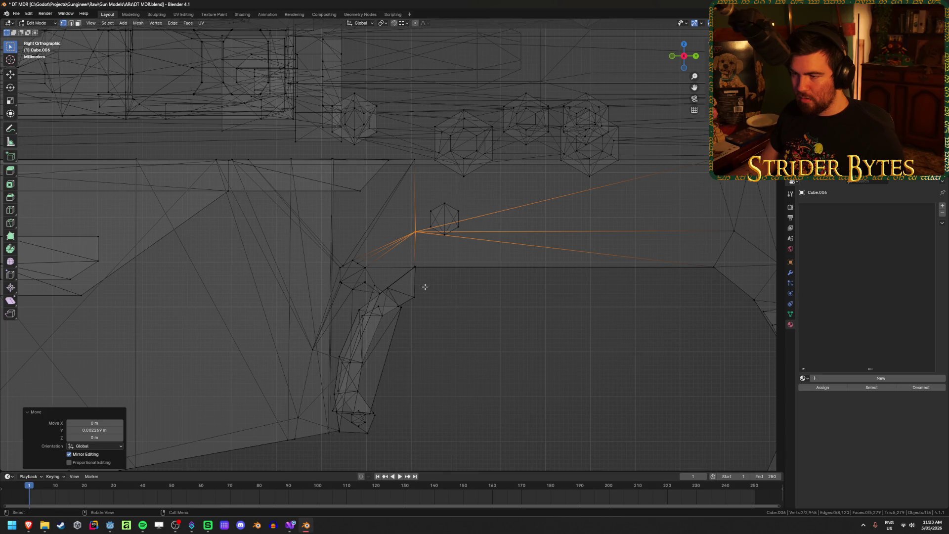
click(454, 282)
middle_drag(451, 278, 453, 296)
key(alt+z)
scroll(451, 279, down, 6)
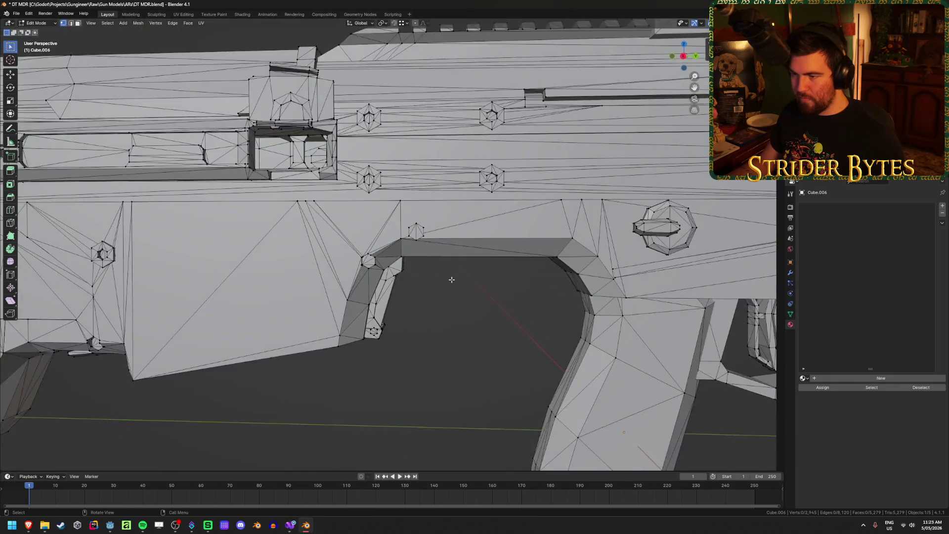
- Inspect the thin sliver face on the receiver with see-through display toggled on and off
scroll(452, 279, up, 3)
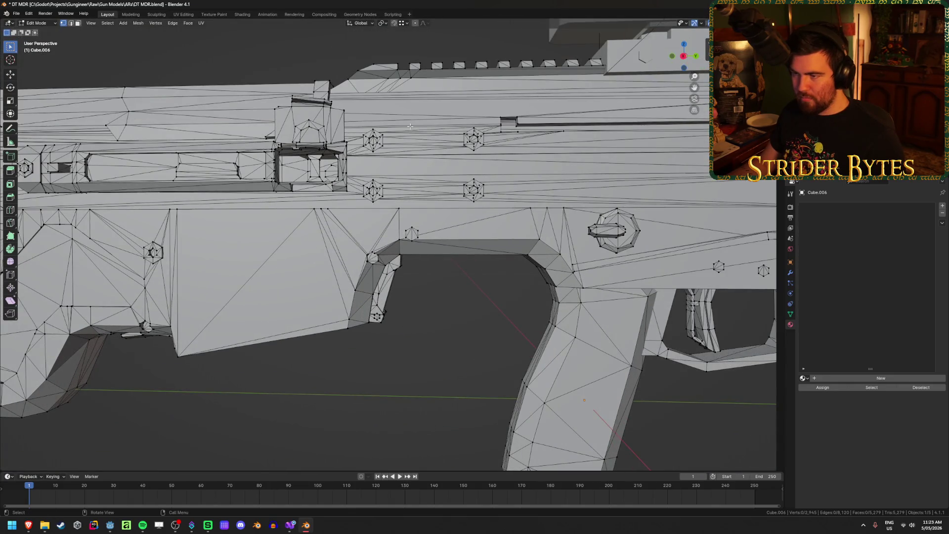
scroll(394, 205, up, 1)
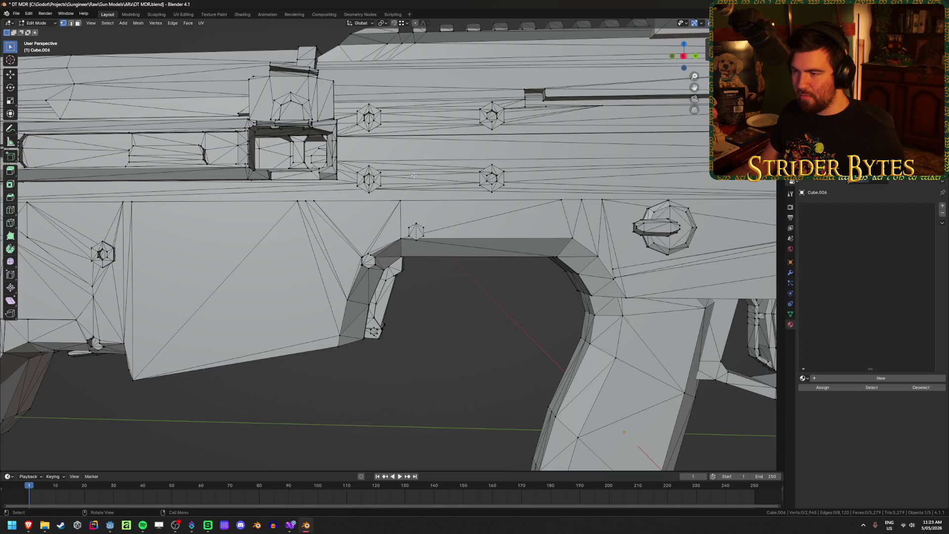
mouse_move(409, 178)
middle_down()
mouse_move(385, 205)
mouse_move(401, 221)
middle_up()
key(alt+z)
key(alt+z)
shift+click(401, 221)
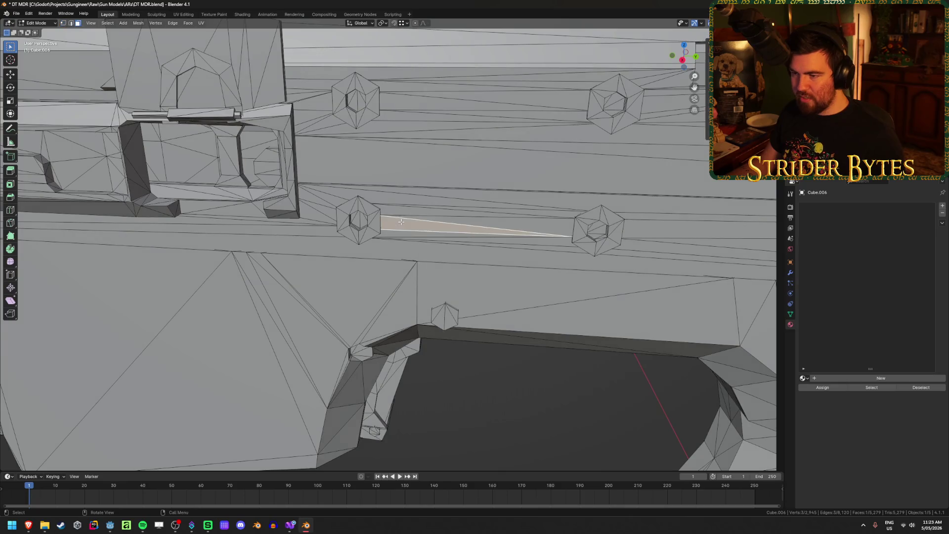
key(alt+z)
scroll(400, 222, up, 4)
key(alt+z)
key(alt+z)
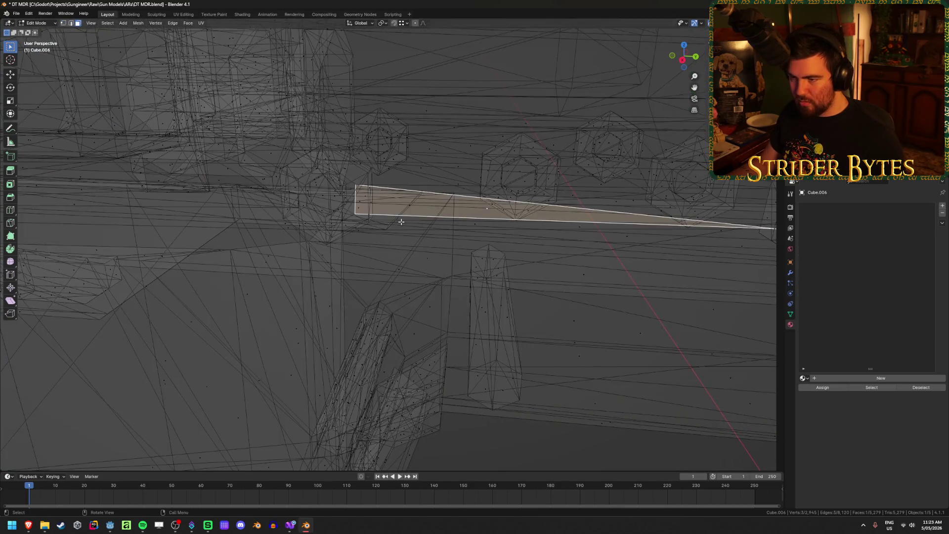
key(ctrl+z)
key(alt+z)
scroll(415, 217, down, 6)
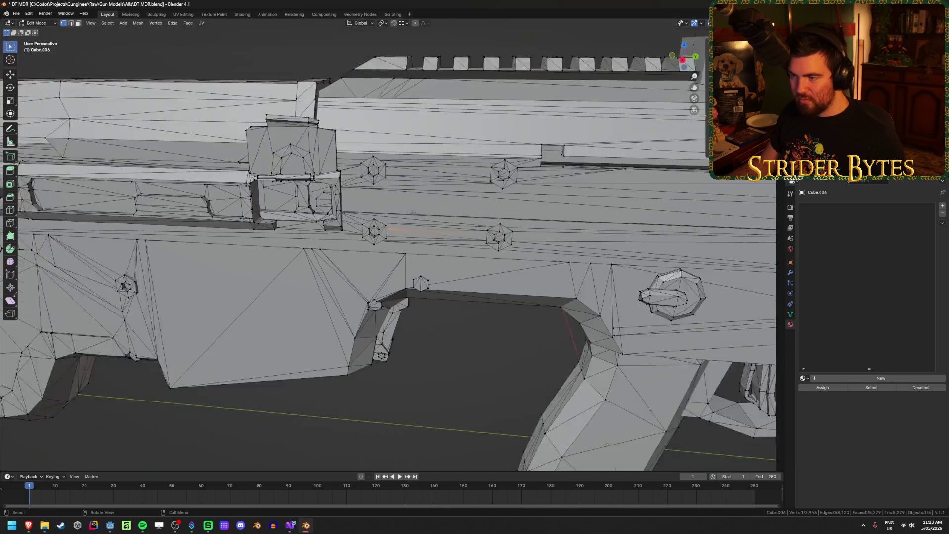
scroll(429, 251, up, 8)
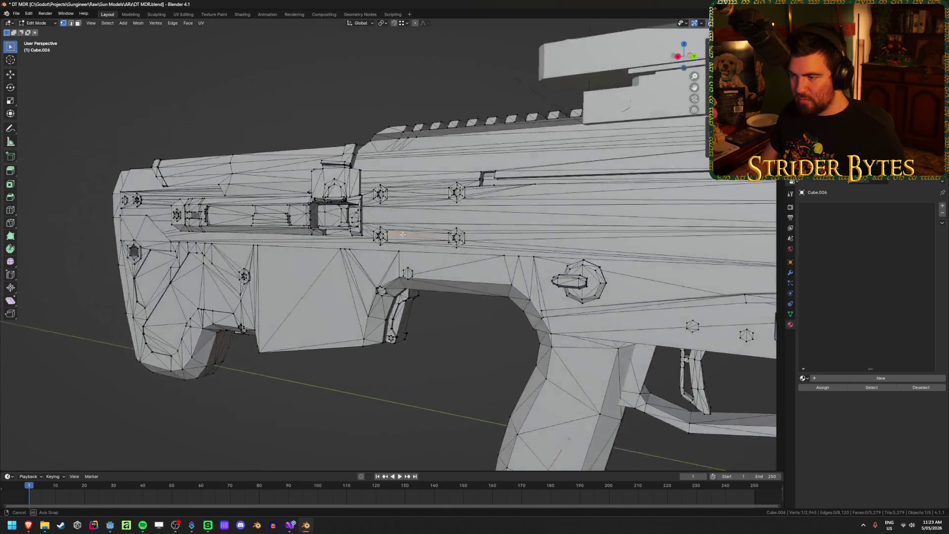
scroll(405, 247, down, 10)
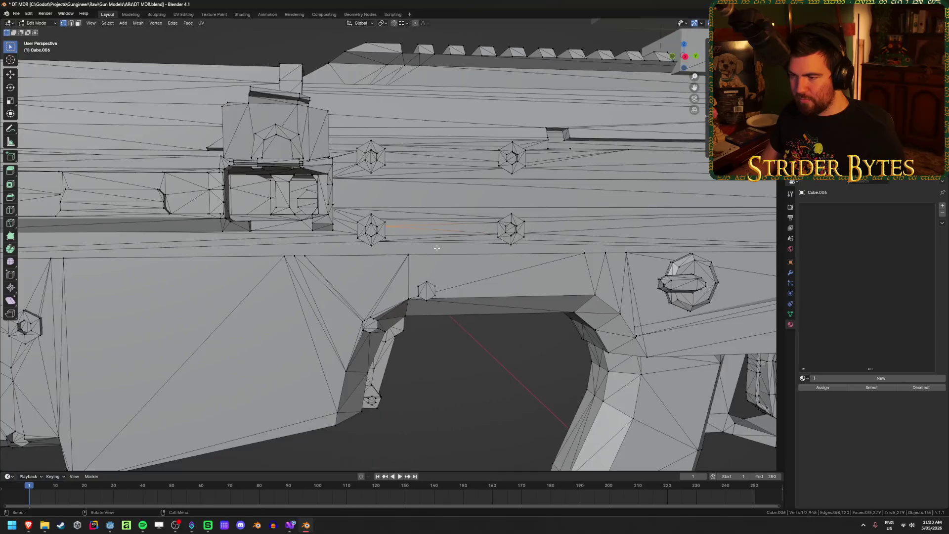
scroll(437, 249, up, 4)
- Return to object mode, deselect the gun and save DT MDR.blend
key(Tab)
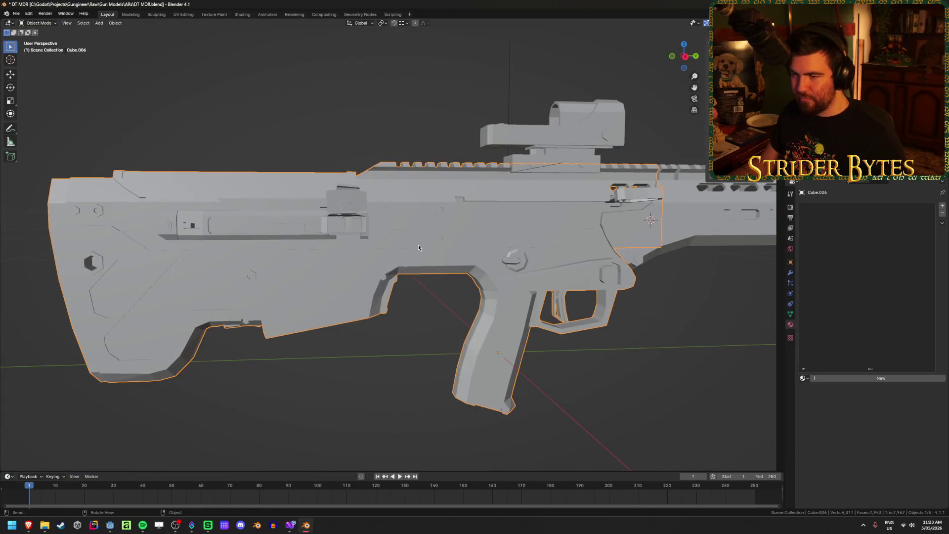
scroll(418, 245, down, 3)
scroll(403, 253, down, 3)
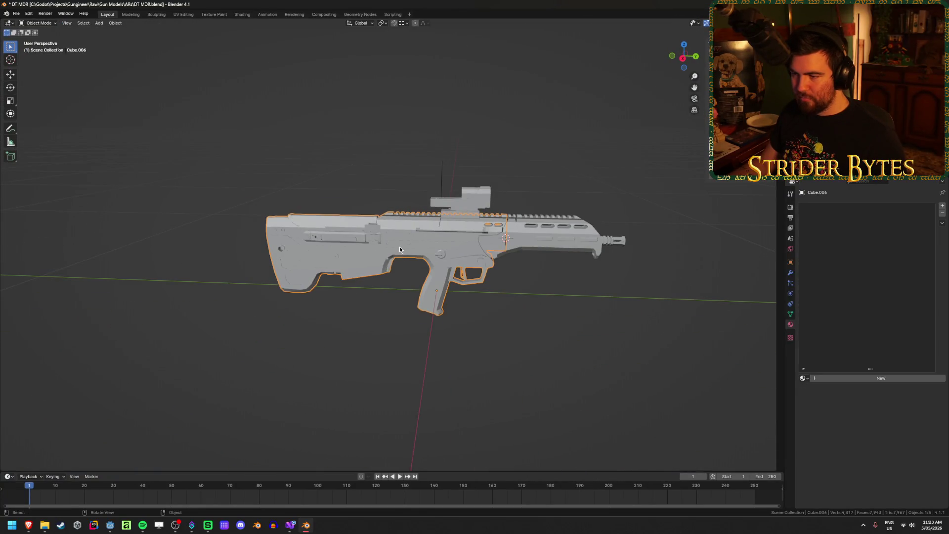
click(372, 328)
mouse_move(373, 329)
middle_down()
mouse_move(376, 292)
mouse_move(410, 310)
middle_up()
scroll(421, 325, up, 2)
key(ctrl+s)
scroll(420, 324, up, 4)
- Select the gun body, enter Edit Mode and view it from below
click(414, 231)
key(Tab)
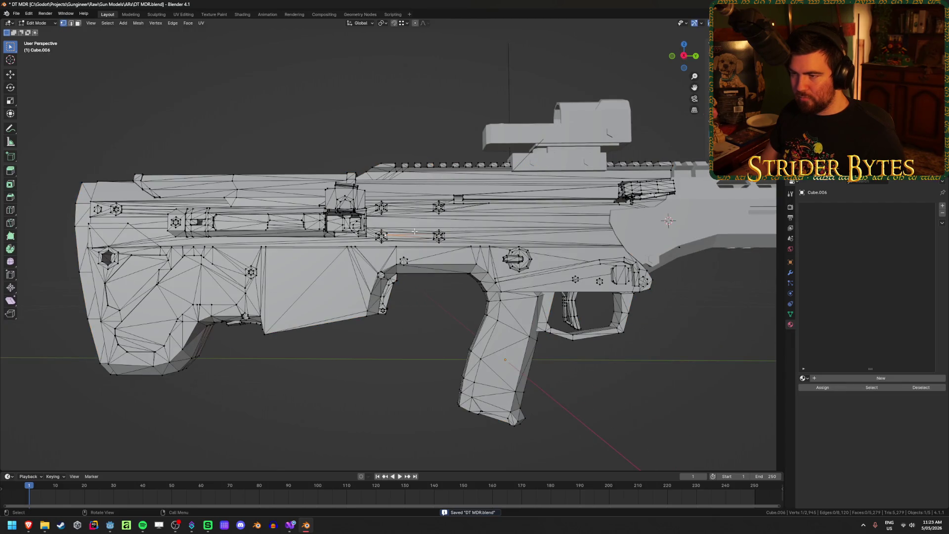
scroll(414, 231, up, 1)
middle_drag(414, 231, 409, 255)
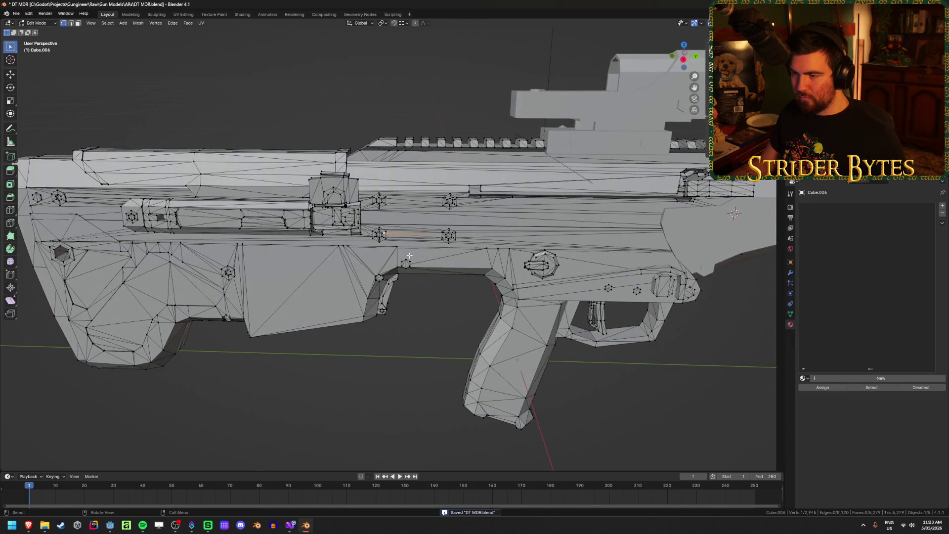
scroll(409, 255, up, 3)
scroll(409, 255, down, 2)
key(Tab)
key(Tab)
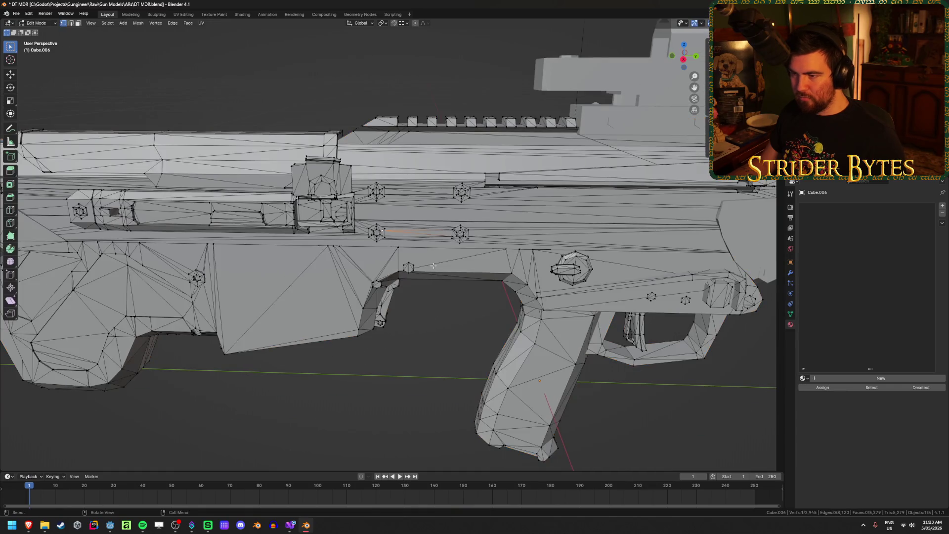
scroll(422, 231, down, 3)
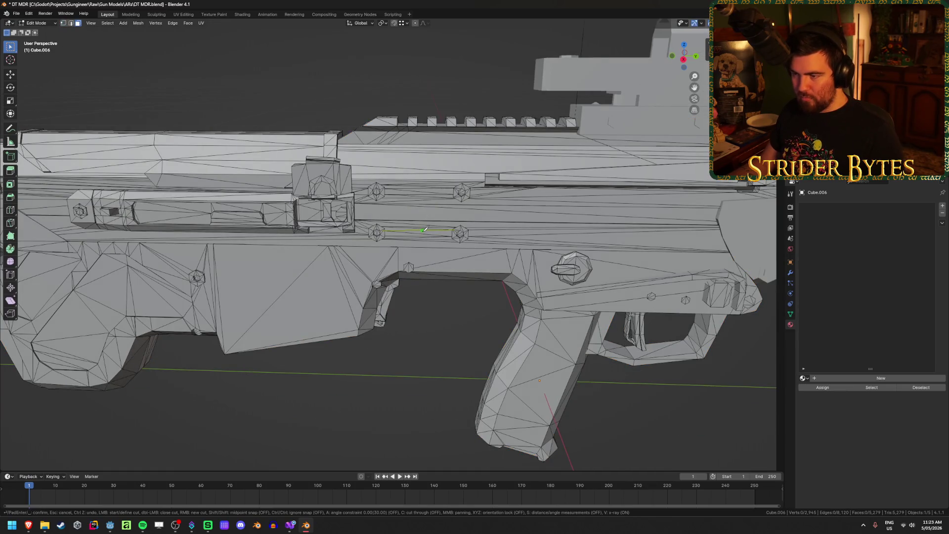
- Pick the seam-bounded upper receiver section with L, after trying the top rail section
key(l)
mouse_move(406, 250)
middle_down()
mouse_move(447, 302)
mouse_move(226, 299)
mouse_move(306, 300)
mouse_move(418, 360)
mouse_move(407, 339)
mouse_move(405, 178)
mouse_move(361, 161)
mouse_move(374, 127)
middle_up()
scroll(307, 300, up, 3)
key(alt+a)
key(l)
key(ctrl+z)
key(l)
key(alt+z)
key(alt+z)
key(alt+a)
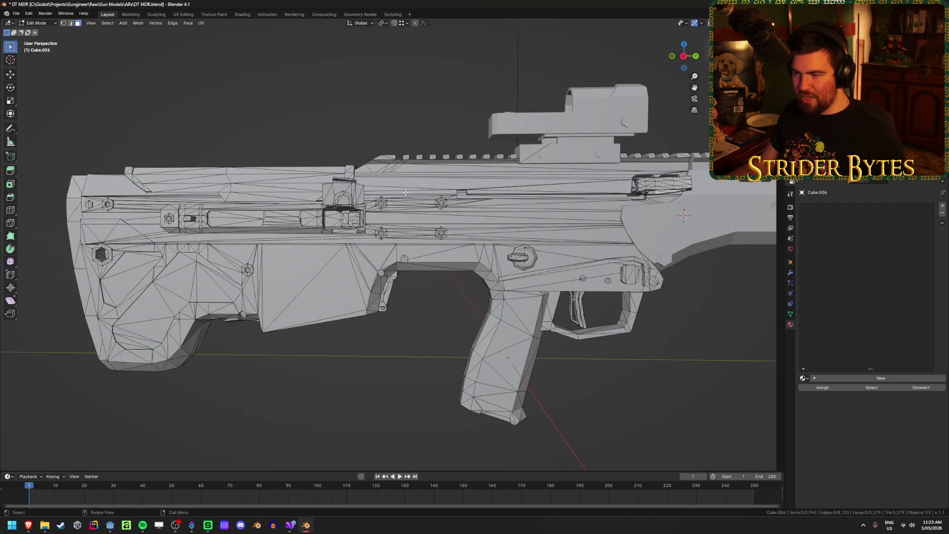
key(l)
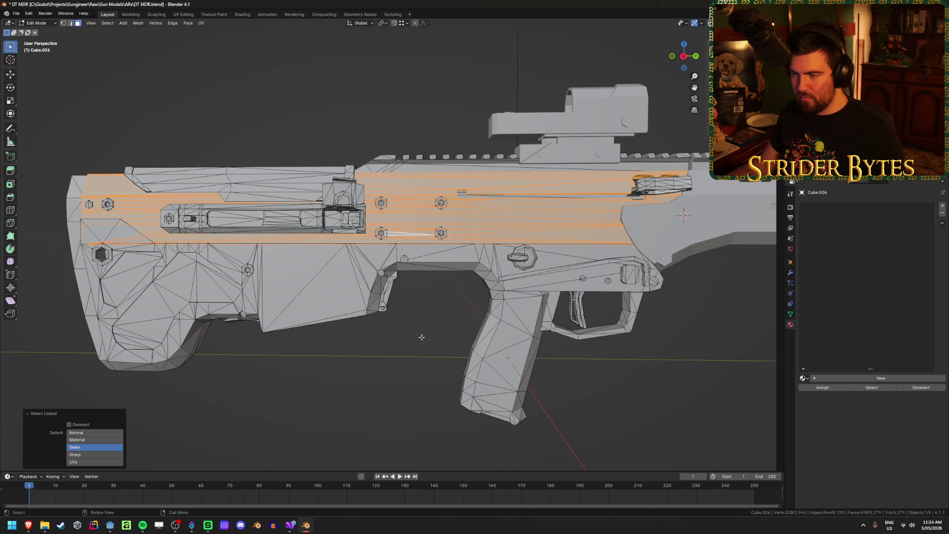
- Clear the receiver selection and return to object mode to view the gun from above
middle_drag(423, 232, 424, 252)
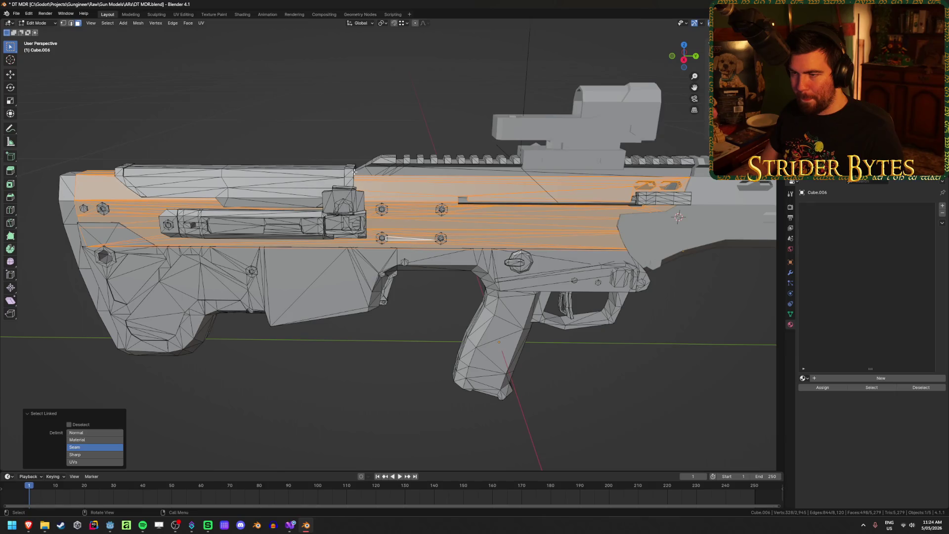
key(alt+a)
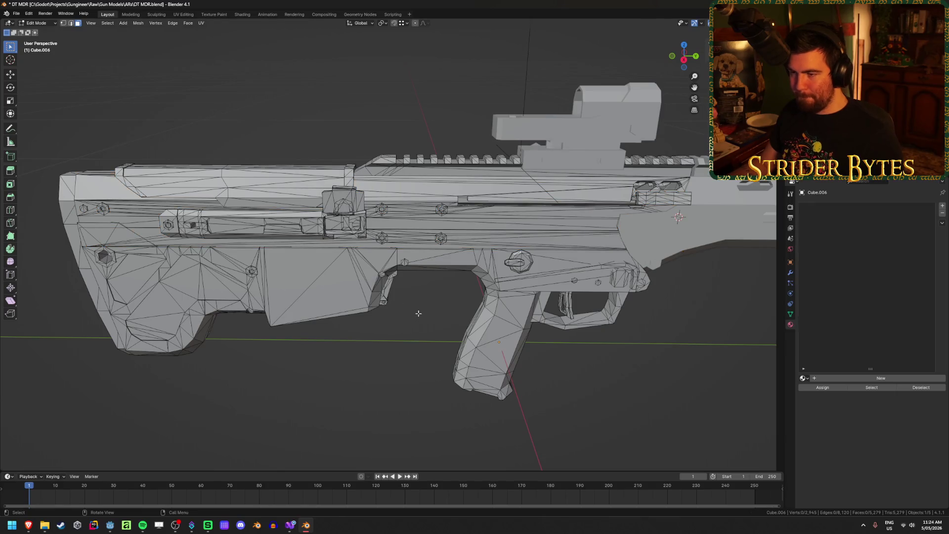
key(Tab)
mouse_move(426, 307)
middle_down()
mouse_move(417, 201)
mouse_move(405, 280)
mouse_move(436, 232)
mouse_move(425, 258)
middle_up()
scroll(436, 232, up, 4)
- In Edit Mode, select the thin receiver face and a band of faces, then clear them
key(Tab)
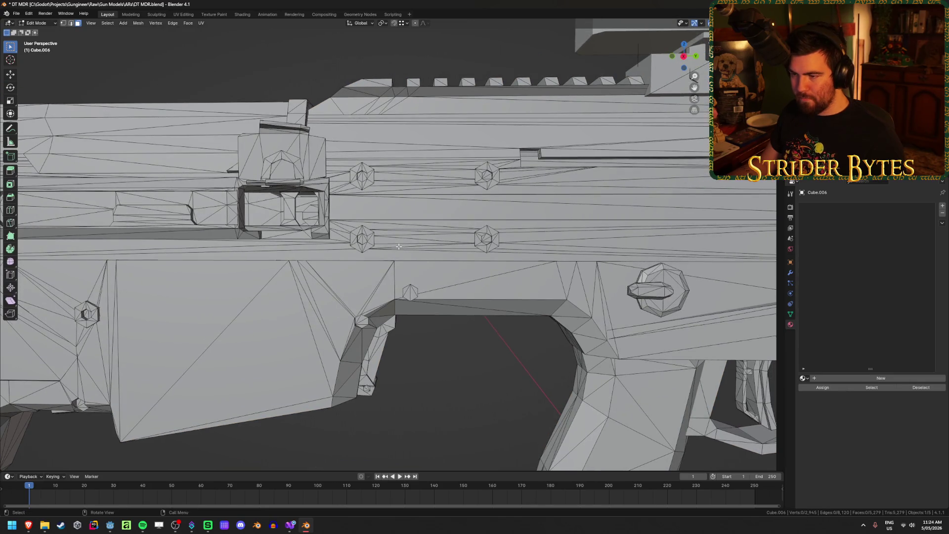
click(398, 246)
alt+shift+click(399, 202)
scroll(399, 226, down, 3)
scroll(403, 245, up, 4)
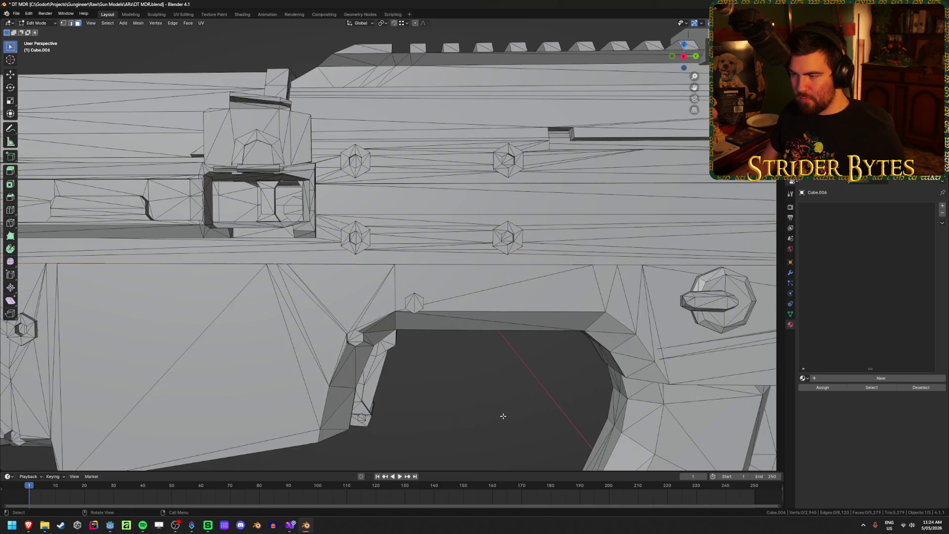
click(503, 416)
scroll(385, 319, down, 3)
scroll(385, 319, up, 6)
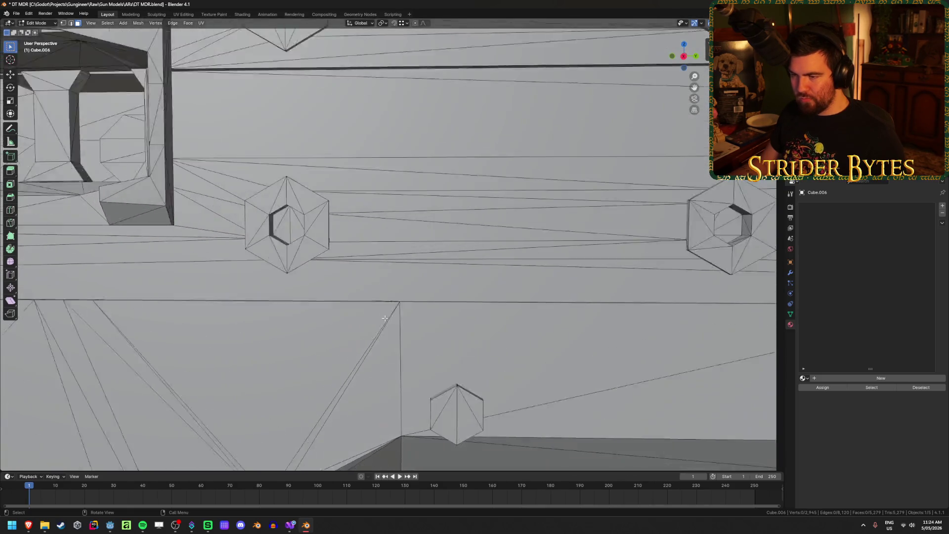
- Select a face near the bolt and grow the selection along its strip in see-through view
click(252, 217)
scroll(273, 221, down, 2)
key(alt+z)
key(alt+z)
scroll(272, 222, up, 2)
mouse_move(272, 221)
middle_down()
mouse_move(297, 271)
mouse_move(282, 249)
middle_up()
middle_drag(295, 313, 369, 286)
key(ctrl+KP_Add)
mouse_move(388, 188)
middle_down()
mouse_move(299, 310)
mouse_move(384, 296)
mouse_move(437, 262)
middle_up()
scroll(299, 310, down, 1)
scroll(299, 310, down, 2)
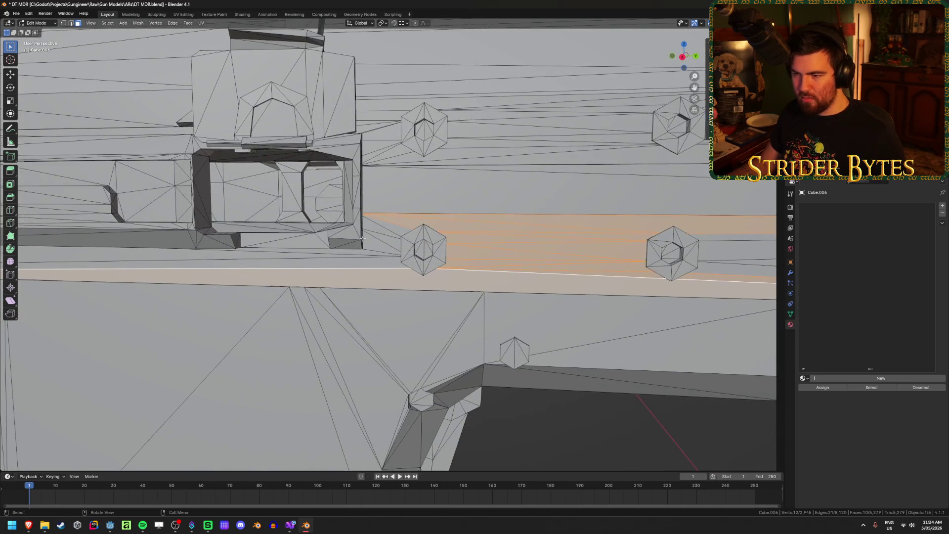
scroll(437, 261, down, 3)
- Isolate the restored strip with Shift+H, inspect it, then return to object mode
key(alt+a)
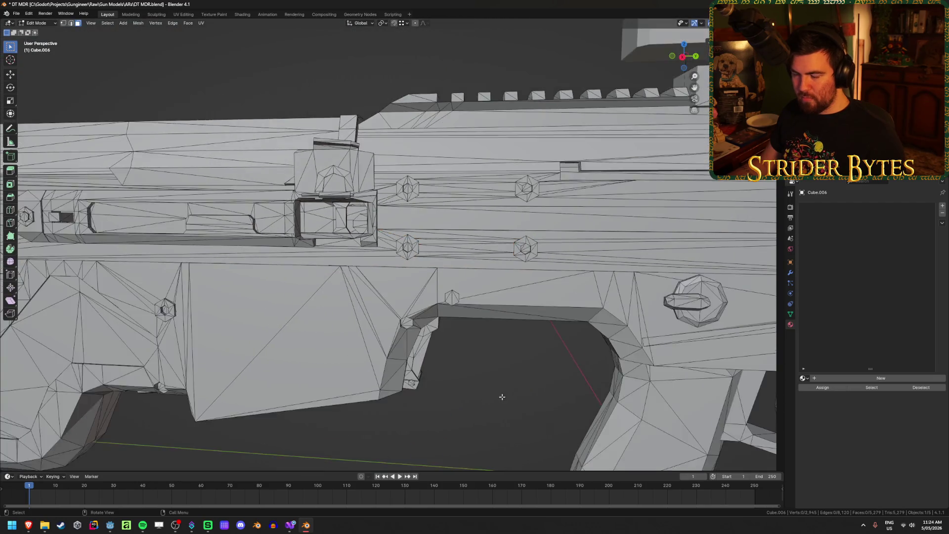
scroll(450, 251, down, 3)
key(ctrl+z)
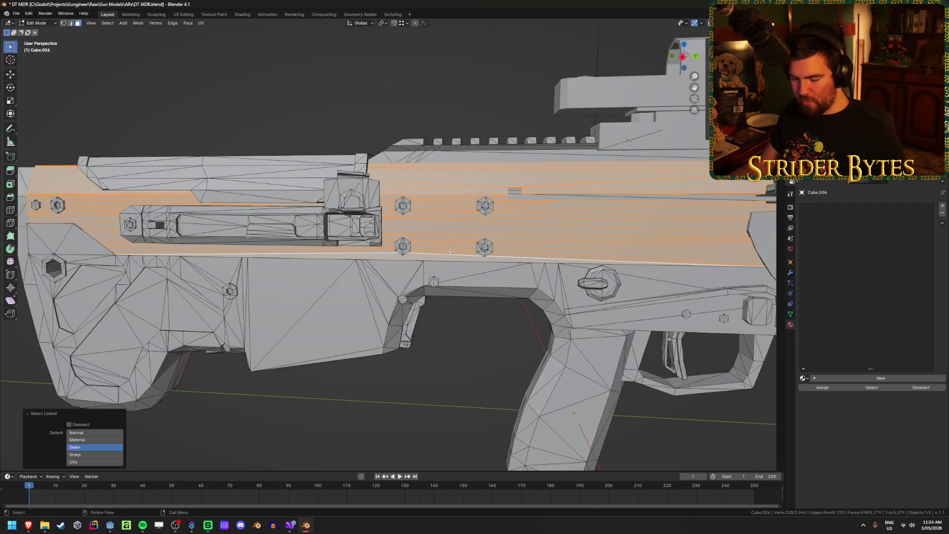
key(shift+h)
key(alt+a)
mouse_move(449, 251)
middle_down()
mouse_move(401, 339)
mouse_move(370, 362)
mouse_move(399, 335)
mouse_move(547, 340)
mouse_move(392, 335)
mouse_move(467, 337)
middle_up()
key(Tab)
scroll(567, 350, up, 2)
mouse_move(568, 350)
shift+middle_down()
mouse_move(435, 352)
mouse_move(390, 371)
mouse_move(470, 361)
mouse_move(446, 367)
shift+middle_up()
scroll(446, 367, up, 2)
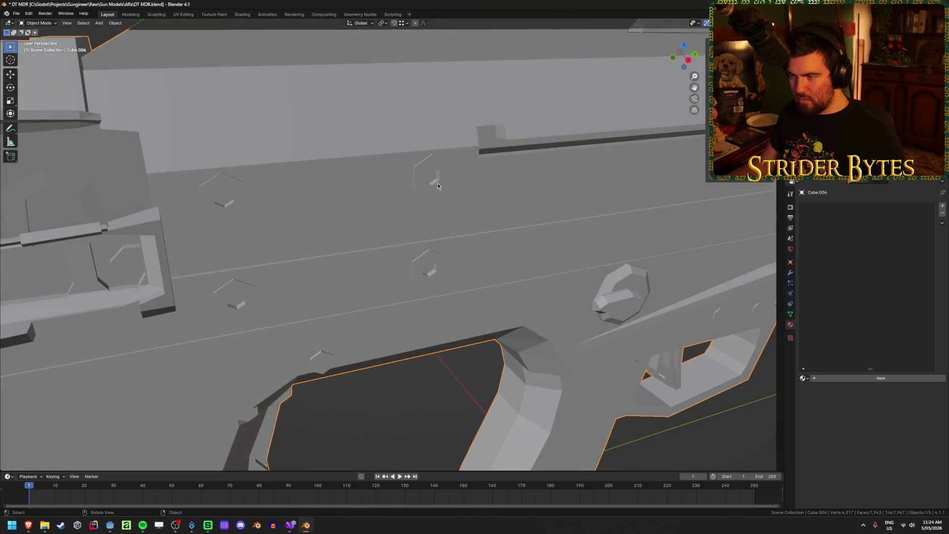
- Inspect the rail faces of Cube.006 in Edit Mode from a straight-on view
key(Tab)
mouse_move(438, 186)
middle_down()
mouse_move(406, 193)
mouse_move(337, 259)
mouse_move(440, 260)
mouse_move(355, 268)
middle_up()
scroll(407, 192, down, 4)
scroll(356, 268, up, 5)
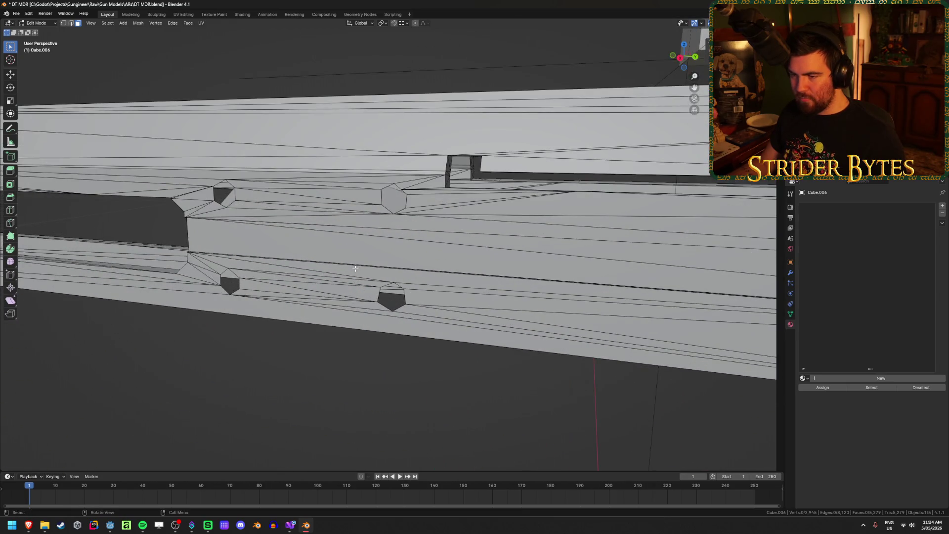
scroll(356, 266, down, 3)
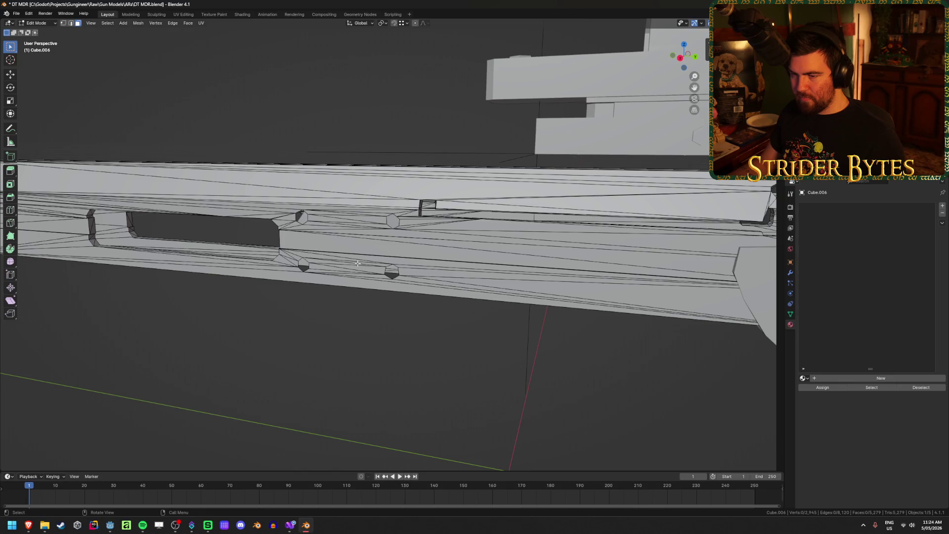
middle_drag(358, 263, 366, 278)
scroll(366, 275, down, 5)
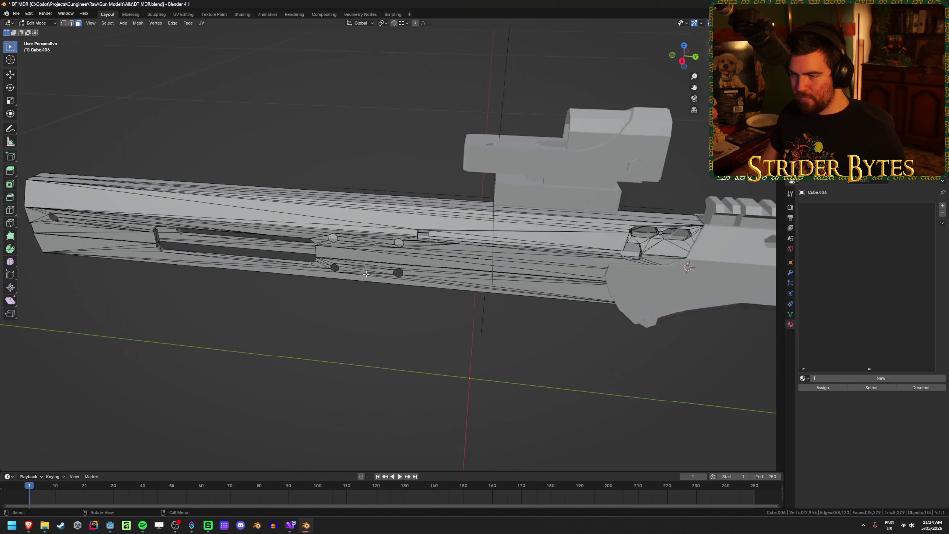
scroll(367, 273, up, 8)
scroll(366, 273, down, 3)
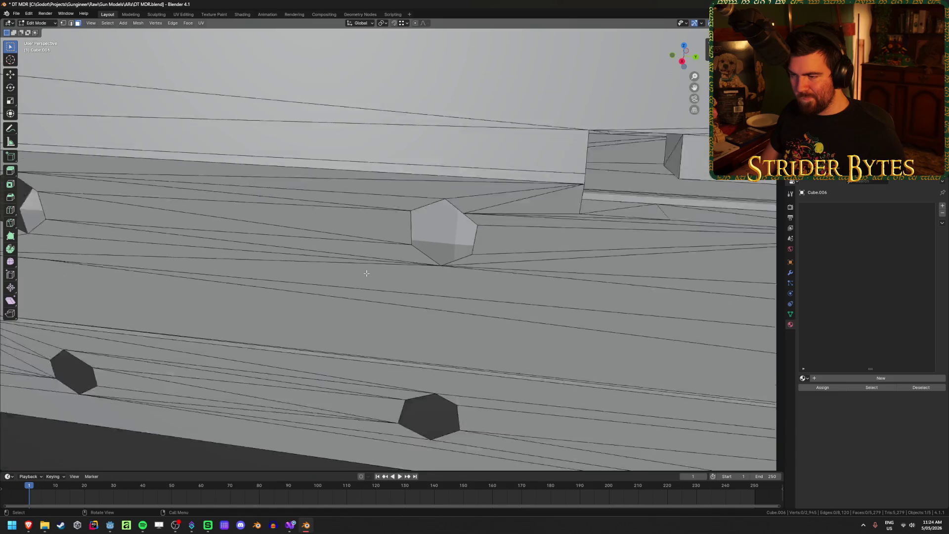
- Return to object mode, deselect the rifle and save DT MDR.blend
key(Tab)
scroll(367, 271, down, 6)
click(372, 334)
key(ctrl+s)
mouse_move(381, 328)
middle_down()
mouse_move(416, 302)
mouse_move(375, 303)
middle_up()
- Box-select a band of receiver faces to check the mesh, then clear and exit Edit Mode
key(Tab)
scroll(375, 305, up, 3)
drag(348, 339, 341, 124)
click(371, 348)
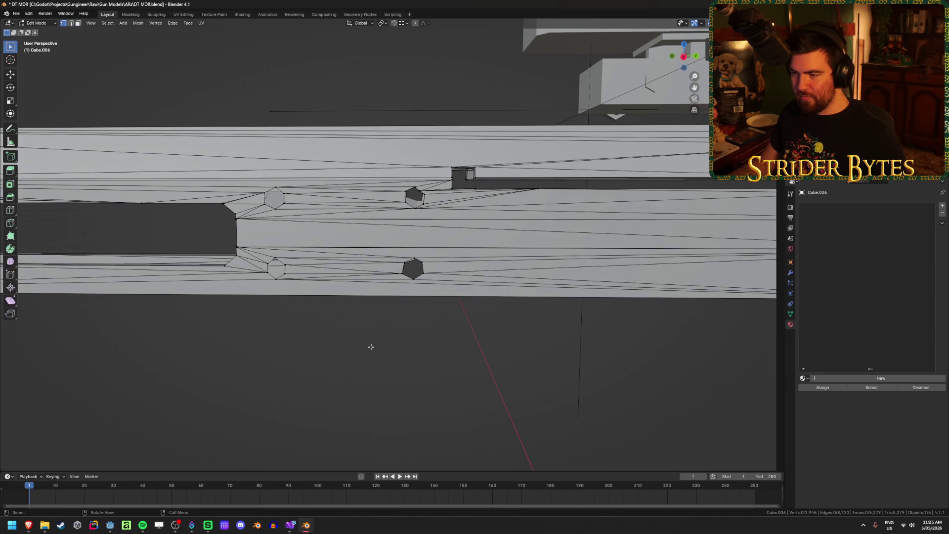
middle_drag(371, 347, 344, 350)
key(Tab)
scroll(340, 354, down, 8)
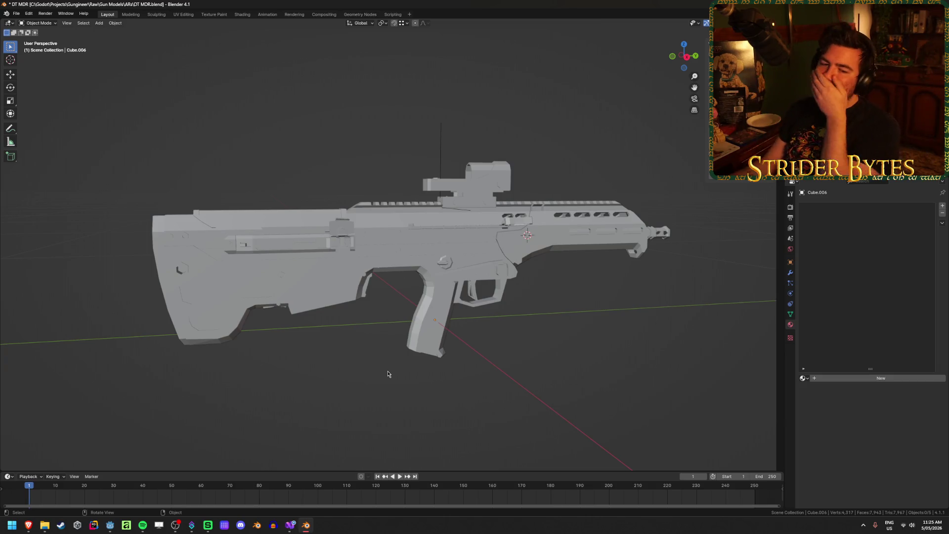
- Save the rifle file
scroll(385, 374, up, 5)
scroll(381, 362, down, 5)
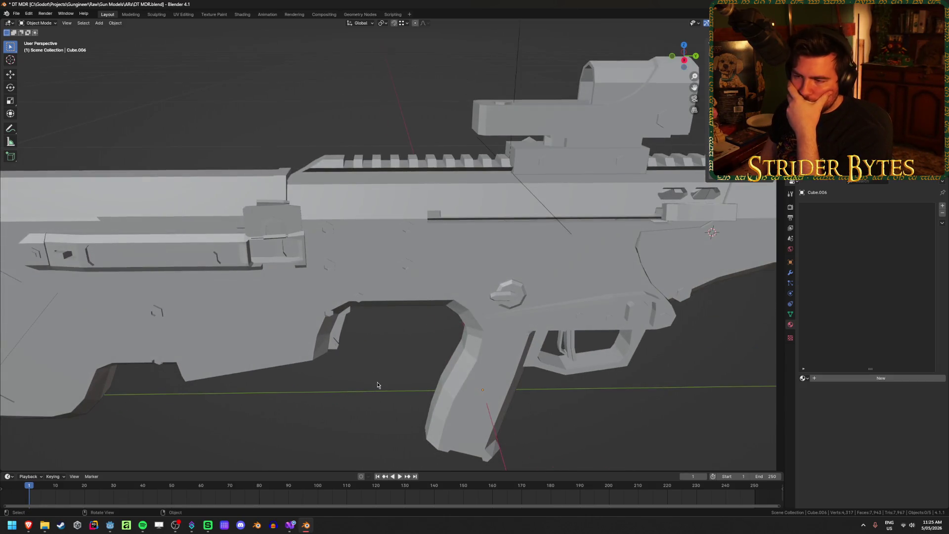
key(ctrl+s)
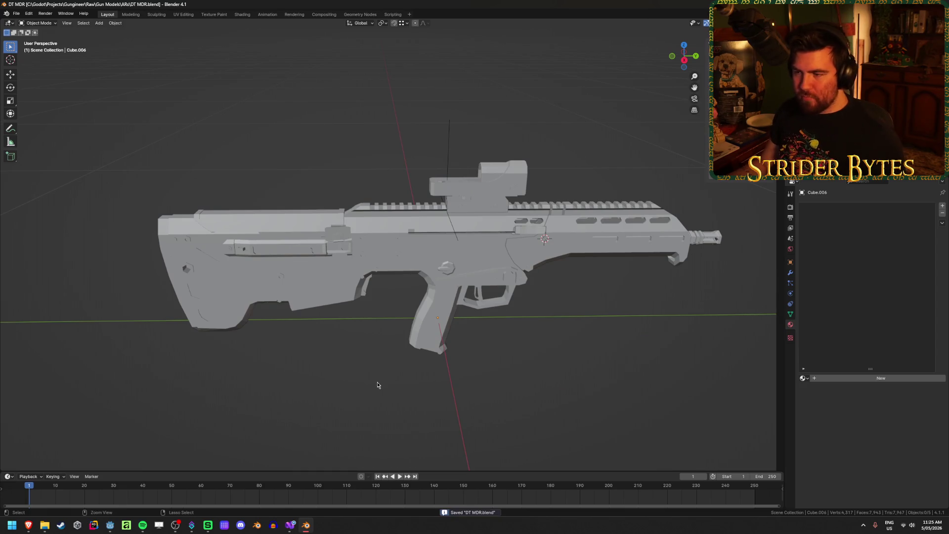
- Import Receiver_M4A1.glb from Gungineer\Meshes\GunParts as glTF 2.0 and select it
click(16, 13)
mouse_move(42, 119)
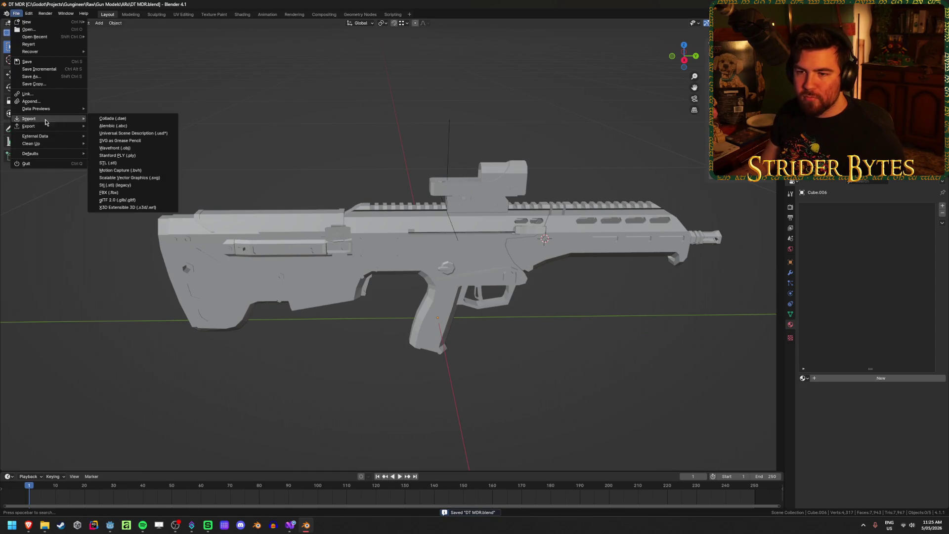
click(140, 201)
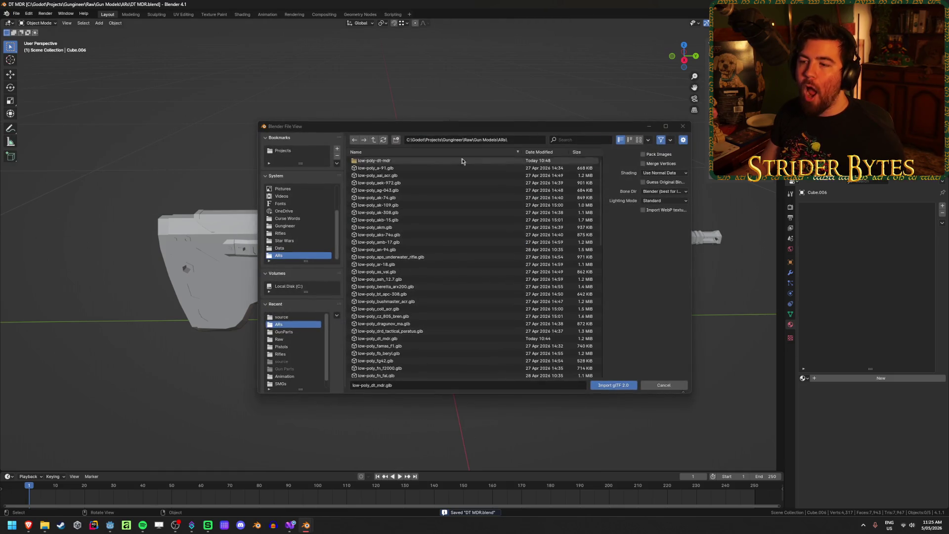
click(372, 141)
click(372, 142)
click(371, 142)
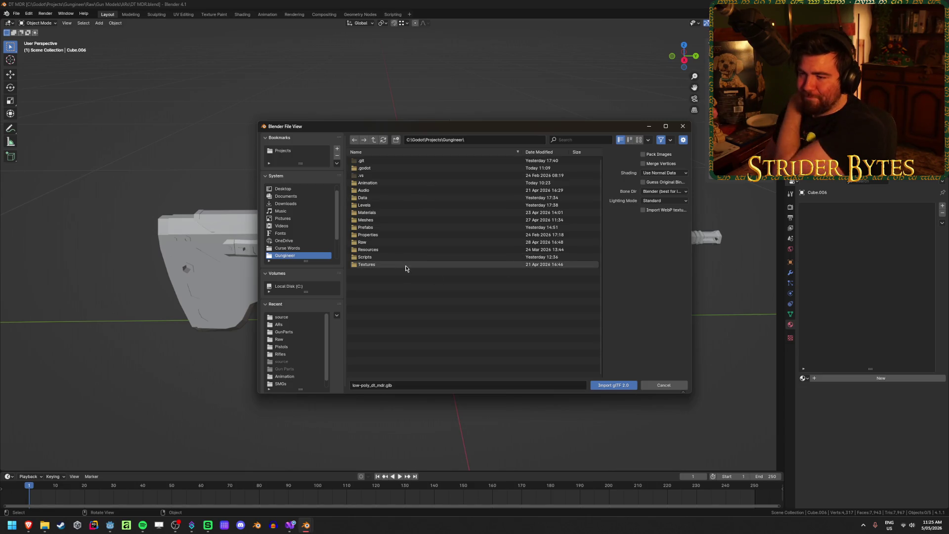
double_click(385, 220)
double_click(394, 163)
scroll(400, 351, down, 10)
click(401, 331)
click(614, 385)
mouse_move(551, 377)
middle_down()
mouse_move(540, 354)
mouse_move(575, 291)
middle_up()
click(575, 292)
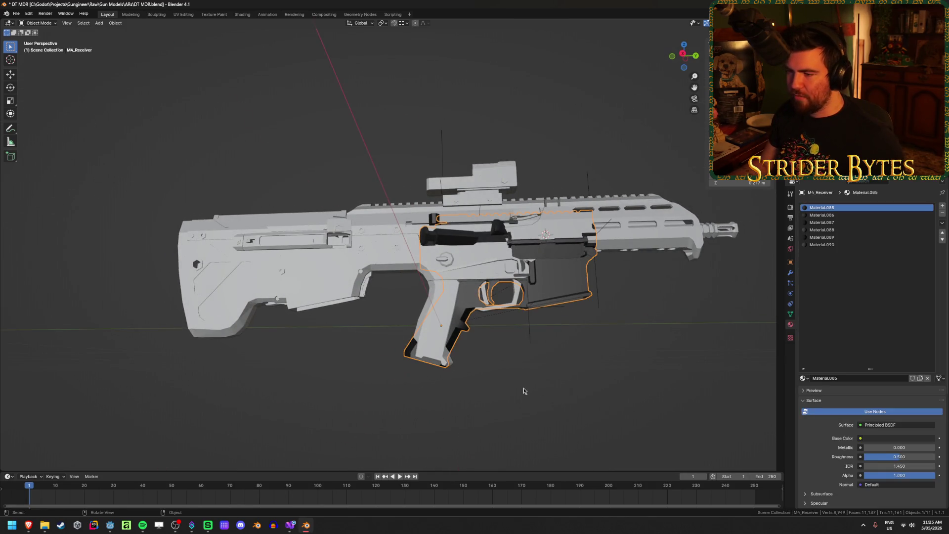
- Move the M4 receiver into place in side view and unhide the magazine
key(KP_3)
key(shift+z)
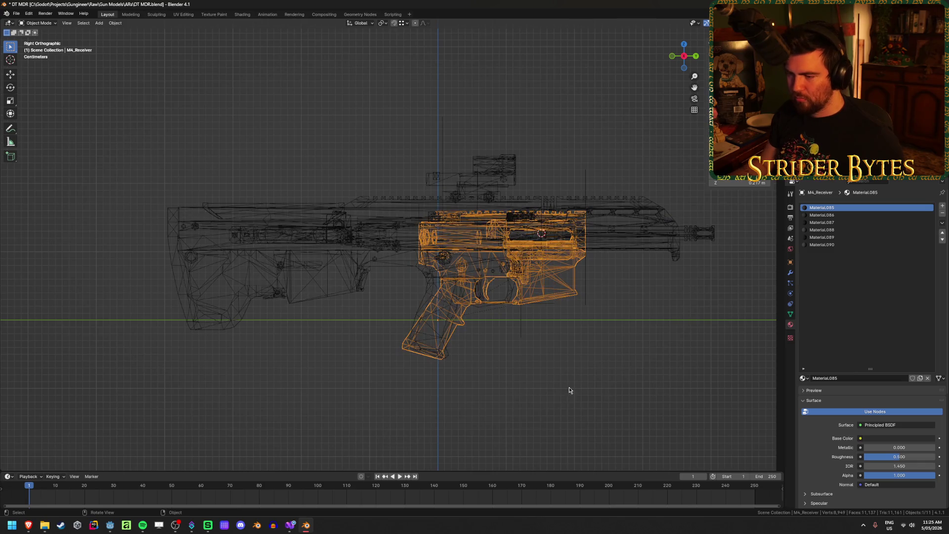
key(shift+z)
key(g)
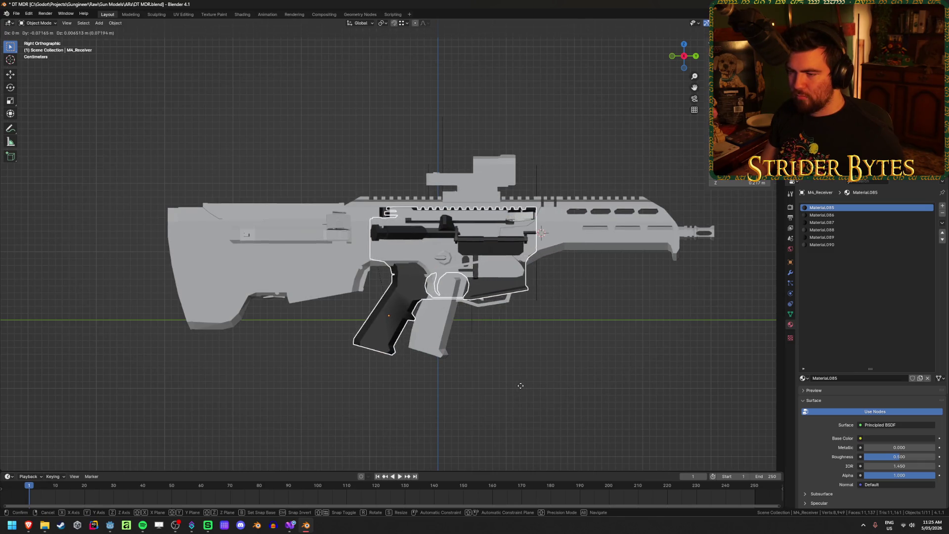
click(520, 383)
key(alt+a)
key(alt+h)
click(565, 390)
- Select the rifle's main body, undoing an accidental deletion of it
click(404, 311)
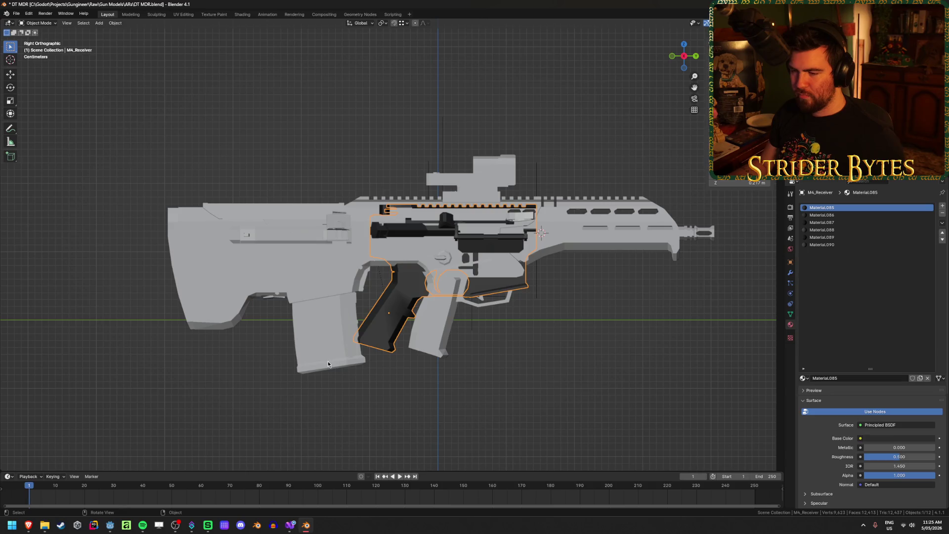
click(574, 352)
key(ctrl+z)
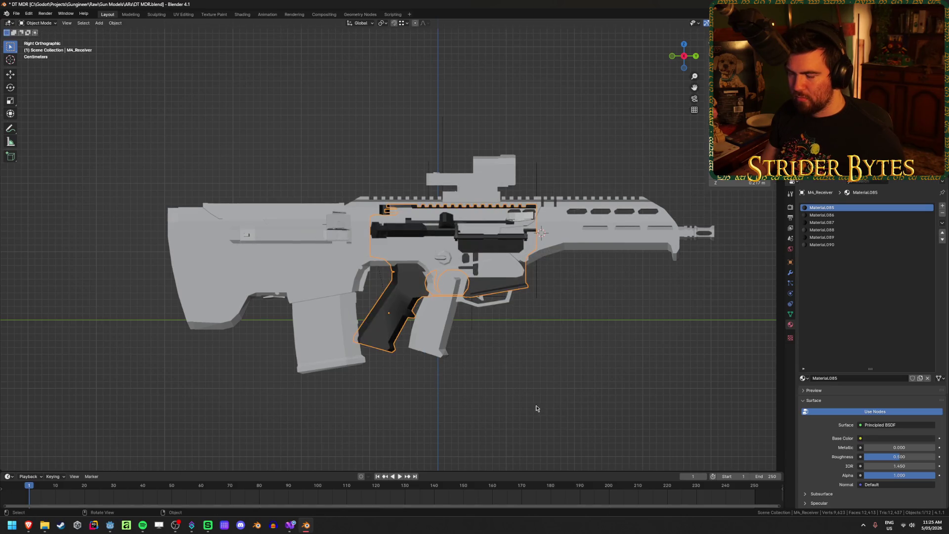
click(443, 343)
middle_drag(443, 343, 467, 364)
key(shift+z)
key(shift+z)
scroll(382, 323, up, 3)
key(Delete)
key(ctrl+z)
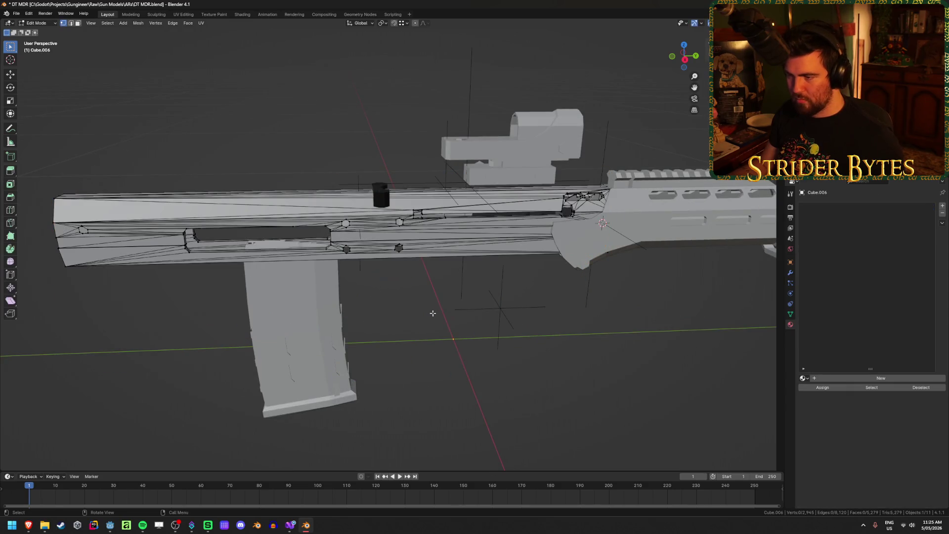
- Reveal the hidden dark gun parts with Alt+H and clear the selection
key(Tab)
click(390, 343)
middle_drag(390, 343, 408, 325)
key(Tab)
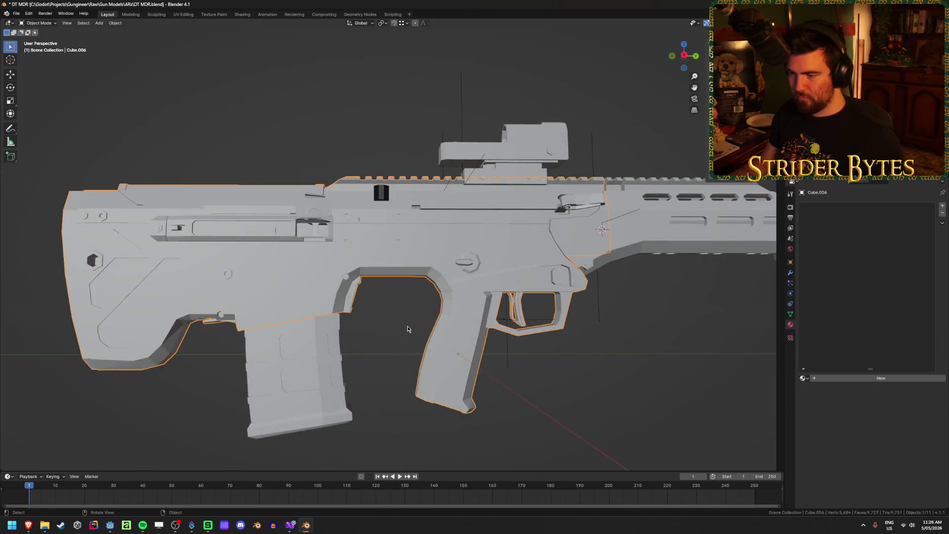
key(alt+h)
click(550, 382)
scroll(550, 382, down, 2)
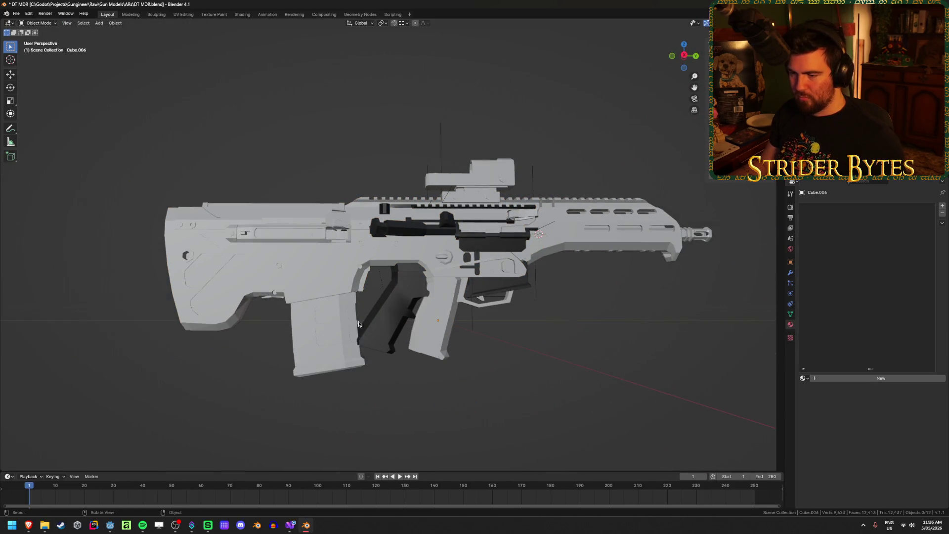
- Select the M4_Receiver and slide it along the Y axis to a new position
click(393, 346)
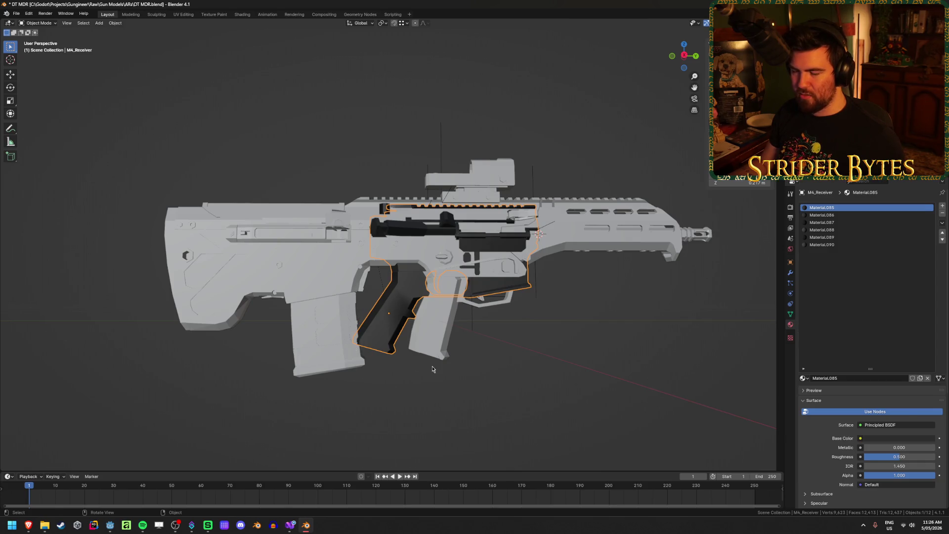
click(419, 379)
scroll(417, 378, down, 4)
mouse_move(417, 378)
middle_down()
mouse_move(394, 377)
mouse_move(440, 371)
middle_up()
scroll(439, 370, up, 6)
click(388, 338)
middle_drag(607, 403, 595, 422)
key(g)
key(y)
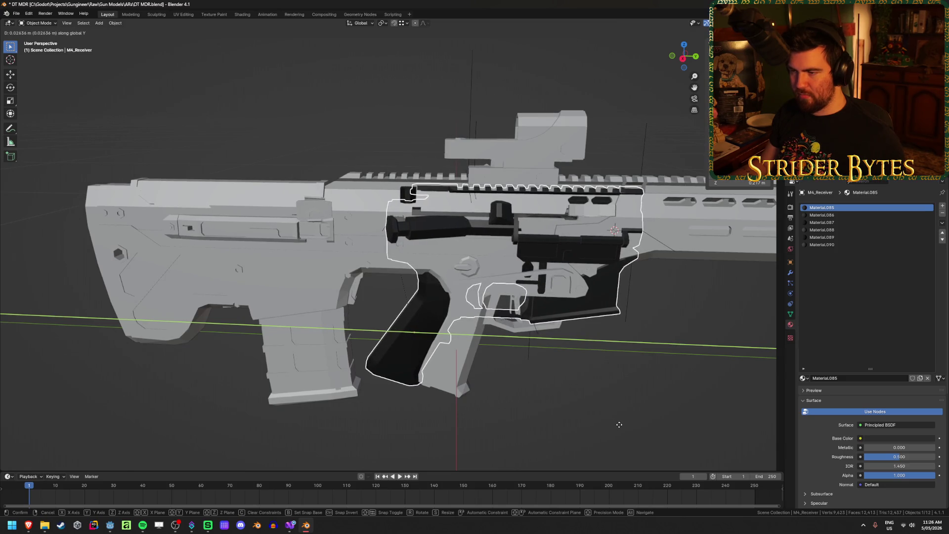
click(620, 425)
middle_drag(582, 403, 609, 398)
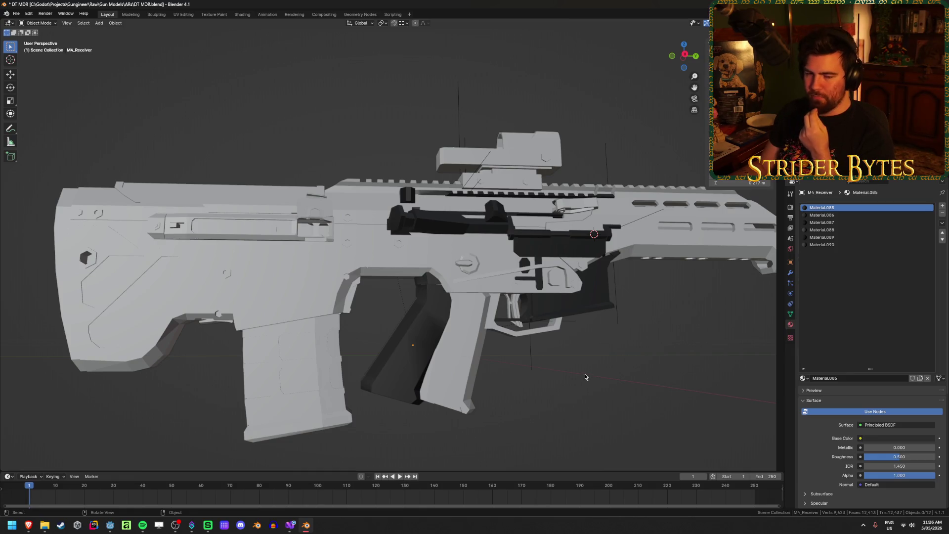
- Delete the M4 receiver and grip parts, then save DT MDR.blend
click(398, 385)
key(x)
click(402, 356)
key(ctrl+s)
scroll(392, 332, down, 3)
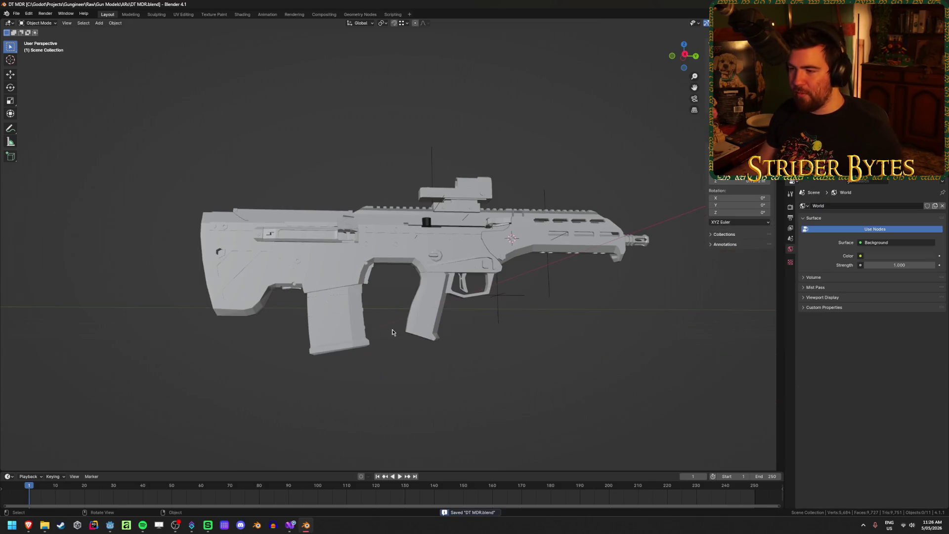
- Select every object with the sight active and apply All Transforms
middle_drag(595, 334, 328, 270)
click(384, 253)
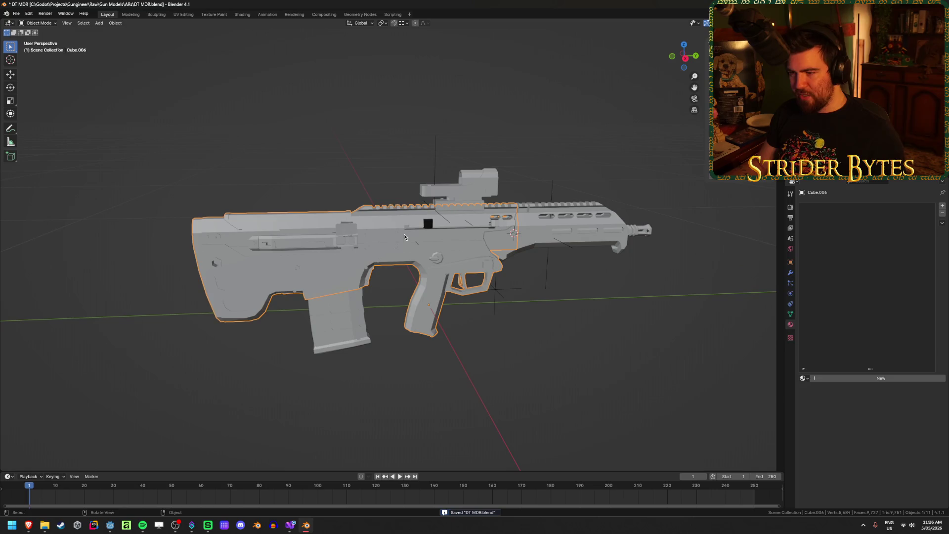
click(254, 338)
middle_drag(254, 337, 259, 374)
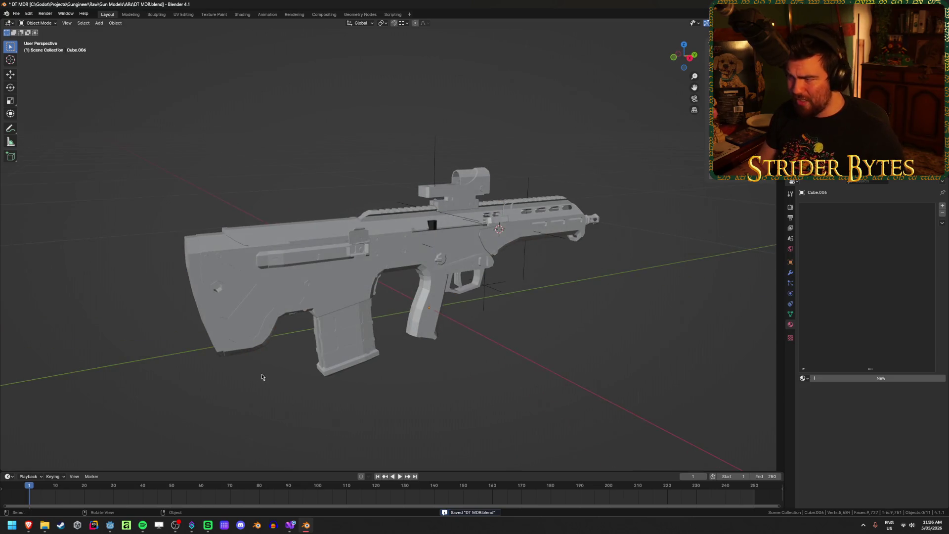
key(a)
click(470, 180)
key(a)
right_click(471, 180)
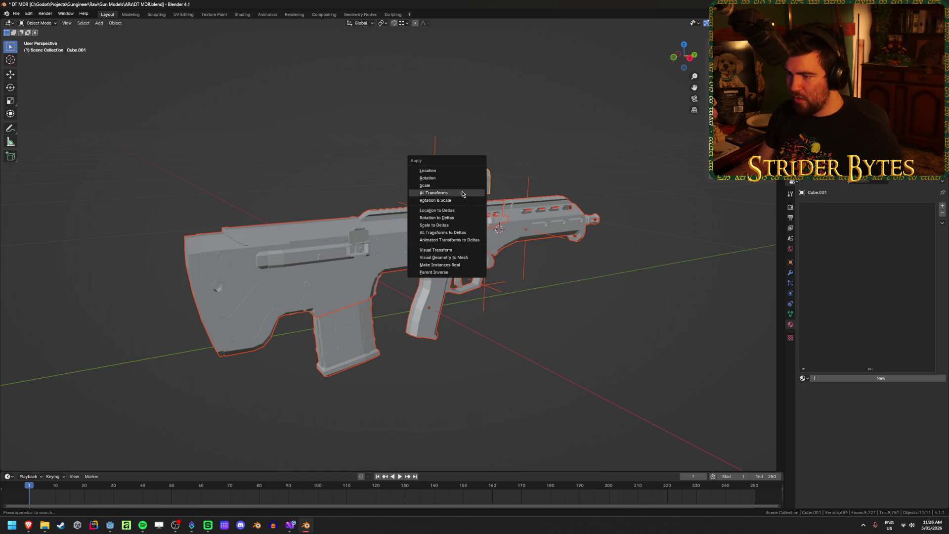
click(462, 192)
- Select the rifle body with the BarrelAttach and MagazineAttach empties
click(600, 241)
click(504, 224)
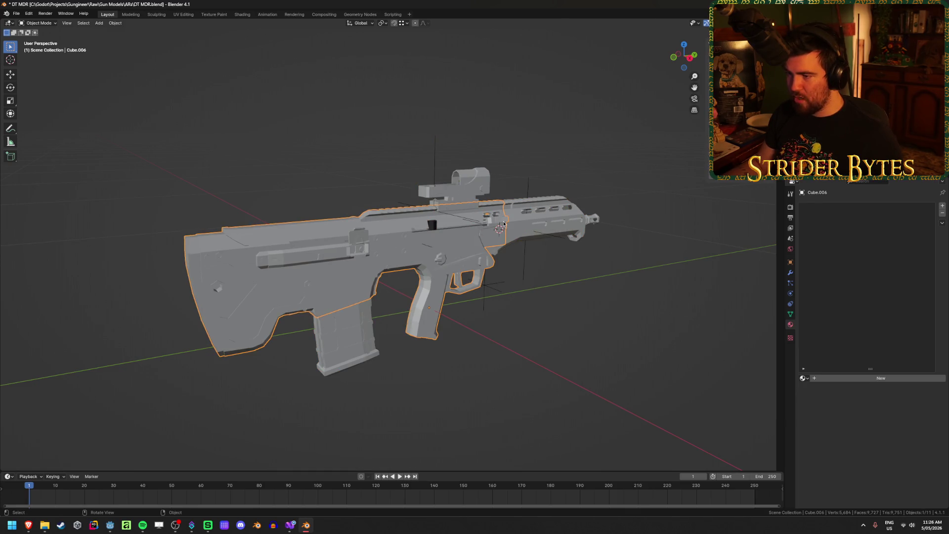
click(556, 239)
click(494, 295)
middle_drag(555, 303, 530, 294)
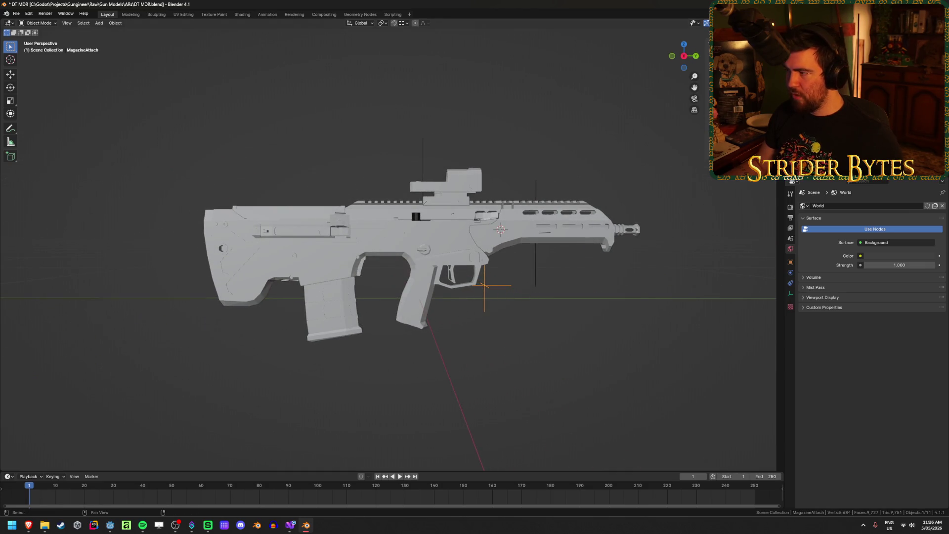
- Delete the old attach empties and the small black part on the receiver
click(422, 158)
key(ctrl+z)
key(x)
click(638, 231)
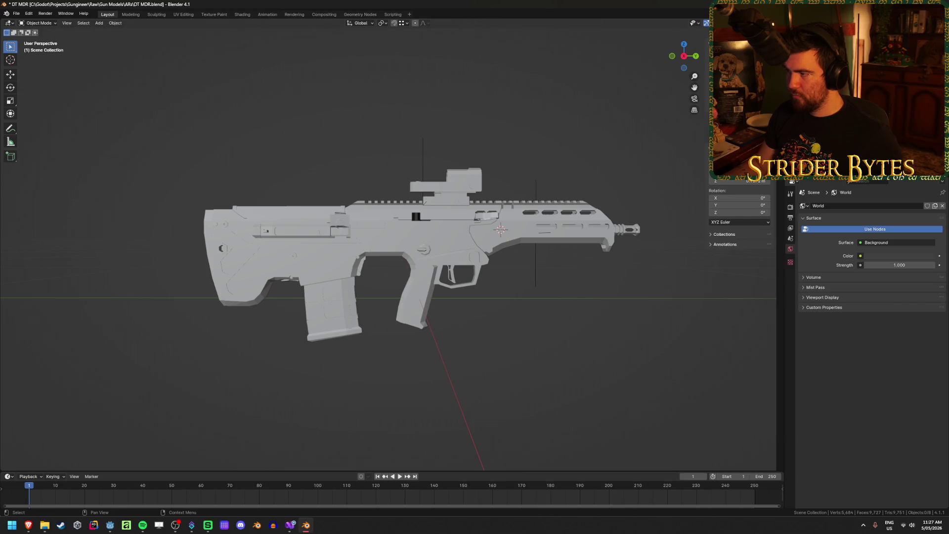
key(Delete)
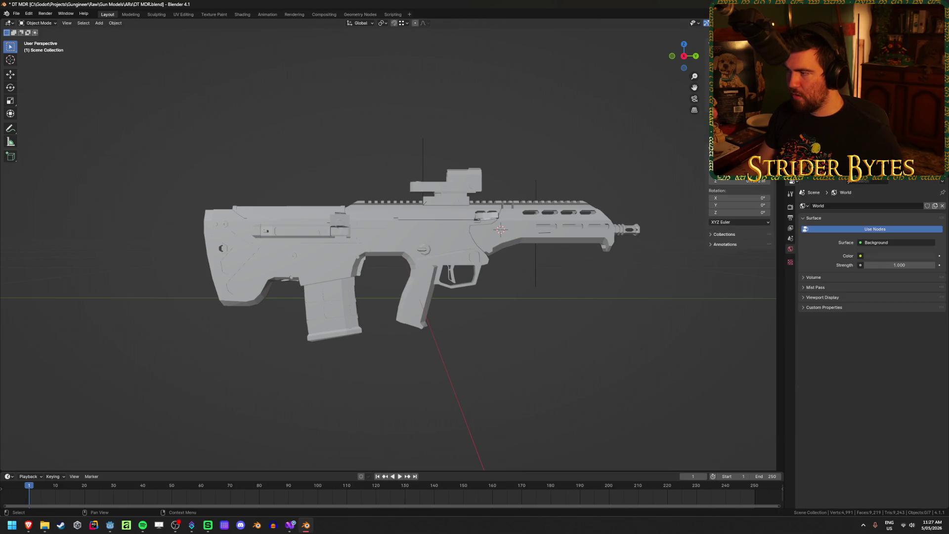
- Delete the old BarrelAttach empty and hide the front handguard
click(711, 87)
click(731, 97)
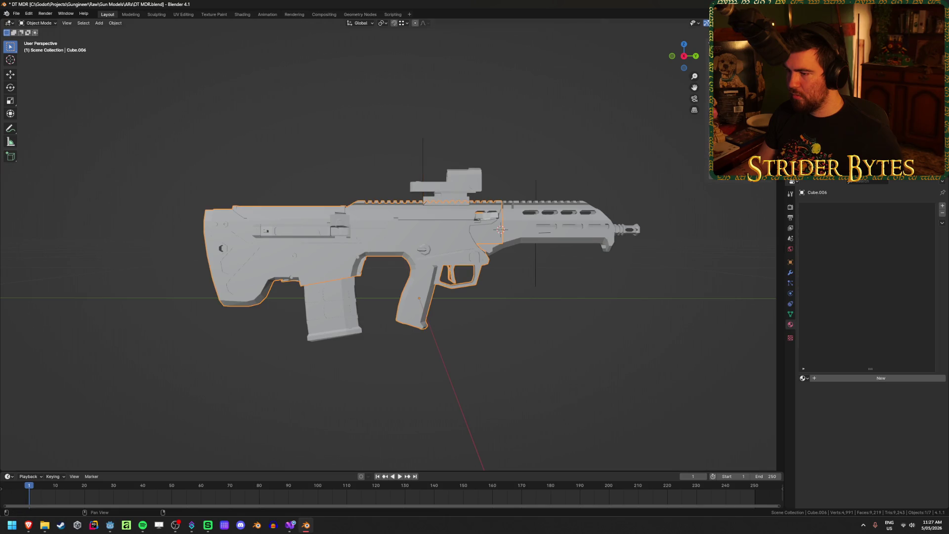
click(537, 262)
middle_drag(576, 196, 534, 192)
key(x)
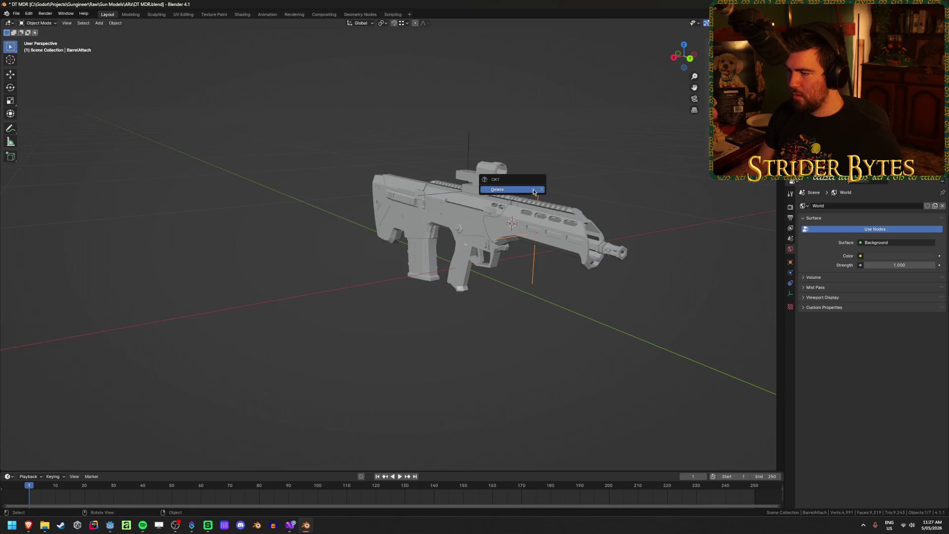
click(533, 188)
mouse_move(418, 132)
middle_down()
mouse_move(303, 116)
mouse_move(537, 228)
mouse_move(574, 235)
mouse_move(546, 225)
mouse_move(559, 219)
middle_up()
click(537, 229)
key(Delete)
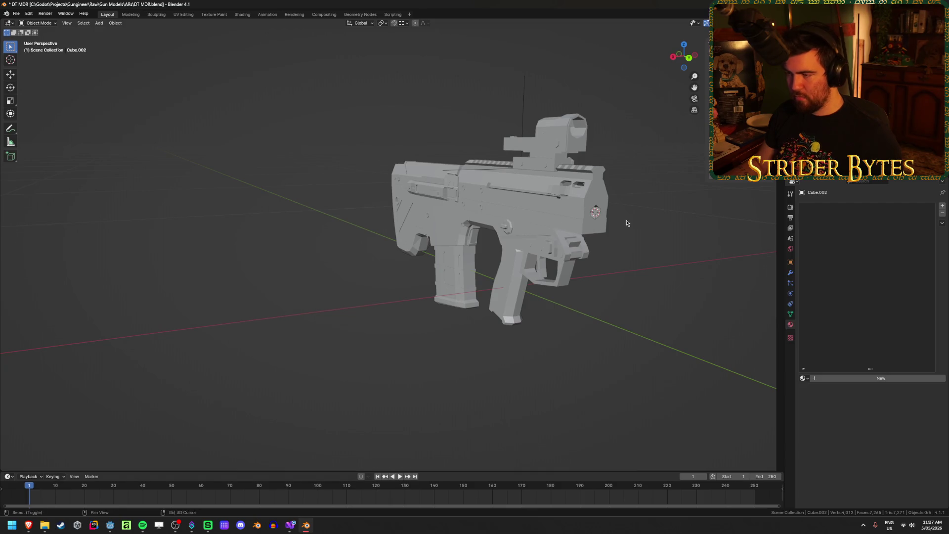
- Add a small Plain Axes empty named BarrelAttach and apply its scale
key(shift+a)
mouse_move(624, 219)
click(663, 221)
scroll(615, 248, down, 4)
key(s)
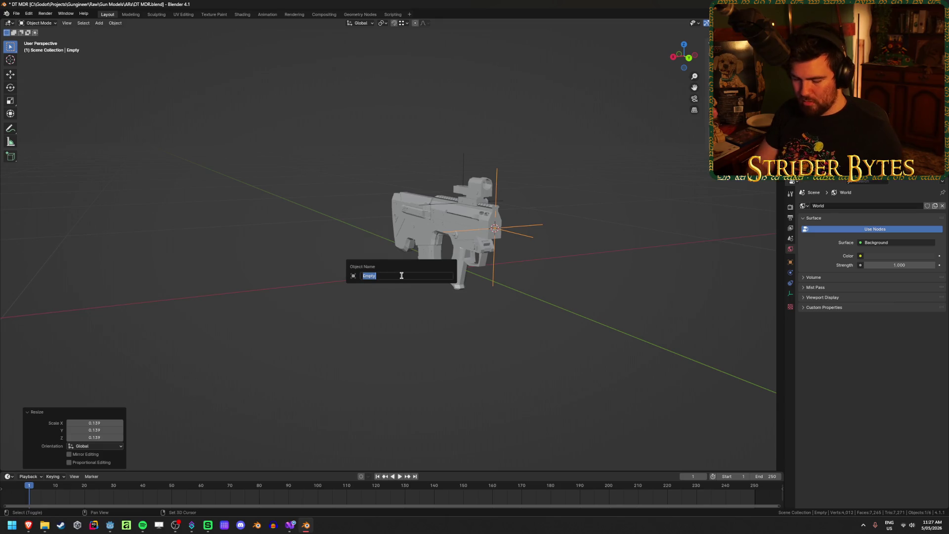
text(ch)
key(Return)
key(ctrl+a)
click(396, 277)
- Hide the barrel piece, magazine and top sight to inspect the receiver
middle_drag(395, 276, 442, 310)
click(443, 310)
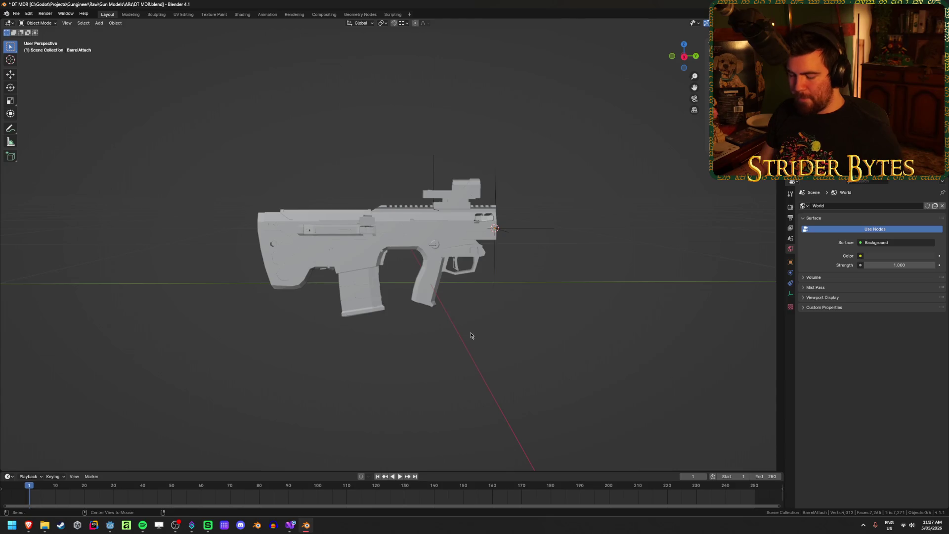
key(ctrl+v)
click(471, 331)
click(548, 234)
mouse_move(548, 234)
middle_down()
mouse_move(566, 277)
mouse_move(668, 290)
mouse_move(522, 292)
mouse_move(636, 282)
mouse_move(685, 294)
middle_up()
key(Delete)
click(366, 337)
key(Delete)
click(504, 153)
key(Delete)
mouse_move(504, 153)
middle_down()
mouse_move(520, 279)
mouse_move(409, 278)
mouse_move(645, 280)
mouse_move(502, 294)
mouse_move(517, 306)
mouse_move(318, 290)
mouse_move(550, 277)
middle_up()
- Save DT MDR.blend, bring back the hidden parts, and quit Blender
key(ctrl+s)
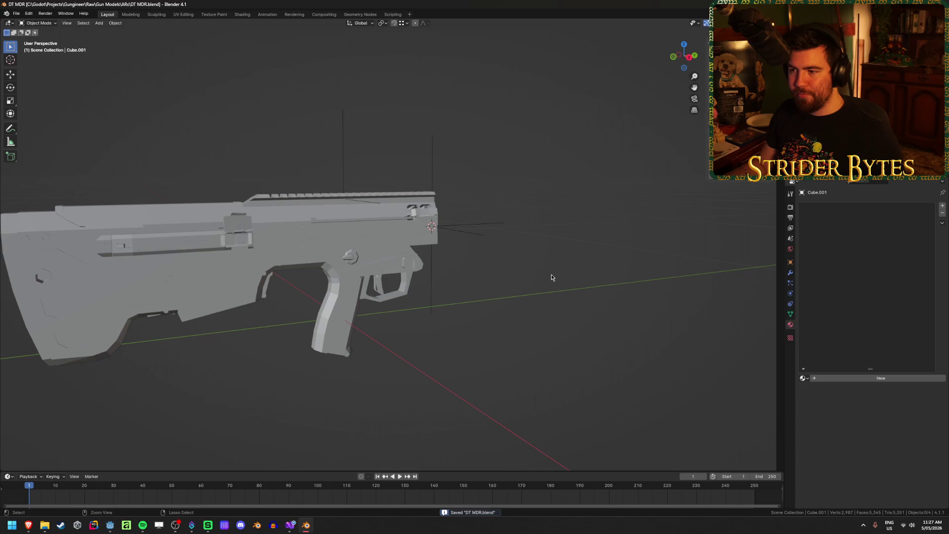
mouse_move(472, 285)
middle_down()
mouse_move(439, 290)
mouse_move(529, 293)
mouse_move(587, 318)
middle_up()
key(ctrl+z)
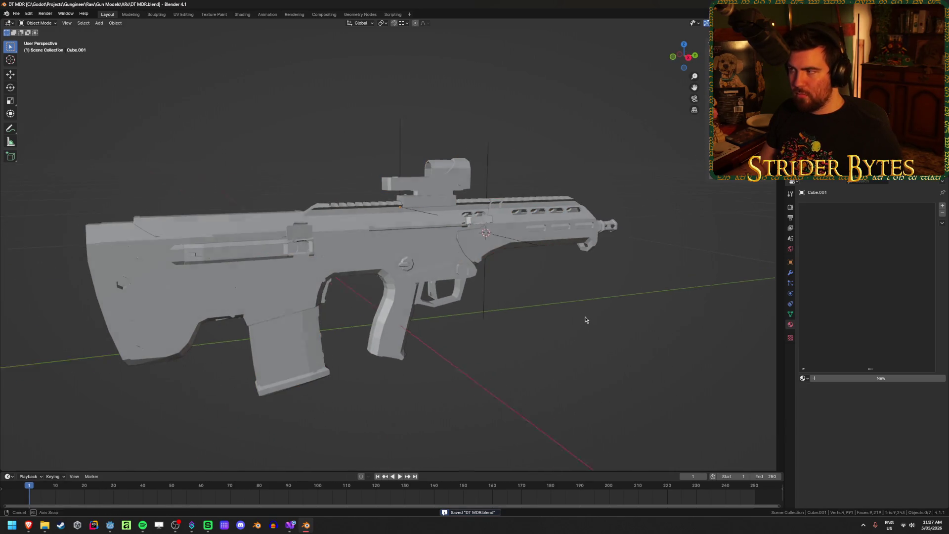
scroll(587, 318, down, 2)
key(ctrl+q)
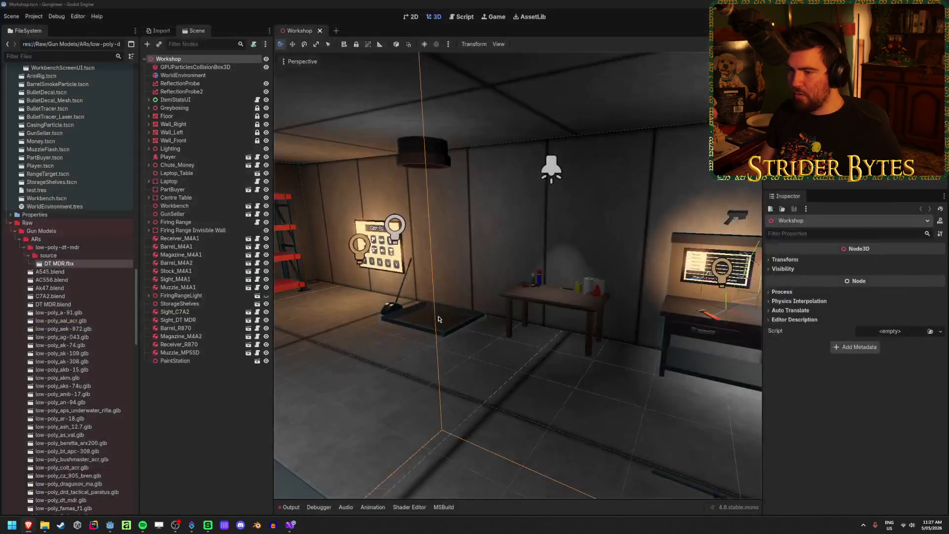
- Go up to the ARs folder and delete the low-poly-dt-mdr folder
click(52, 526)
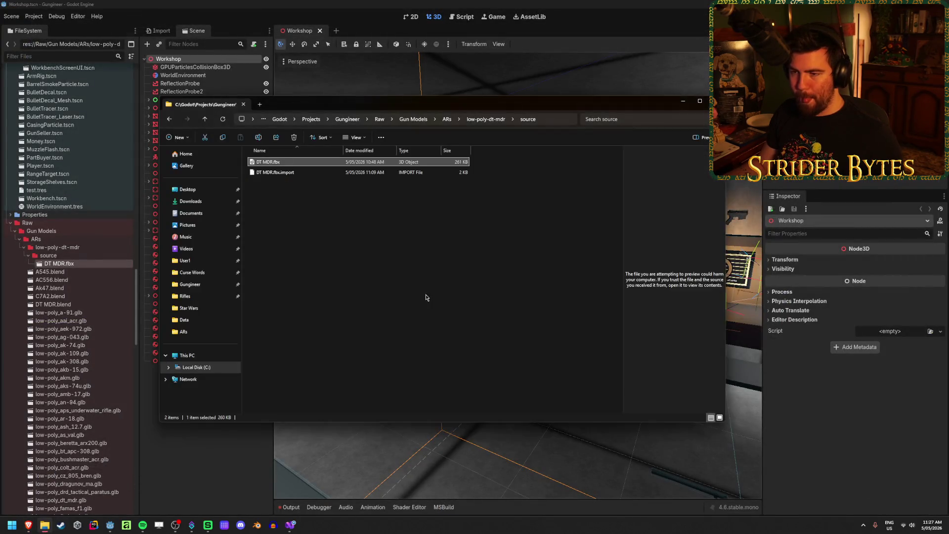
click(482, 121)
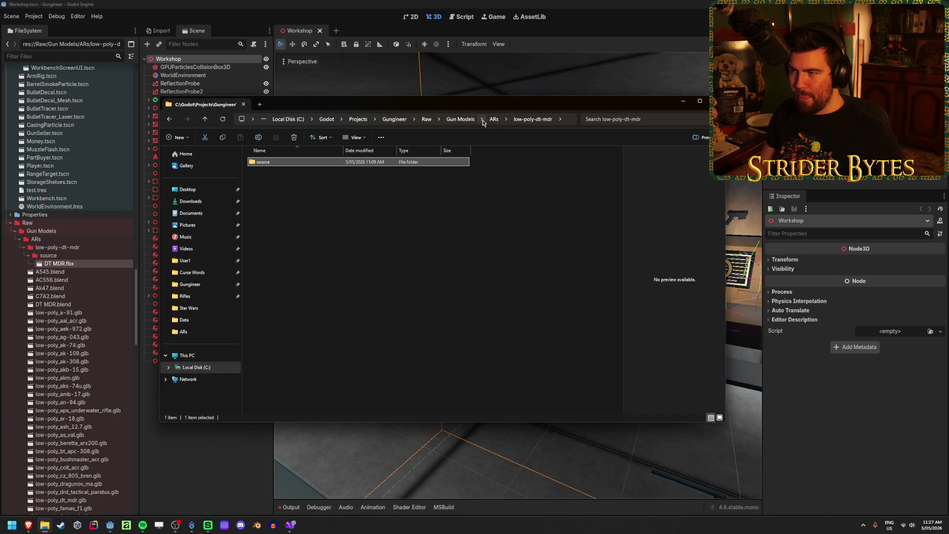
click(494, 119)
click(315, 162)
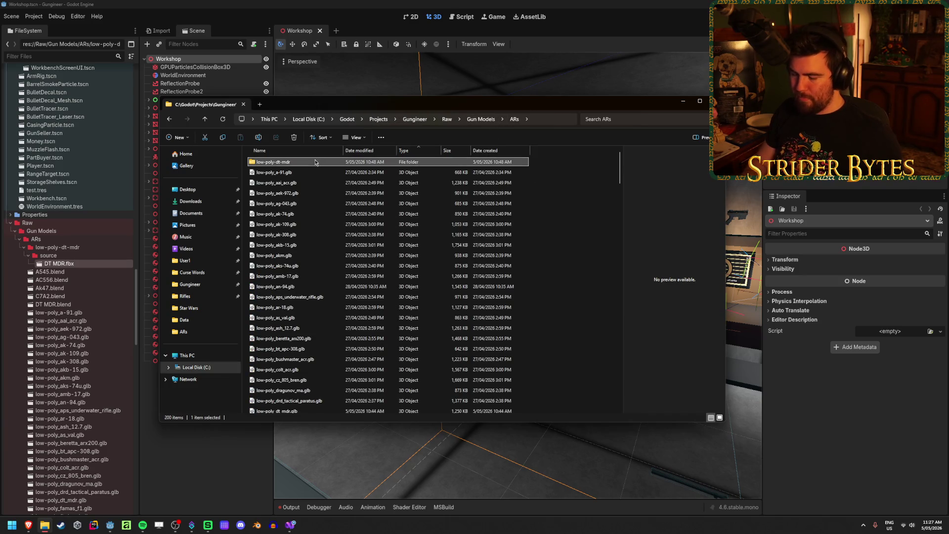
key(Delete)
scroll(312, 273, down, 7)
scroll(313, 272, down, 15)
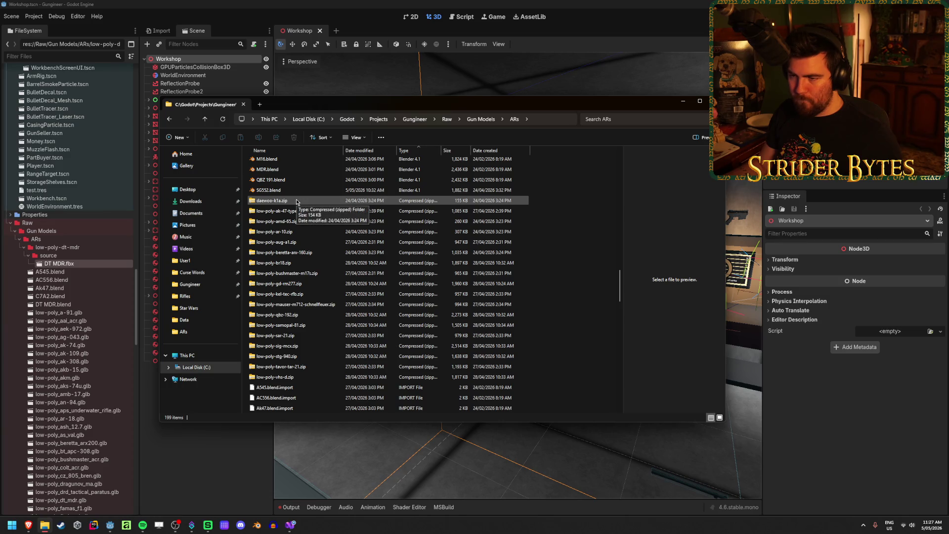
- Extract all 18 zip archives with 7-Zip into a new source folder and open it
click(297, 202)
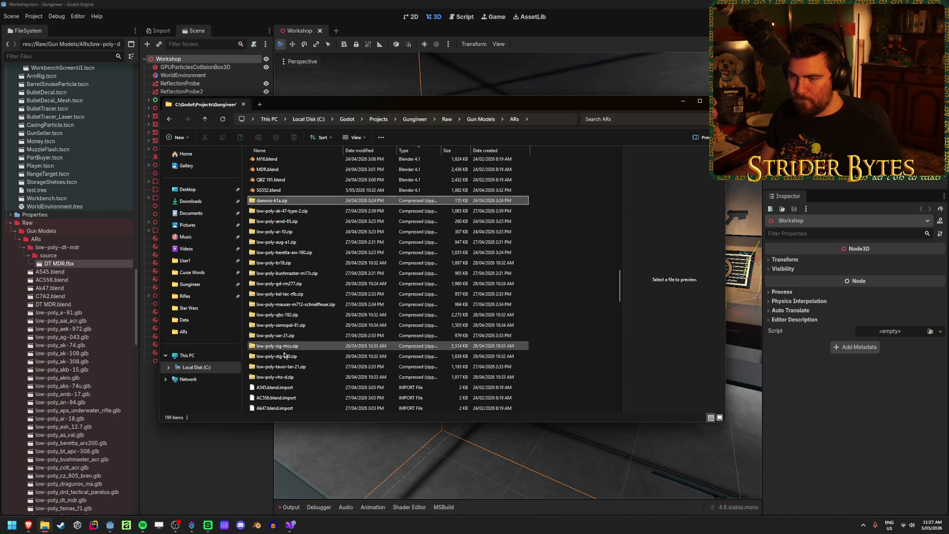
shift+click(296, 378)
right_click(299, 377)
mouse_move(329, 405)
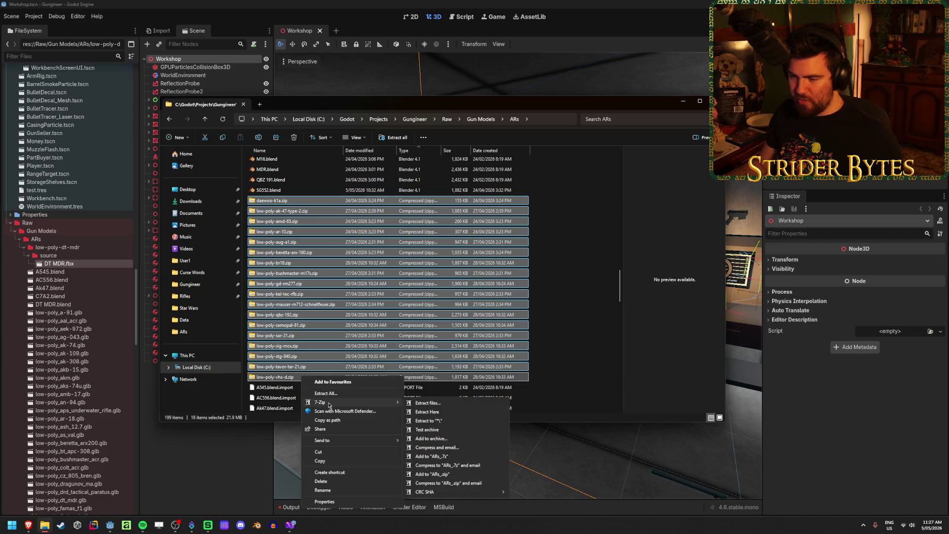
click(468, 411)
scroll(566, 291, down, 15)
scroll(566, 291, up, 15)
scroll(567, 292, down, 8)
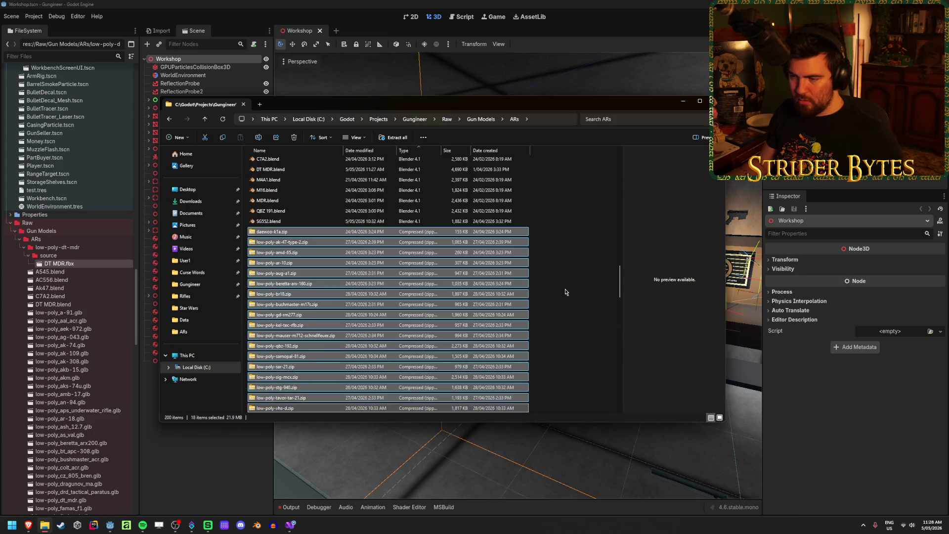
scroll(303, 366, down, 5)
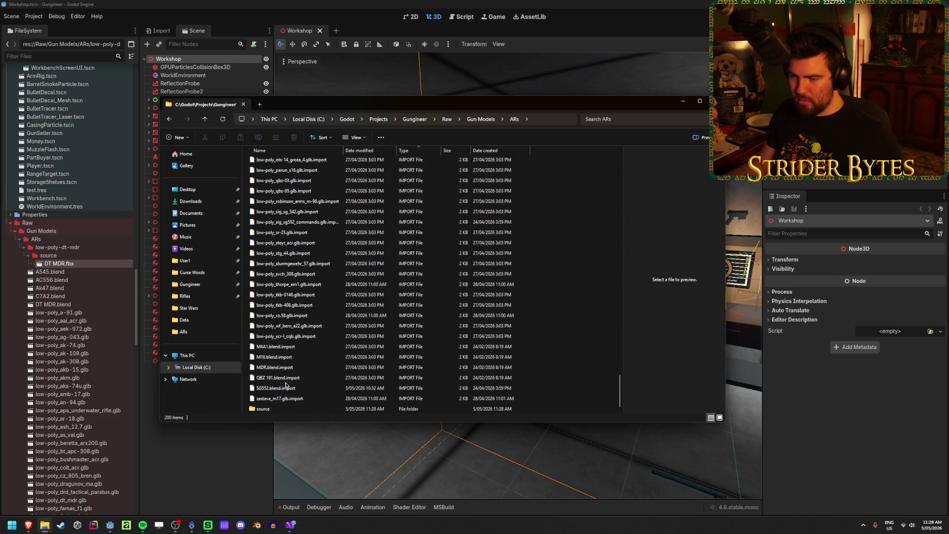
double_click(296, 379)
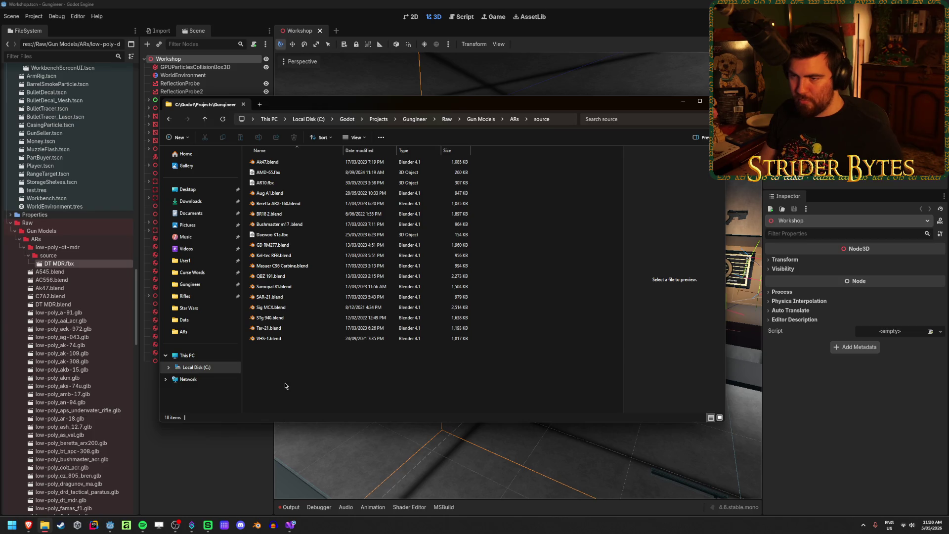
- Select the 18 extracted model files, then clear the selection
drag(286, 385, 279, 154)
mouse_move(280, 365)
mouse_down()
mouse_move(284, 133)
mouse_move(349, 318)
mouse_move(306, 148)
mouse_up()
click(576, 252)
drag(296, 378, 553, 276)
click(552, 276)
- Back in ARs, delete all 18 zip archives
click(514, 120)
click(296, 242)
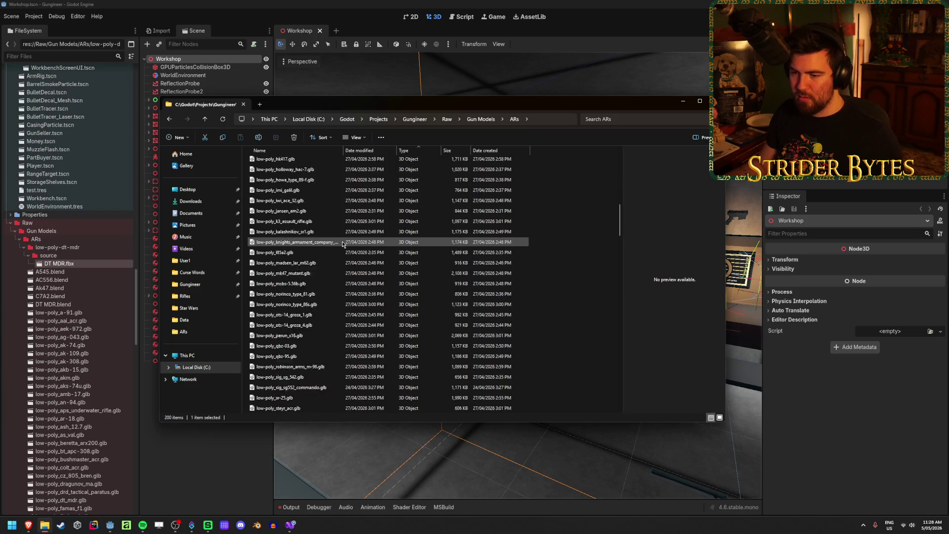
scroll(321, 306, down, 15)
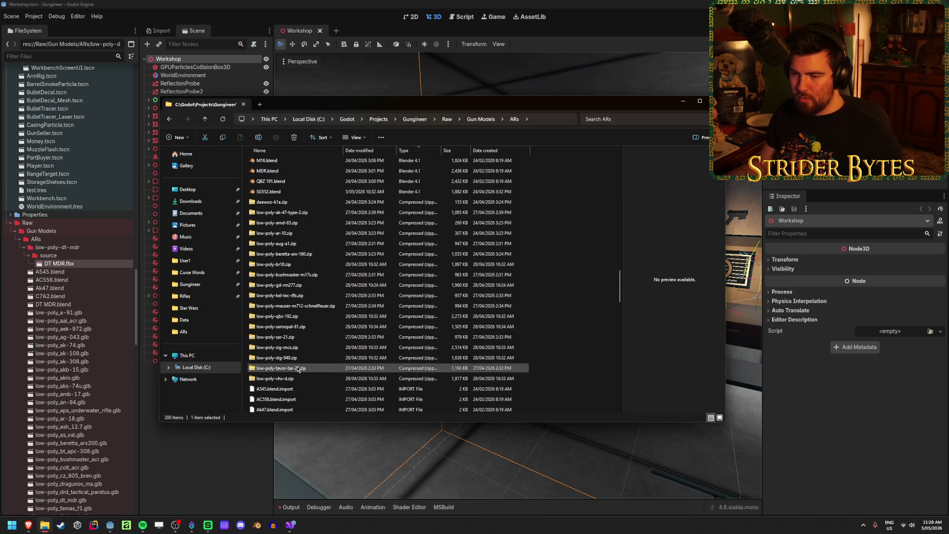
click(297, 378)
shift+click(288, 203)
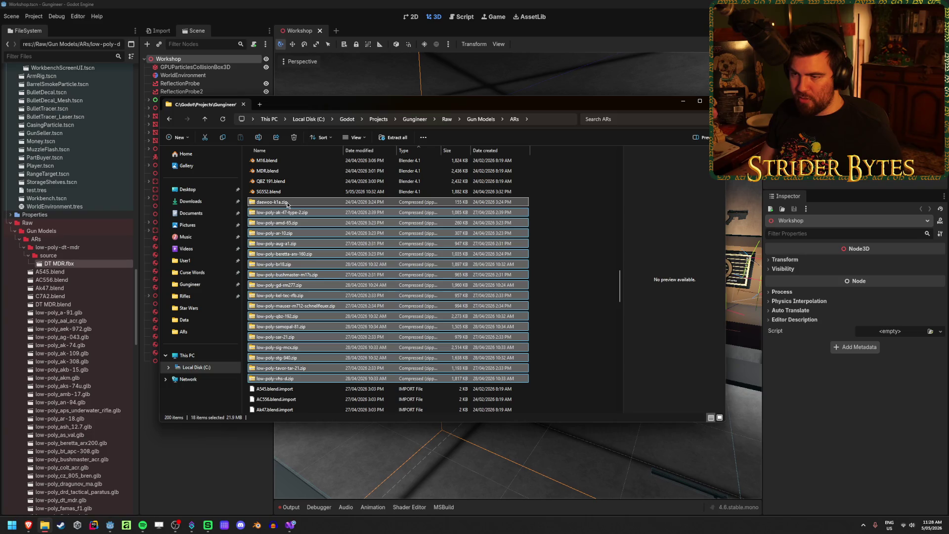
key(Delete)
- Look through the ARs listing and open the source folder
scroll(293, 206, down, 15)
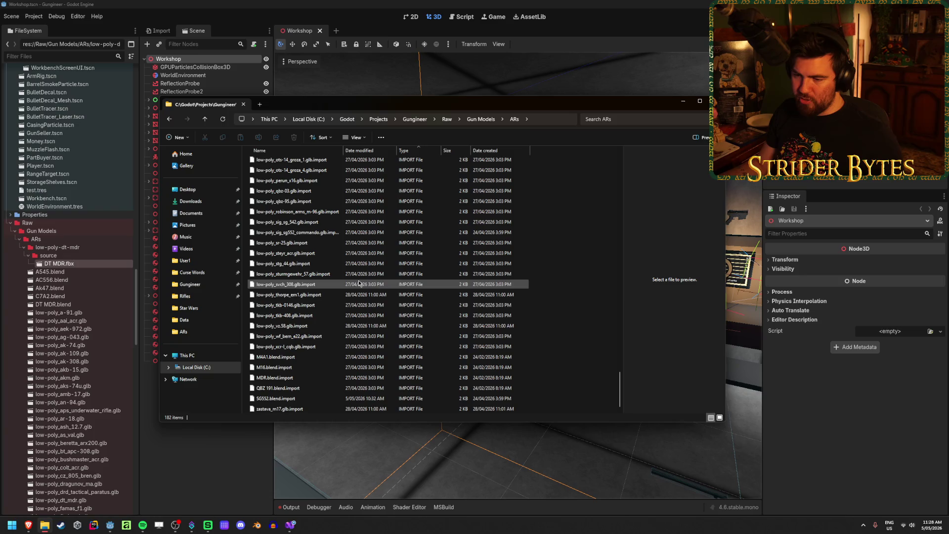
scroll(311, 358, up, 20)
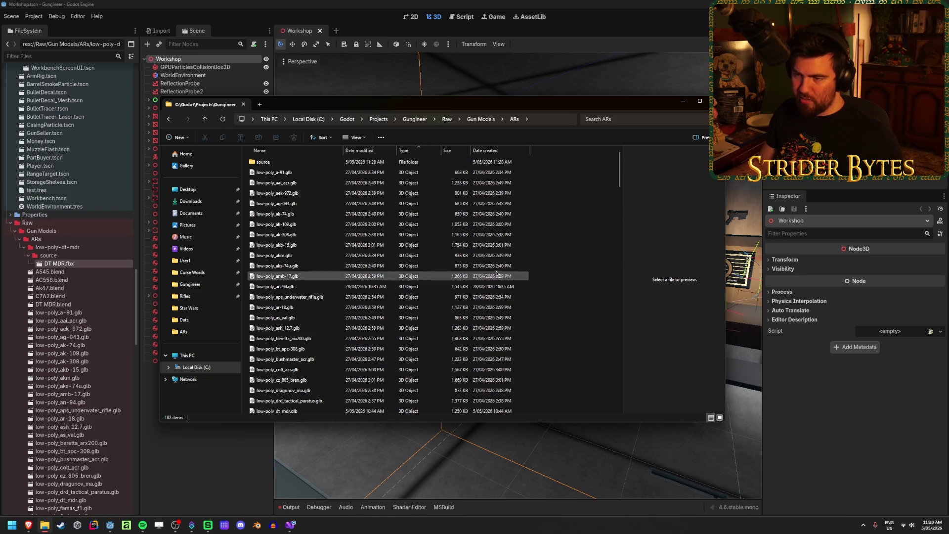
scroll(544, 248, down, 20)
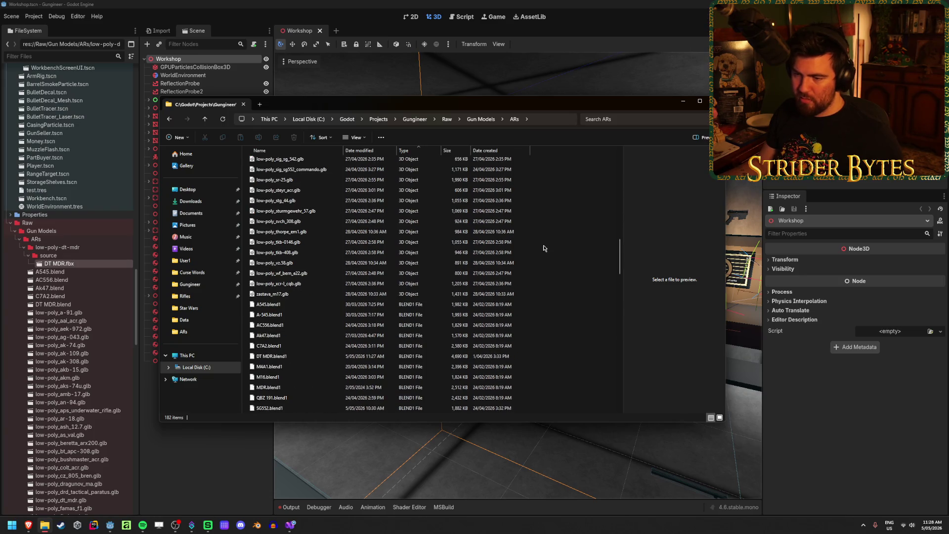
scroll(316, 296, down, 15)
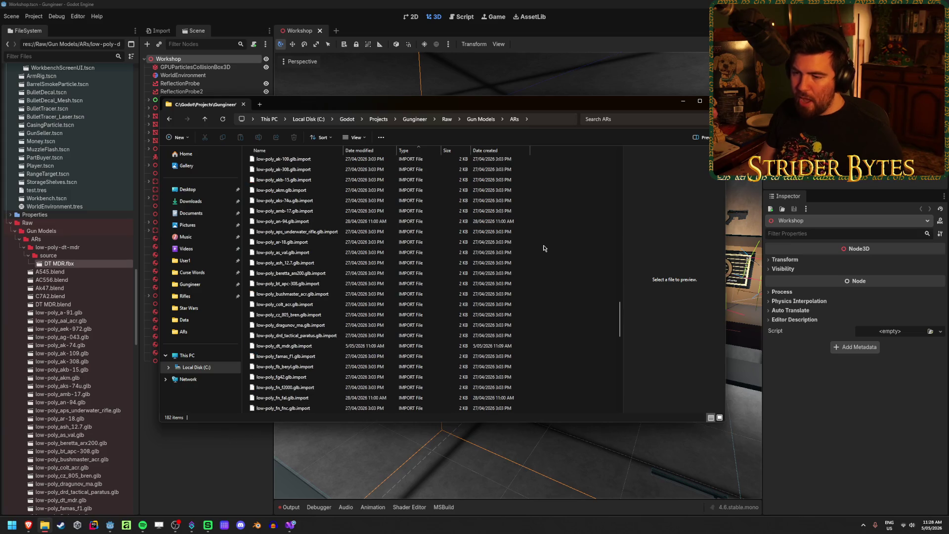
scroll(302, 327, down, 5)
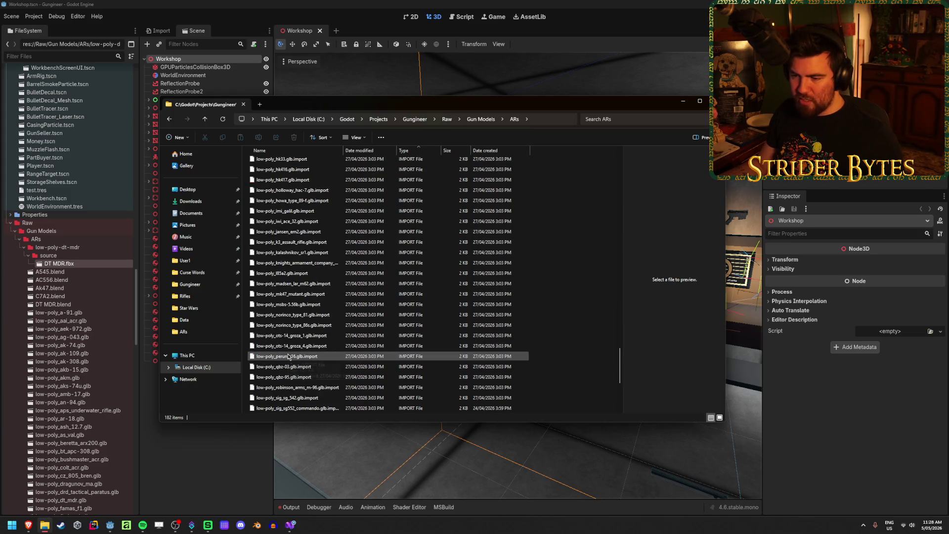
scroll(303, 348, up, 20)
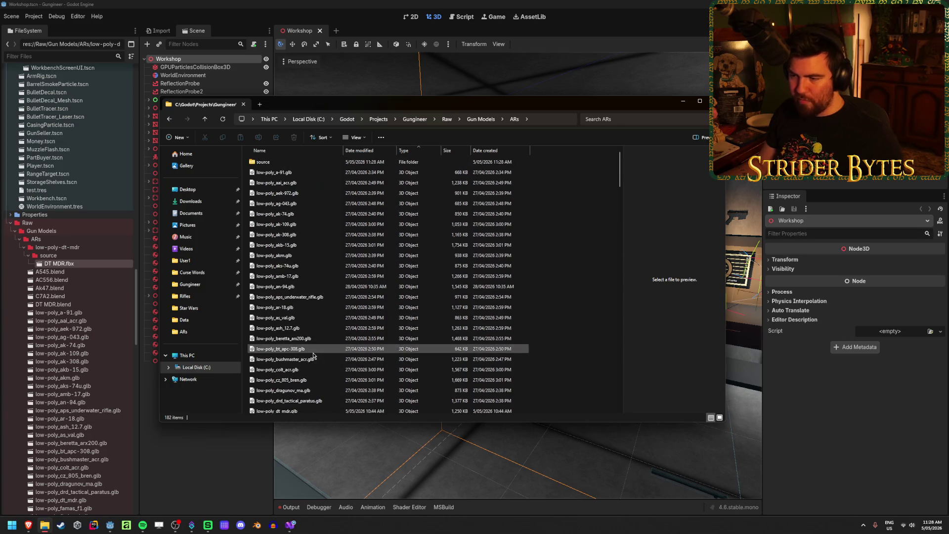
double_click(316, 162)
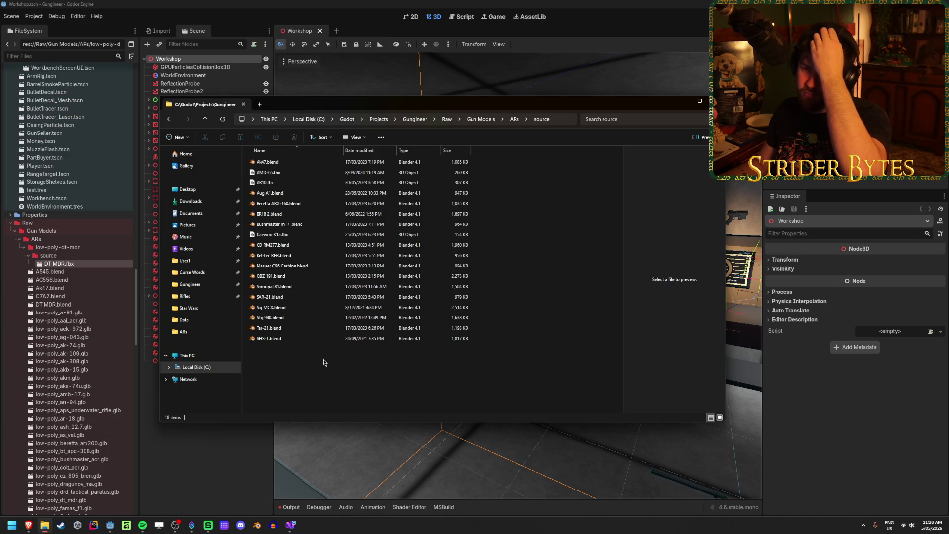
- Return to ARs, reopen source, and open Ak47.blend in Blender
click(514, 119)
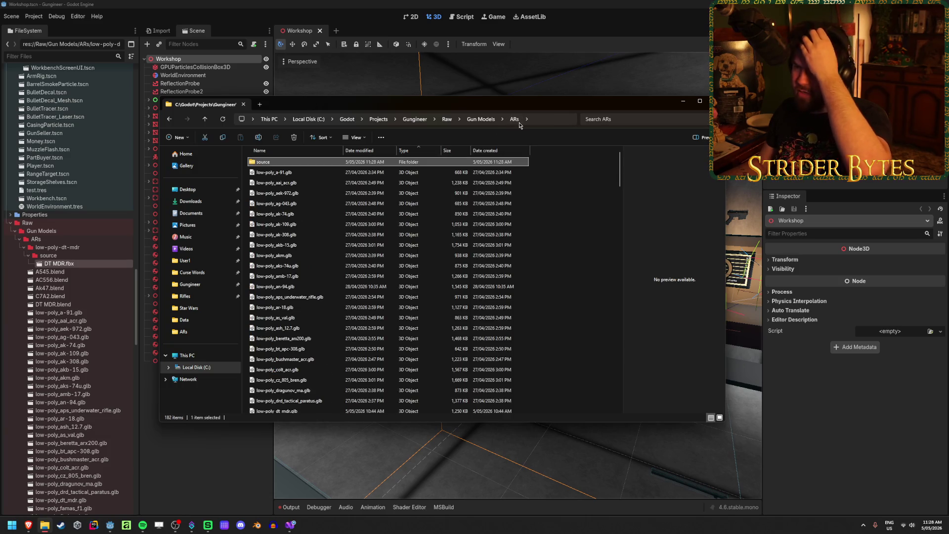
scroll(538, 299, down, 20)
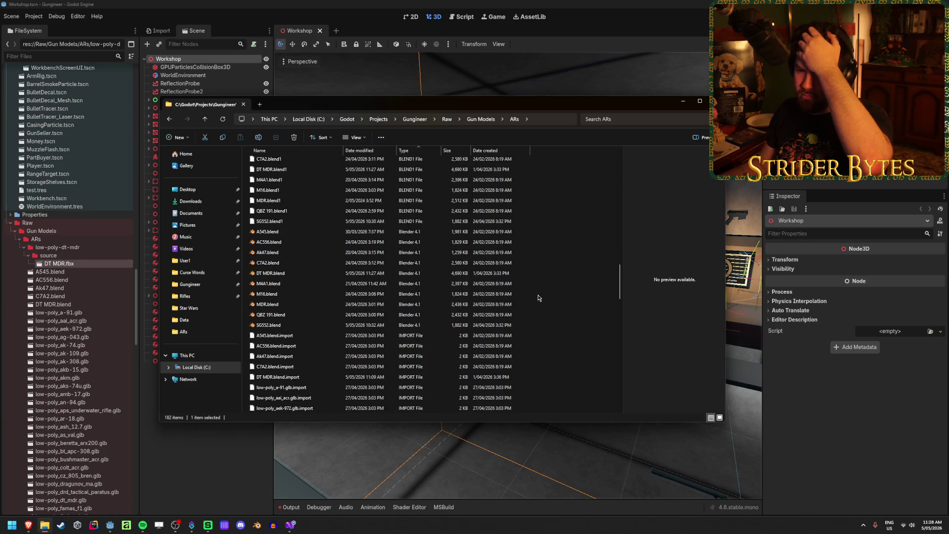
scroll(537, 295, up, 20)
double_click(267, 162)
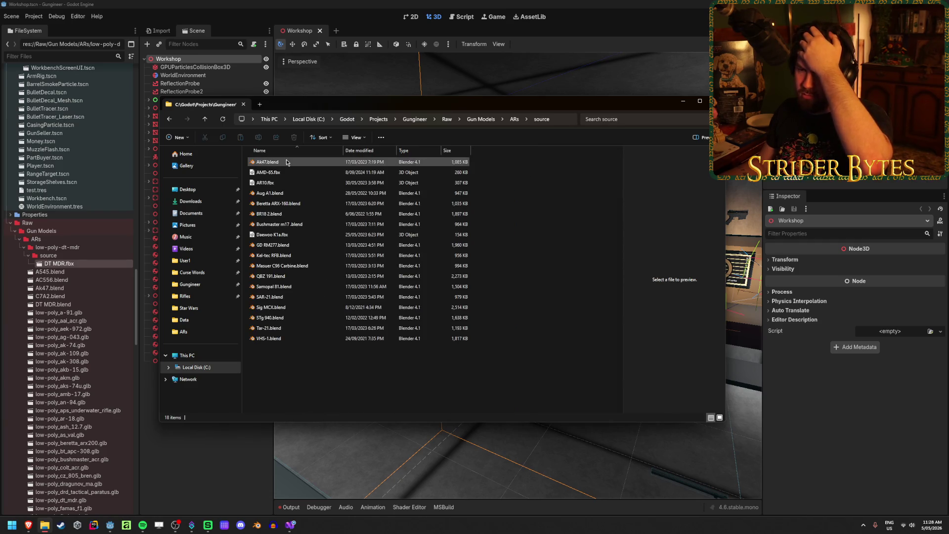
double_click(287, 162)
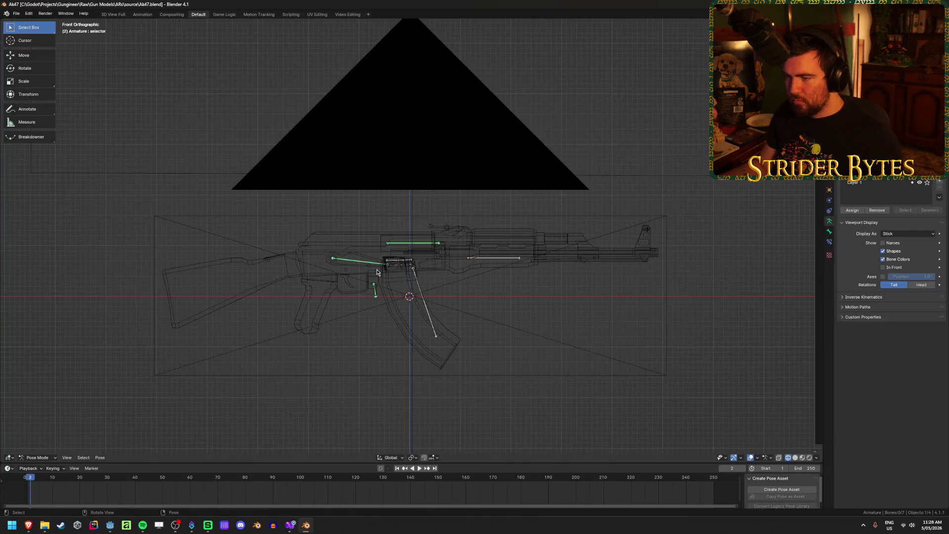
- Inspect the AK-47 model in solid and material preview shading
middle_drag(475, 277, 498, 288)
key(shift+z)
middle_drag(322, 333, 376, 326)
key(z)
click(478, 349)
middle_drag(478, 349, 471, 341)
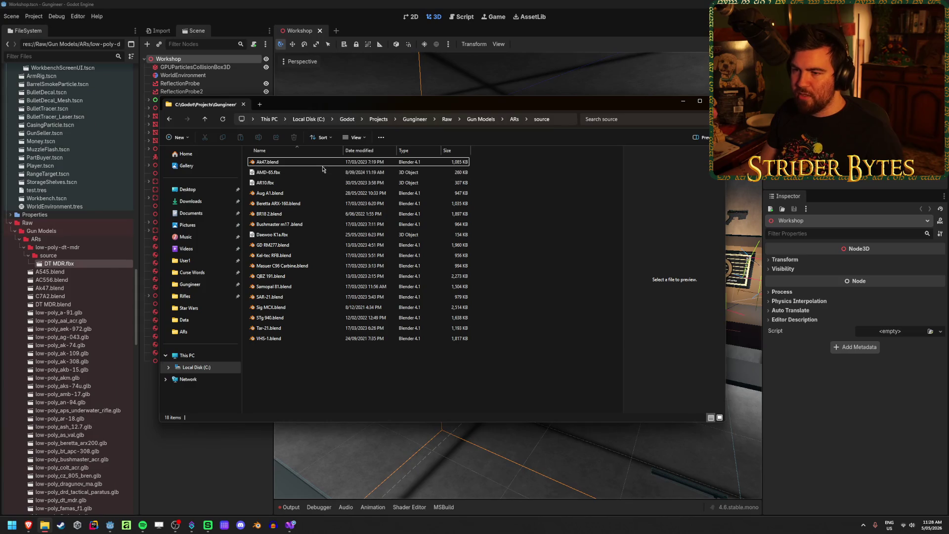
- Preview AMD-65.fbx in 3D Viewer, return to ARs, and launch a fresh Blender session
click(325, 163)
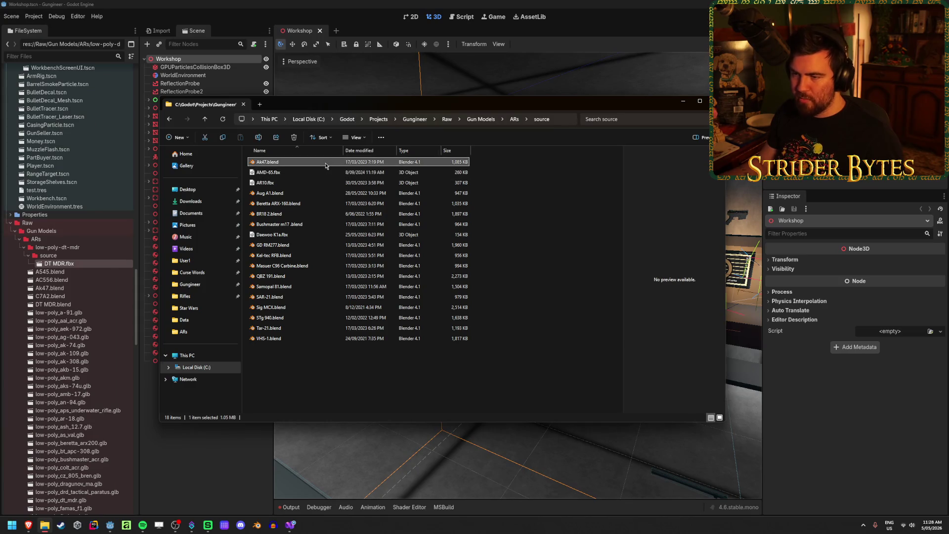
double_click(326, 183)
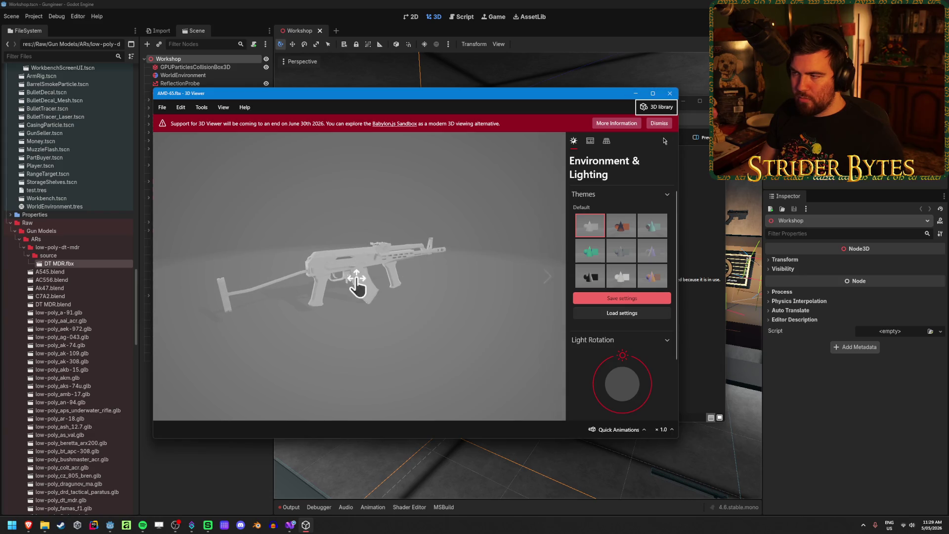
click(669, 93)
click(505, 213)
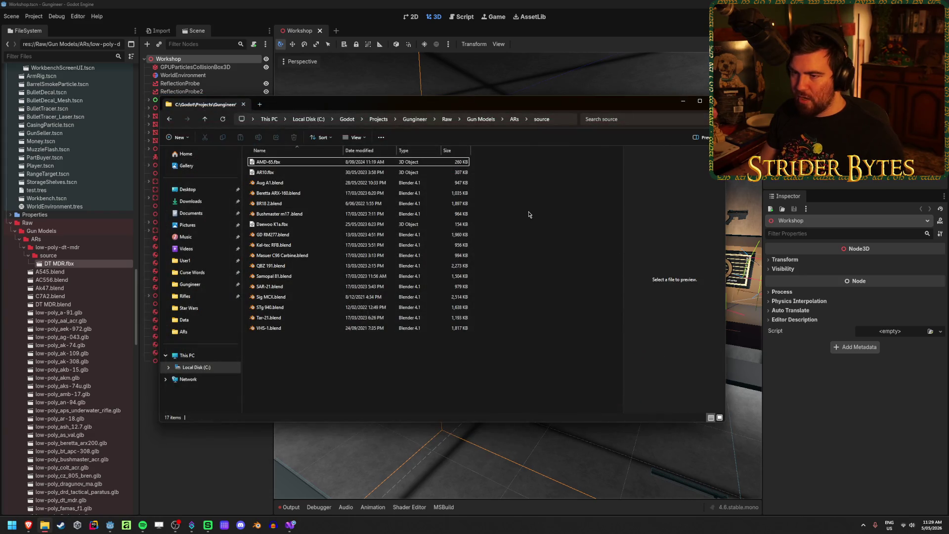
click(514, 119)
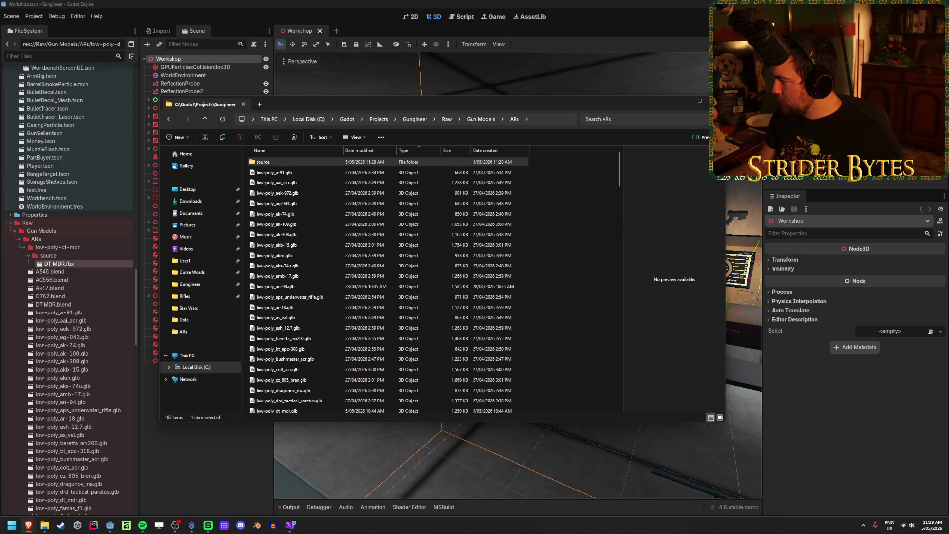
click(576, 207)
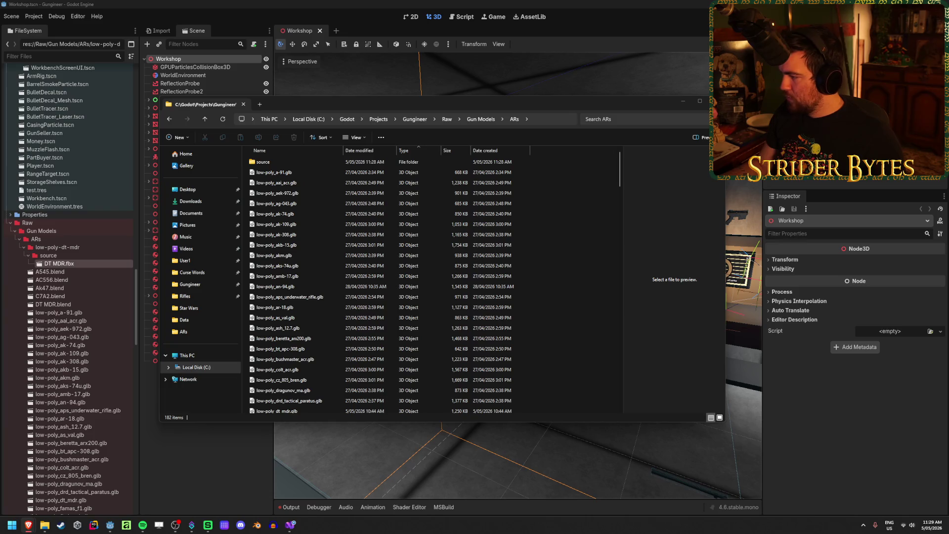
click(573, 190)
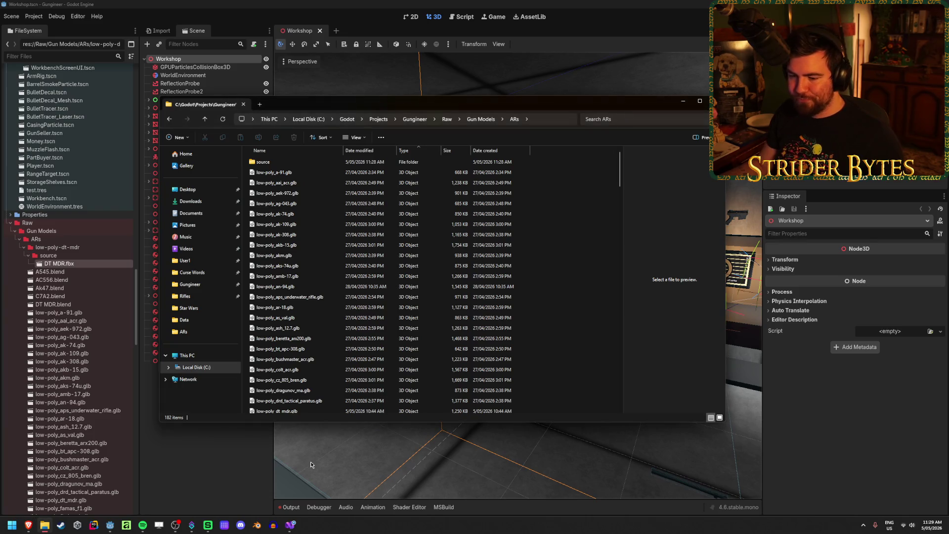
click(256, 526)
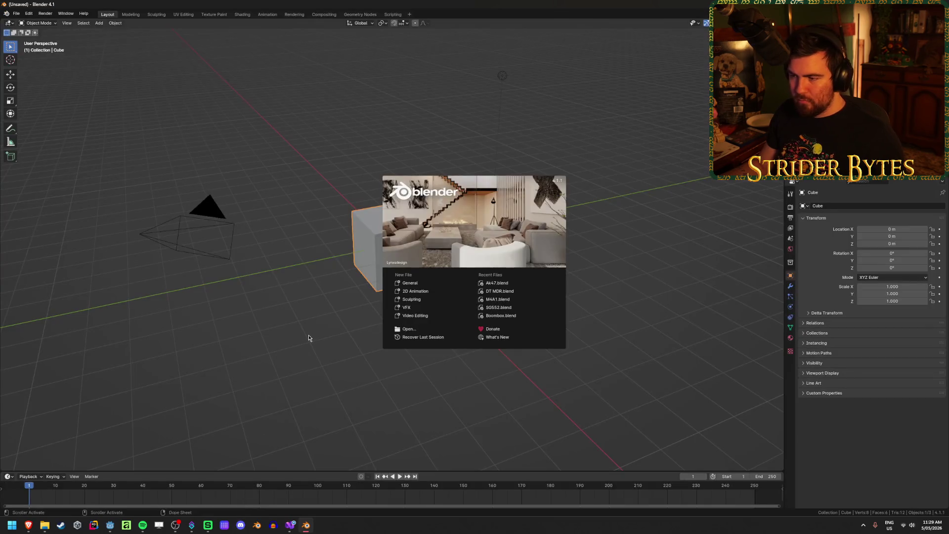
- Clear the default scene by deleting the cube, camera and light
click(308, 338)
key(a)
key(x)
click(310, 337)
- Import AMD-65.fbx from the Gungineer Raw > Gun Models > ARs source folder
click(20, 16)
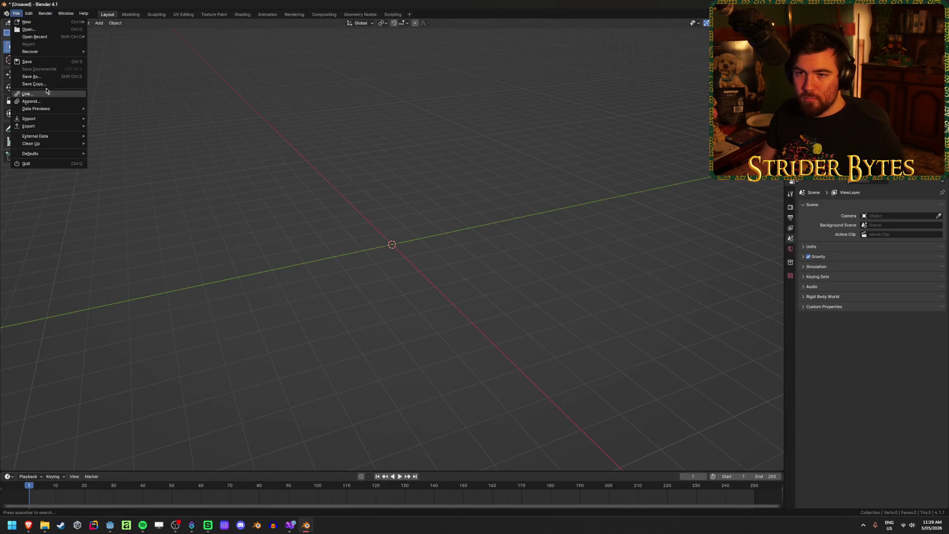
mouse_move(39, 120)
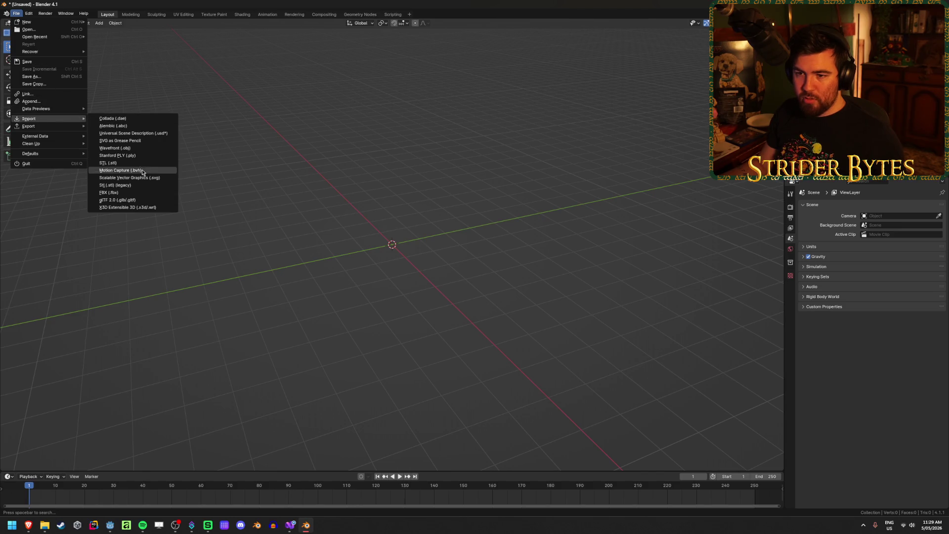
click(143, 193)
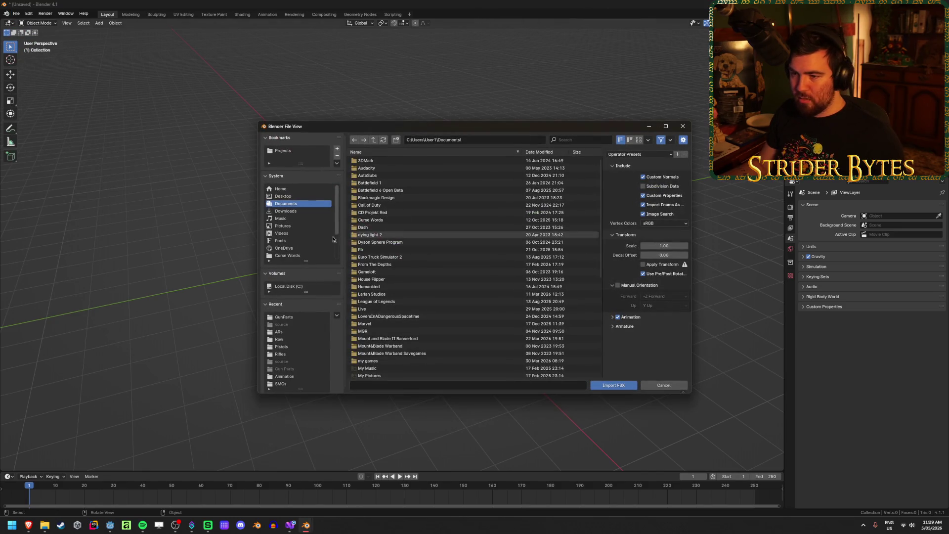
scroll(293, 257, down, 2)
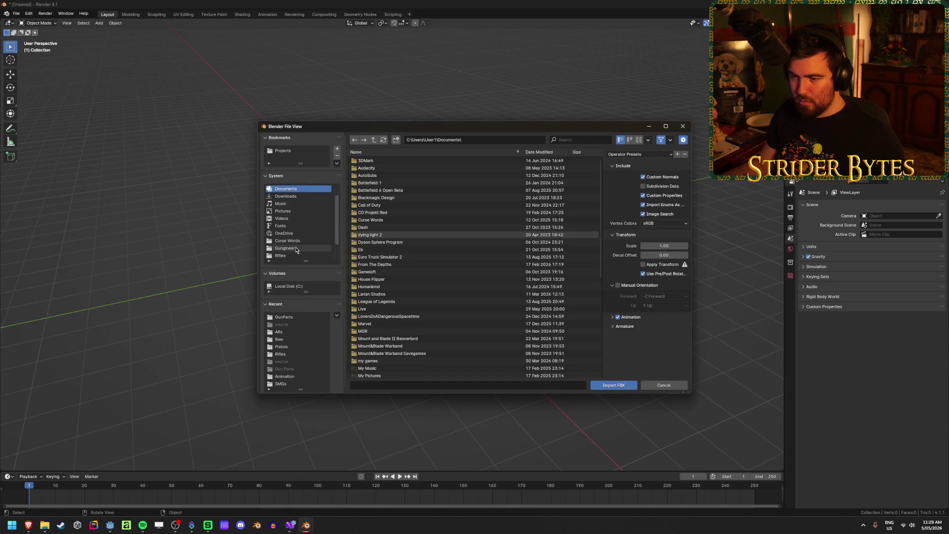
click(285, 247)
double_click(374, 241)
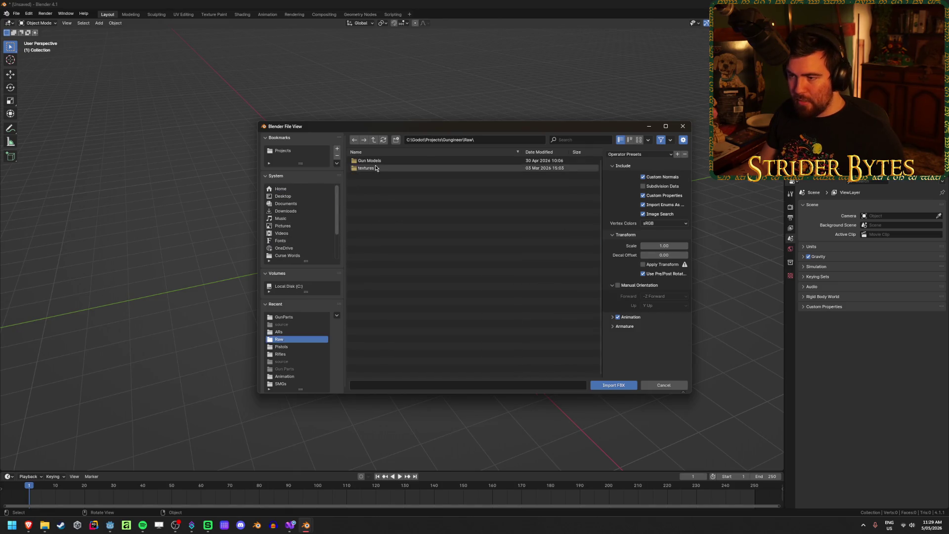
double_click(385, 161)
double_click(386, 161)
double_click(387, 161)
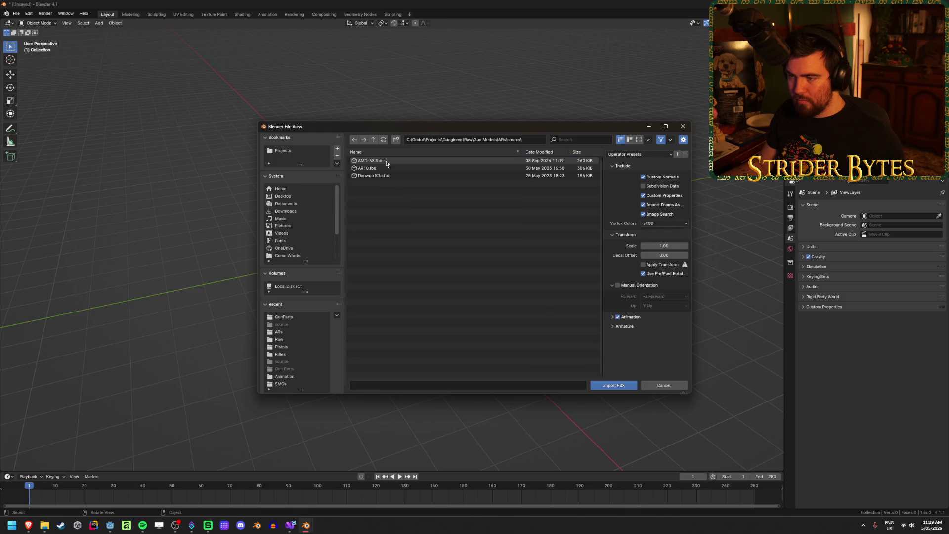
click(387, 162)
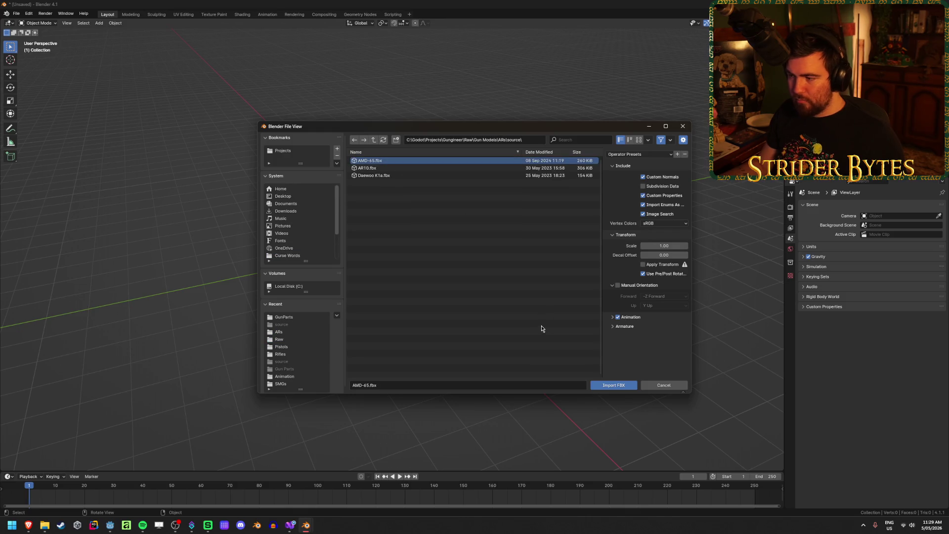
click(621, 387)
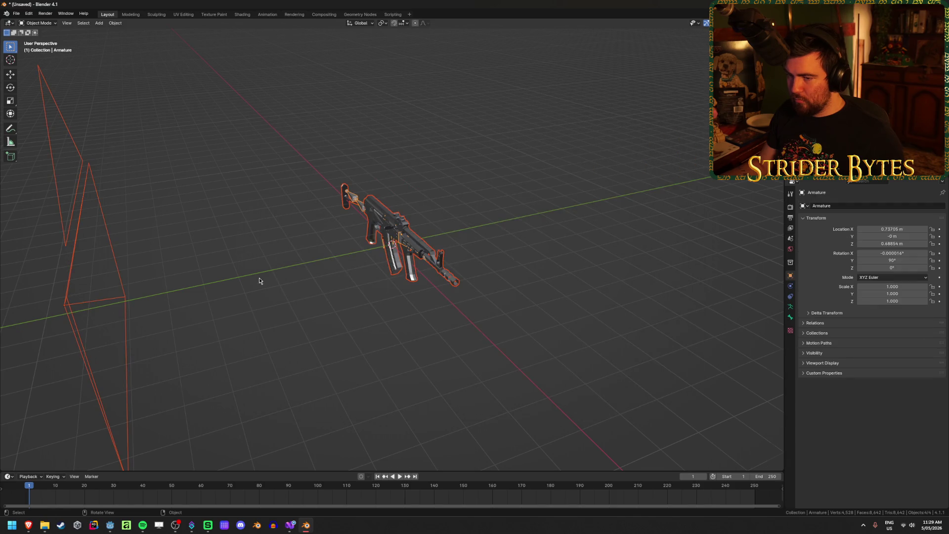
- Delete the rifle's imported armature and the leftover camera
middle_drag(257, 280, 303, 275)
click(291, 184)
key(KP_Decimal)
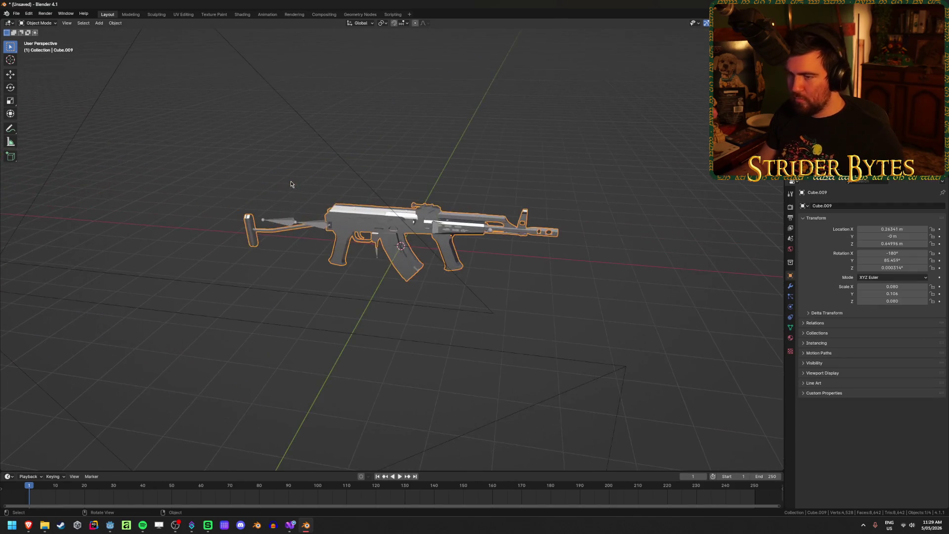
scroll(376, 269, up, 5)
key(x)
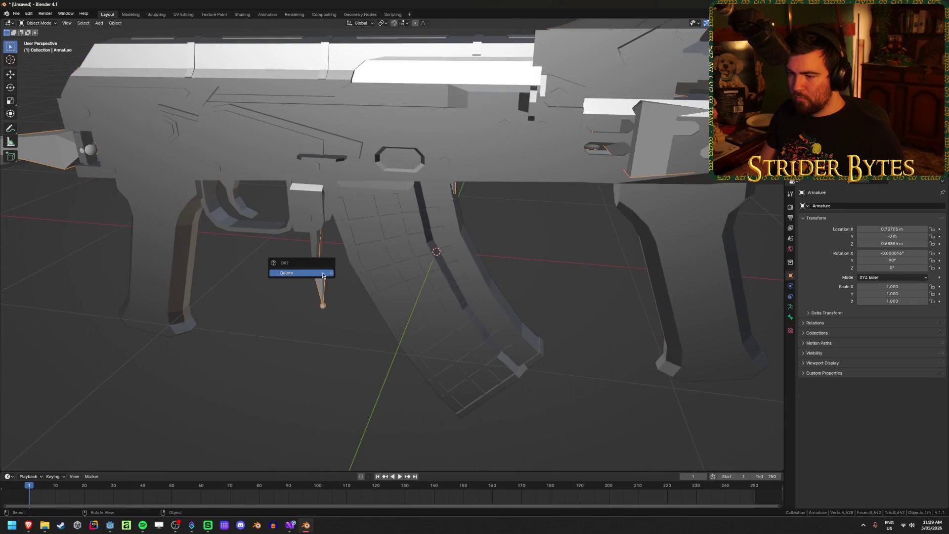
click(322, 276)
middle_drag(323, 275, 346, 267)
scroll(322, 271, down, 5)
click(368, 200)
key(x)
click(368, 196)
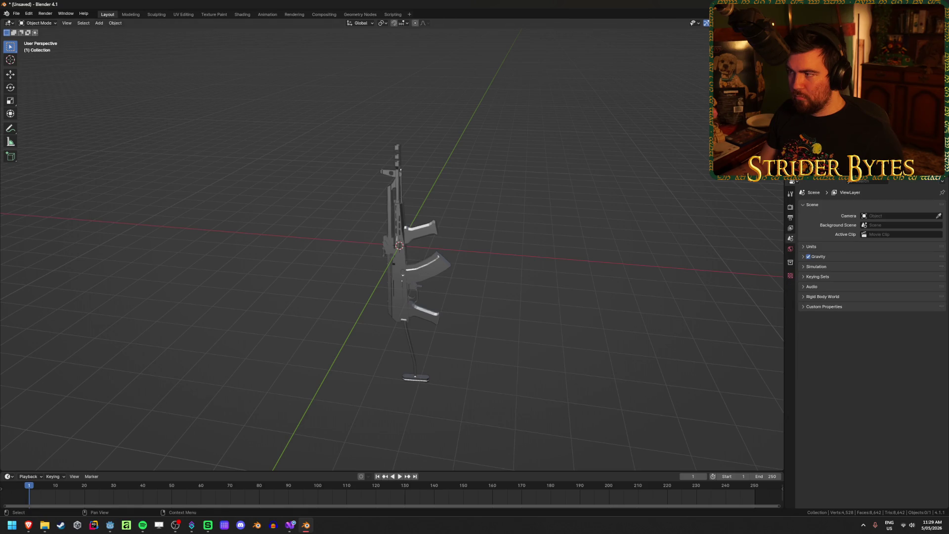
- Remove the leftover Armature modifier from the rifle mesh Cube.009
click(435, 262)
click(790, 286)
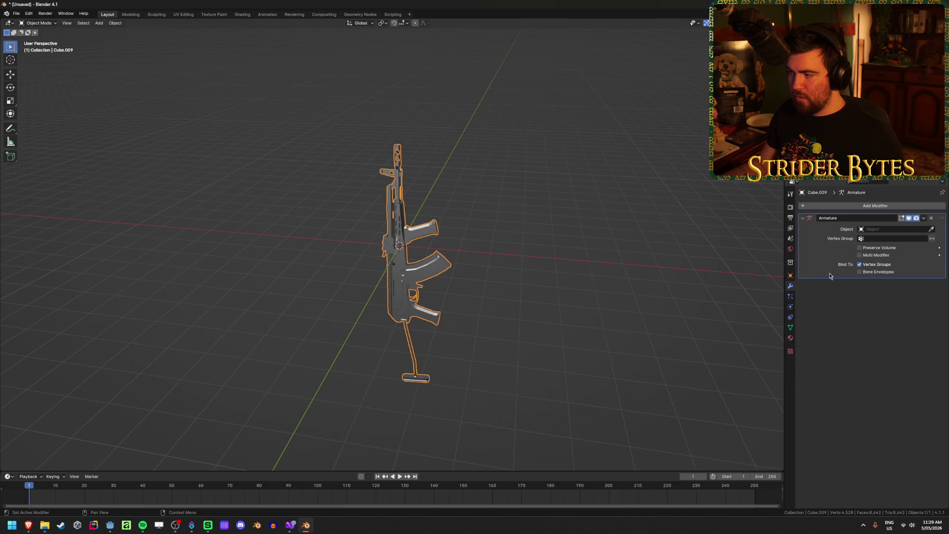
click(932, 219)
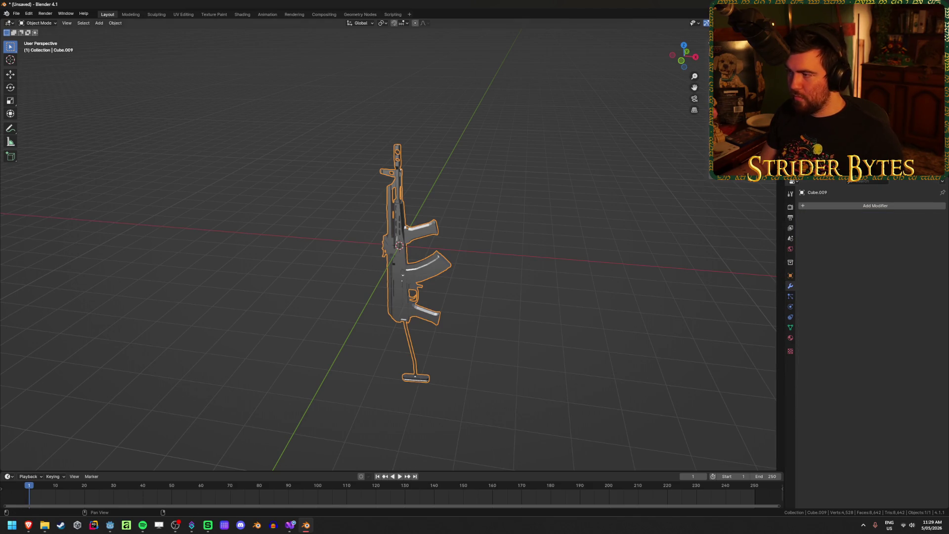
- Undo and redo earlier rotations to compare the rifle's orientations, ending upright
middle_drag(646, 135, 494, 222)
key(ctrl+z)
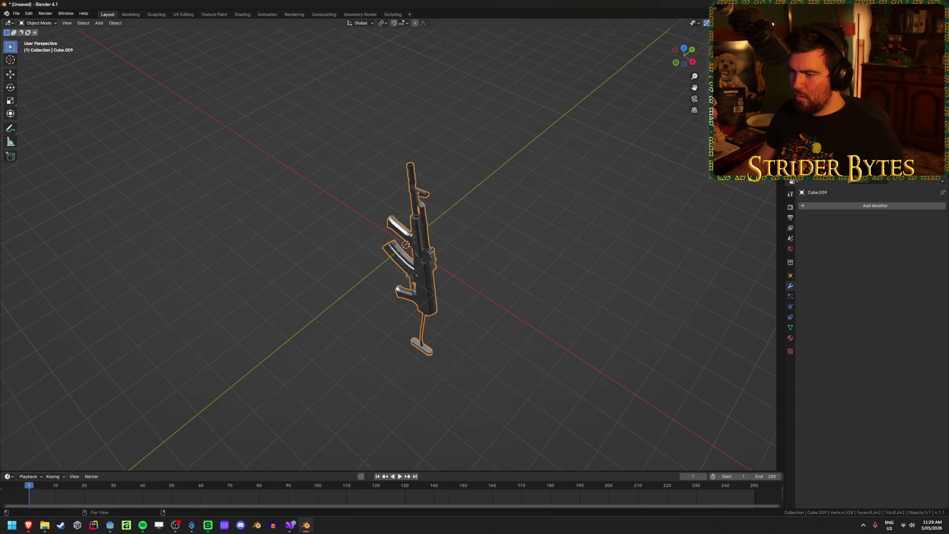
key(ctrl+z)
mouse_move(494, 223)
middle_down()
mouse_move(515, 235)
mouse_move(549, 220)
mouse_move(615, 254)
mouse_move(515, 240)
mouse_move(561, 302)
mouse_move(568, 278)
mouse_move(552, 299)
mouse_move(565, 300)
middle_up()
key(ctrl+shift+z)
- Rotate the rifle 90° about Z and snap it level in the right-side view
key(r)
key(z)
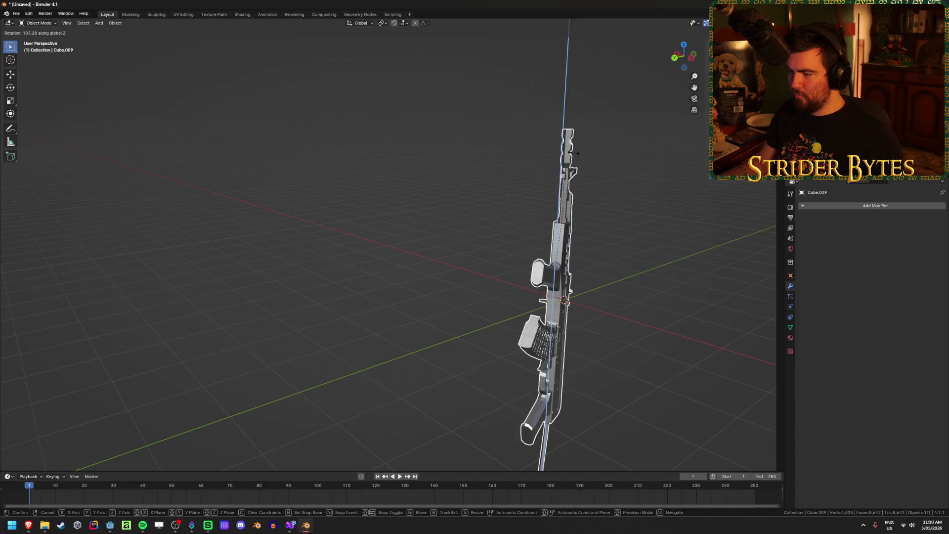
click(613, 187)
key(KP_3)
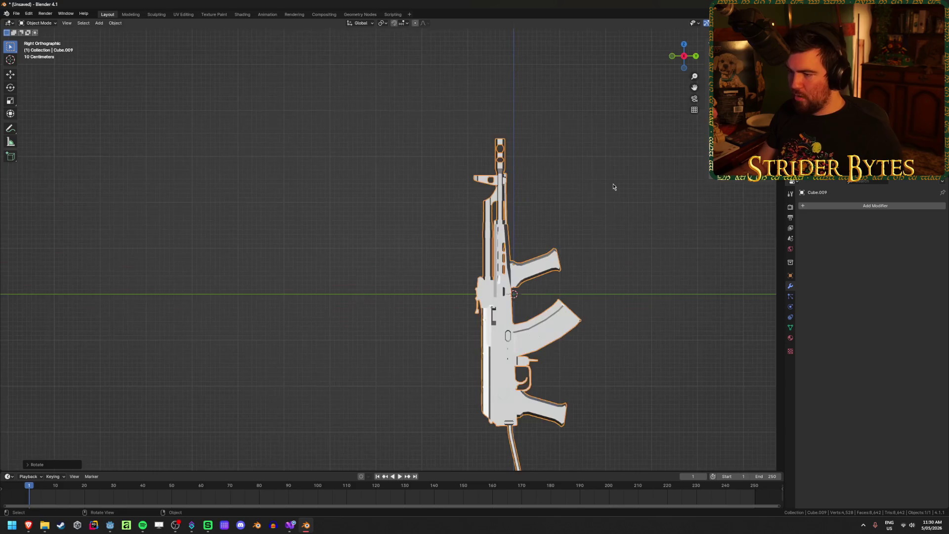
text(r0)
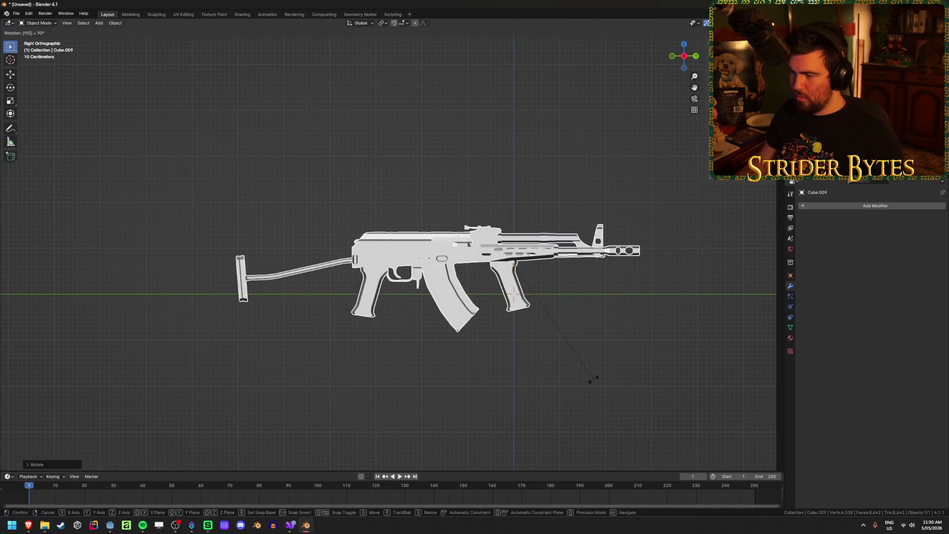
key(Return)
- Apply the rifle's rotation to the object
key(ctrl+a)
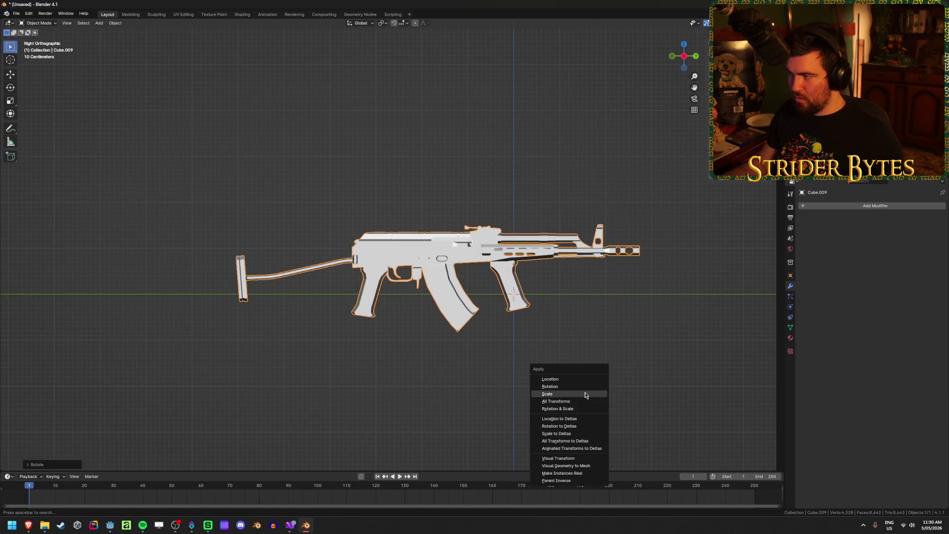
click(586, 387)
key(ctrl+a)
key(Escape)
ctrl+scroll(554, 315, down, 3)
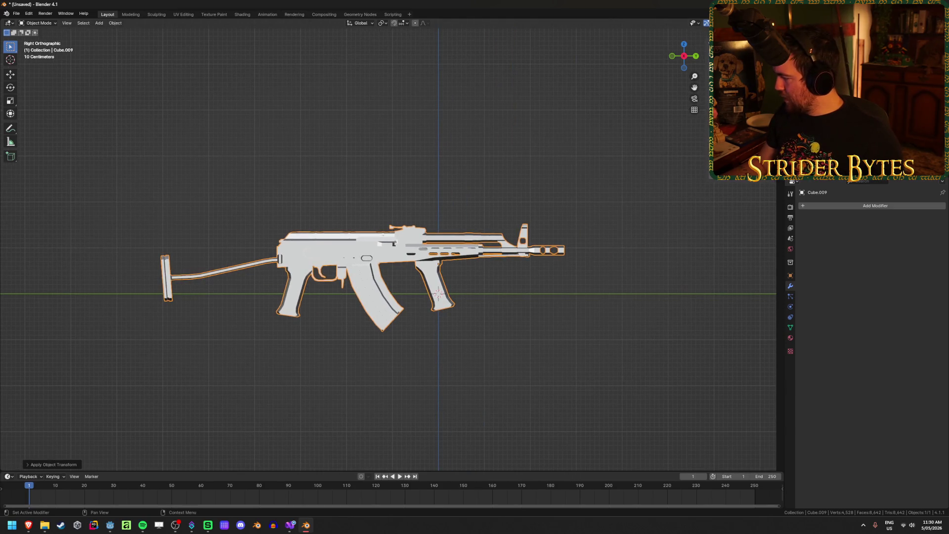
mouse_move(355, 218)
middle_down()
mouse_move(470, 282)
mouse_move(480, 277)
mouse_move(452, 222)
mouse_move(577, 253)
middle_up()
- Scale the rifle down to about 0.096 from a flat side view
scroll(452, 222, up, 5)
scroll(453, 223, down, 5)
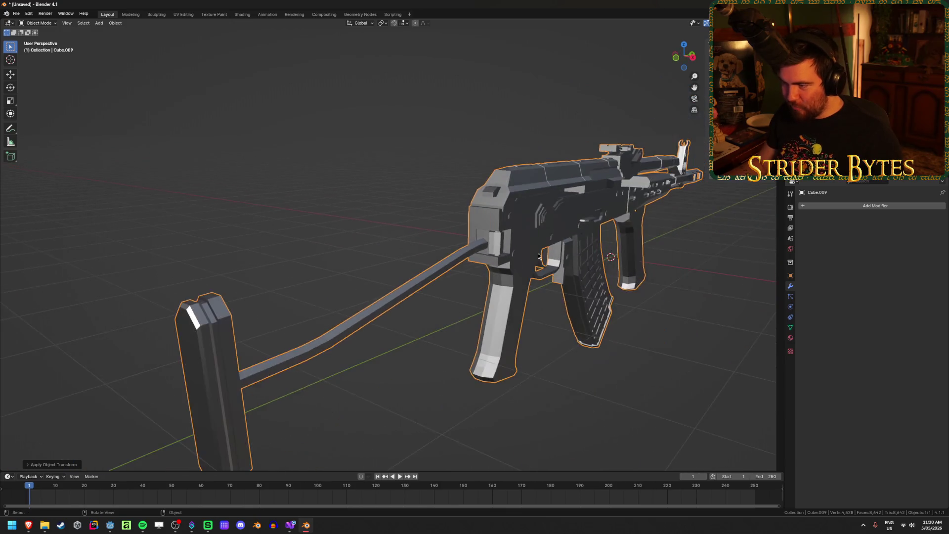
scroll(573, 324, down, 4)
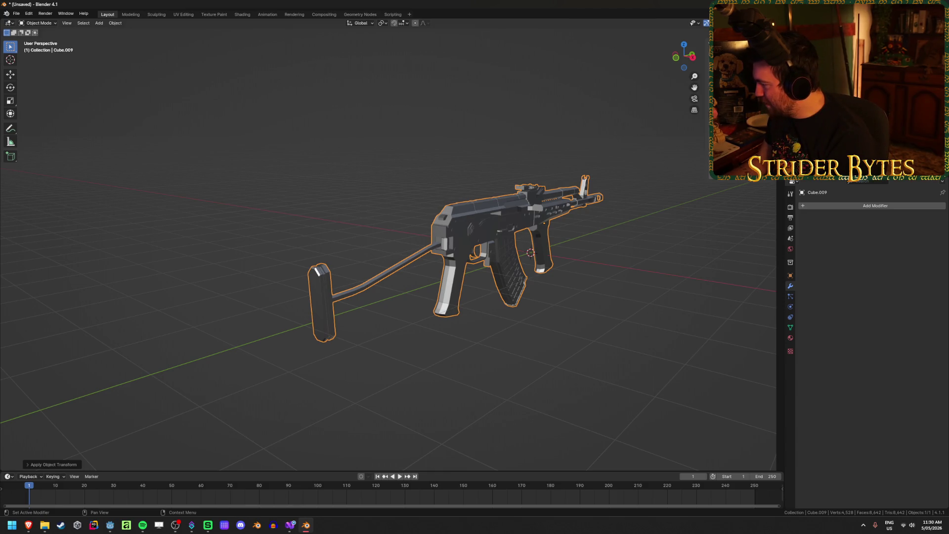
mouse_move(554, 250)
alt+middle_down()
mouse_move(569, 254)
mouse_move(486, 286)
mouse_move(759, 198)
alt+middle_up()
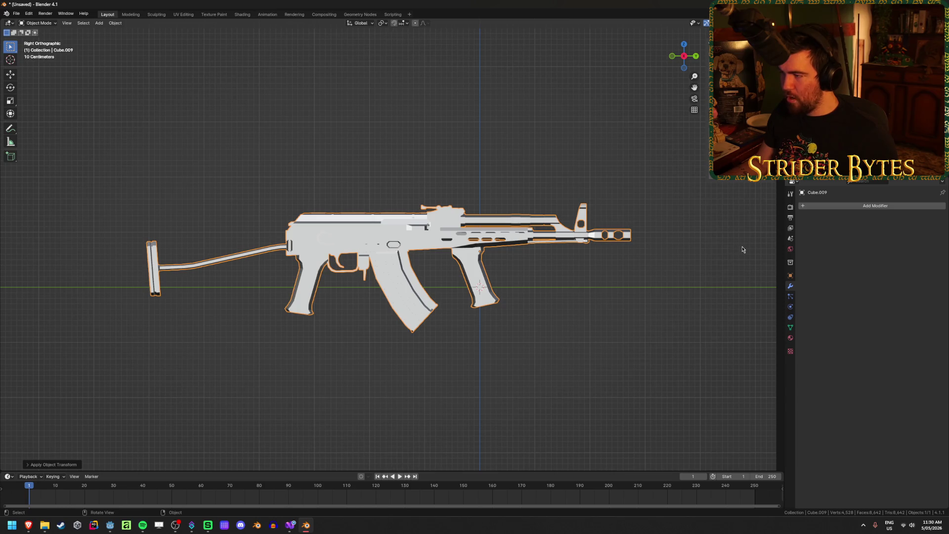
key(s)
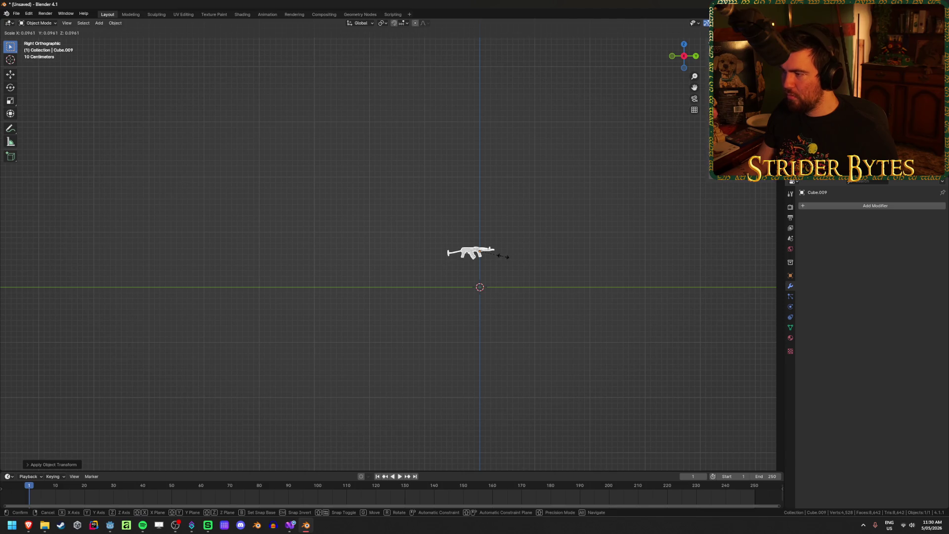
click(504, 256)
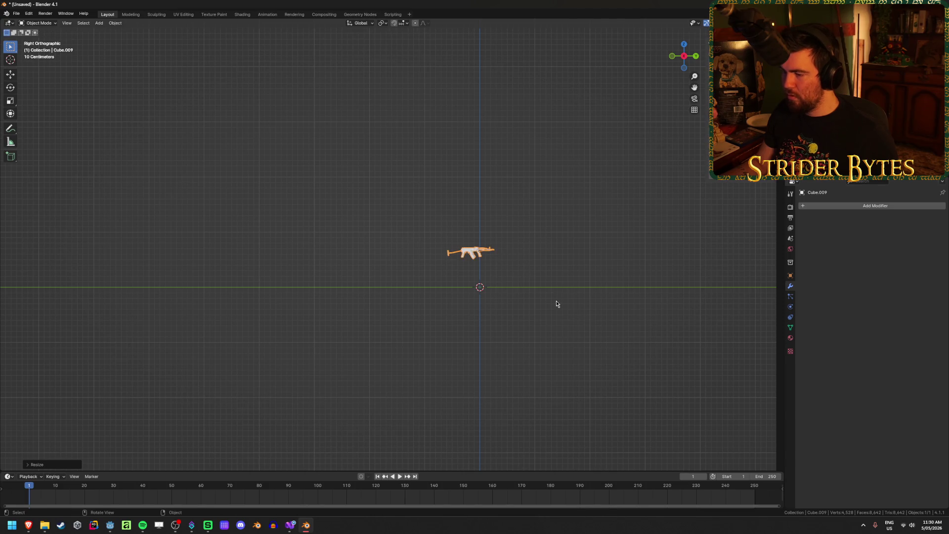
- Move the rifle near the origin and apply its scale
key(g)
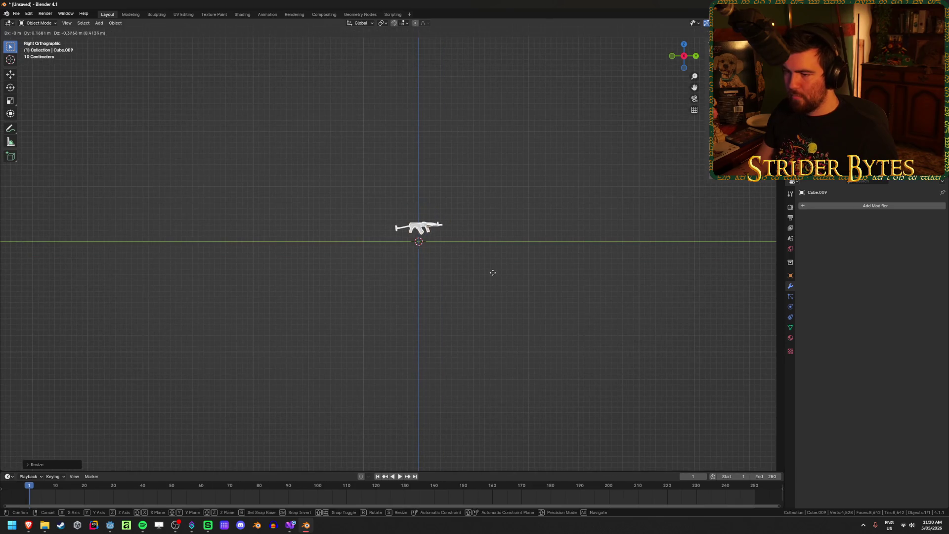
click(499, 285)
key(KP_Decimal)
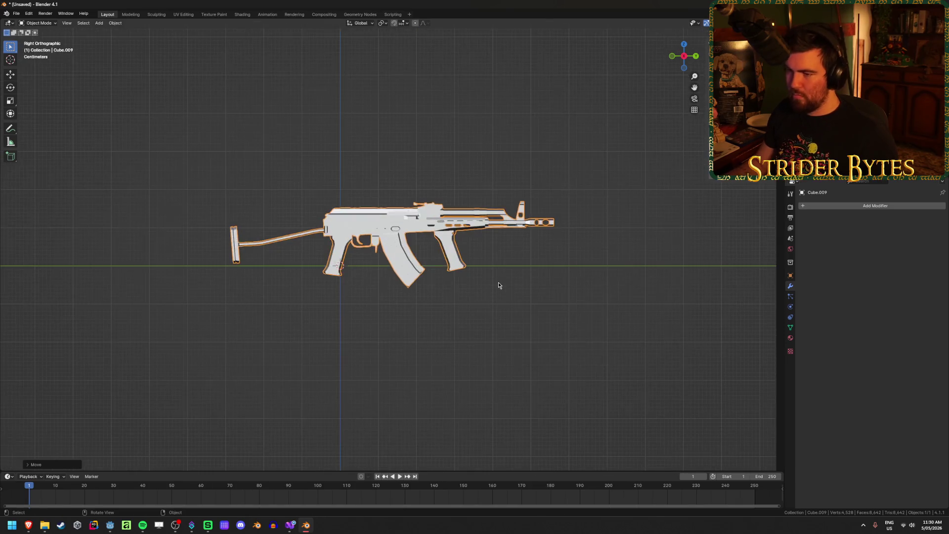
scroll(416, 311, up, 4)
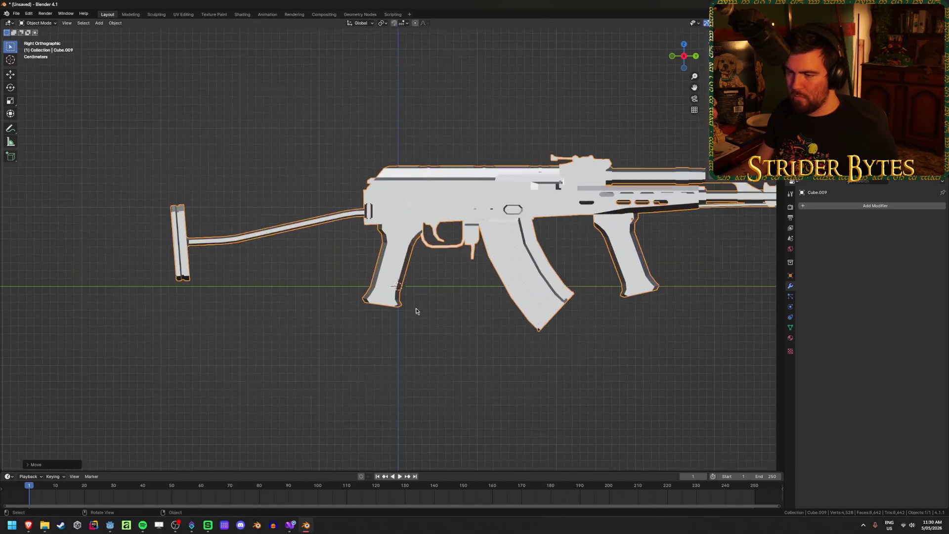
key(ctrl+a)
click(469, 312)
scroll(469, 313, up, 3)
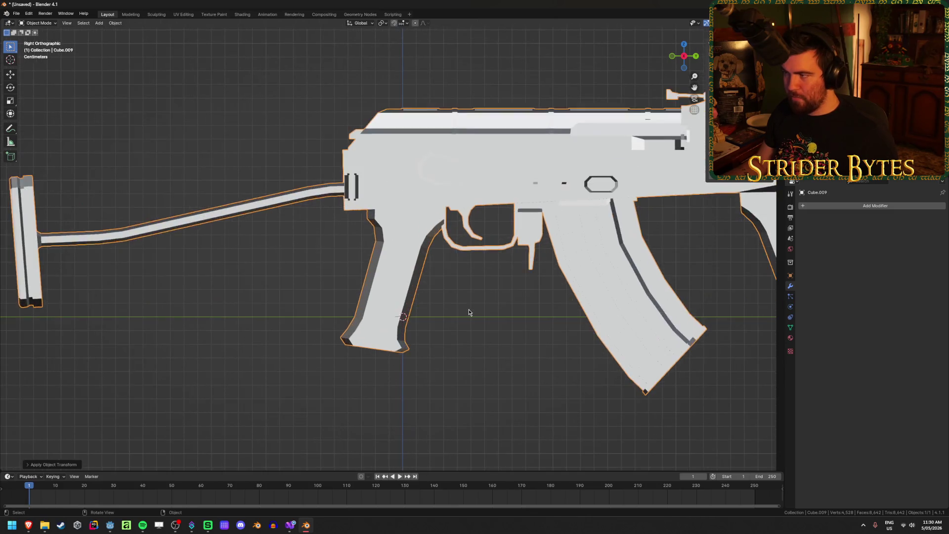
- Snap the 3D cursor to two selected pistol-grip faces in X-ray Edit Mode
key(Tab)
key(alt+z)
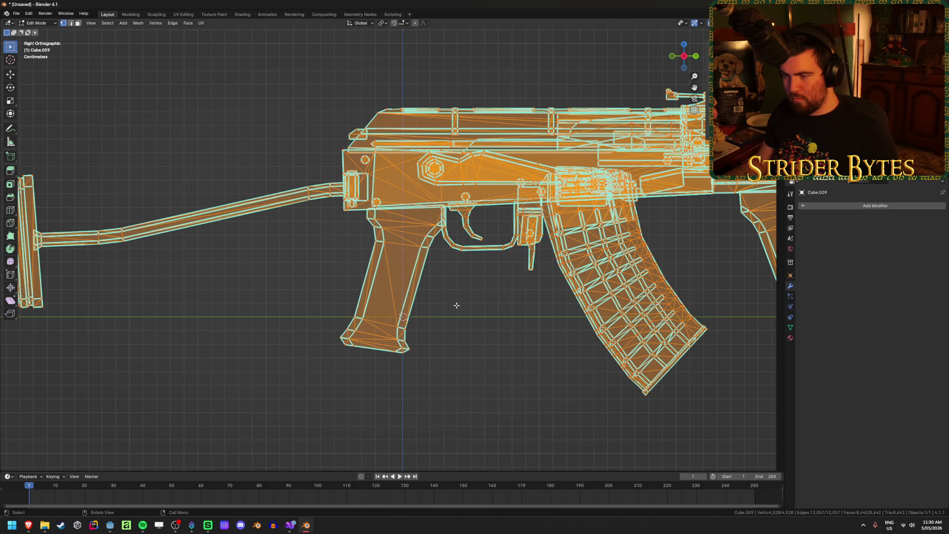
key(3)
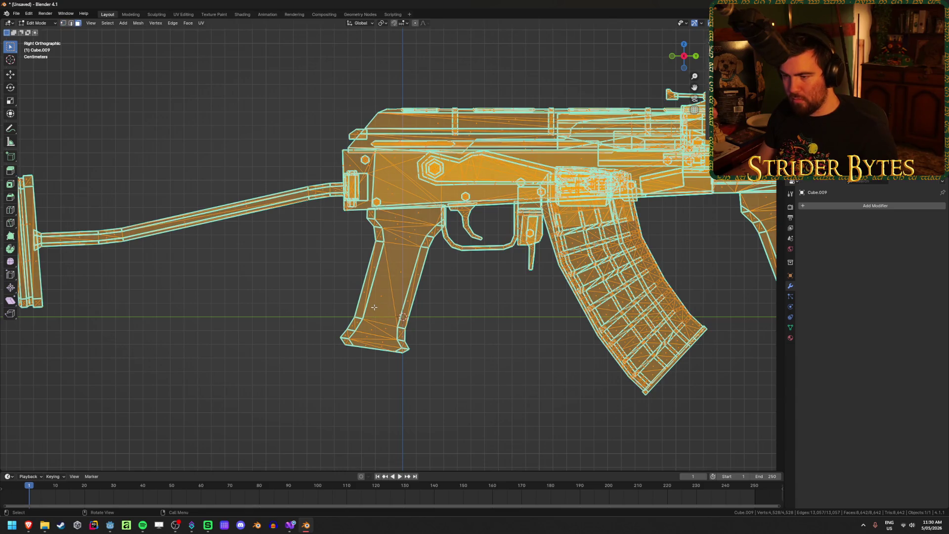
click(388, 303)
key(alt+a)
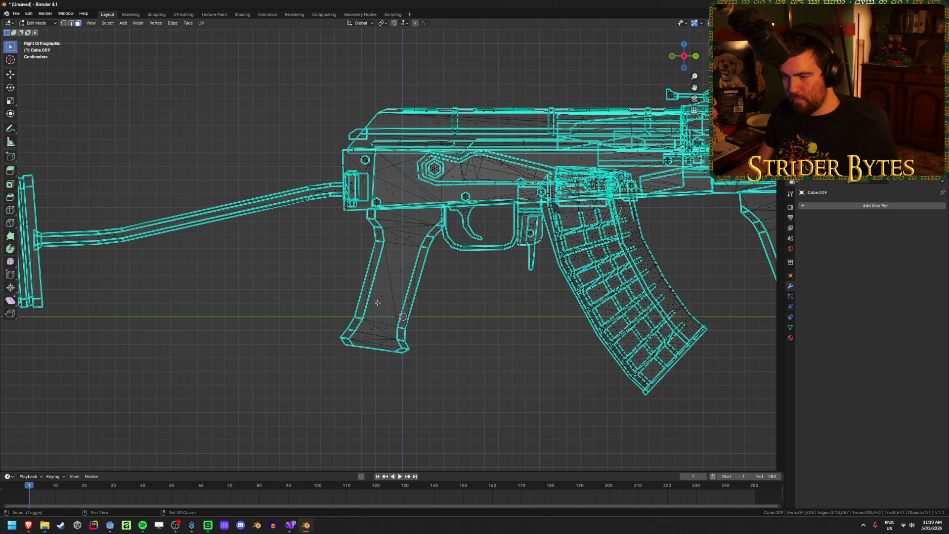
click(377, 303)
shift+click(408, 277)
key(shift+s)
click(483, 338)
- Back in Object Mode with solid shading, set the rifle's origin to the 3D cursor
key(Tab)
middle_drag(426, 326, 471, 324)
key(shift+z)
right_click(470, 324)
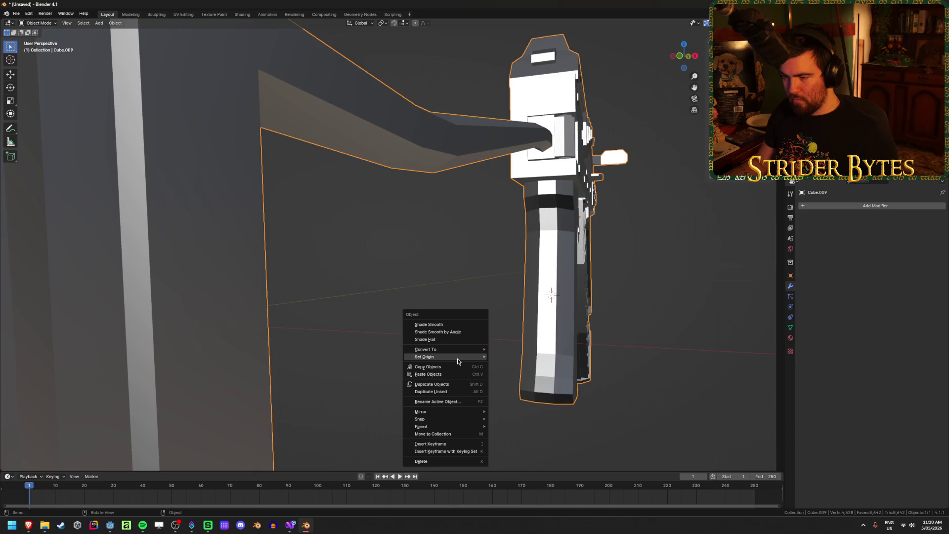
mouse_move(457, 362)
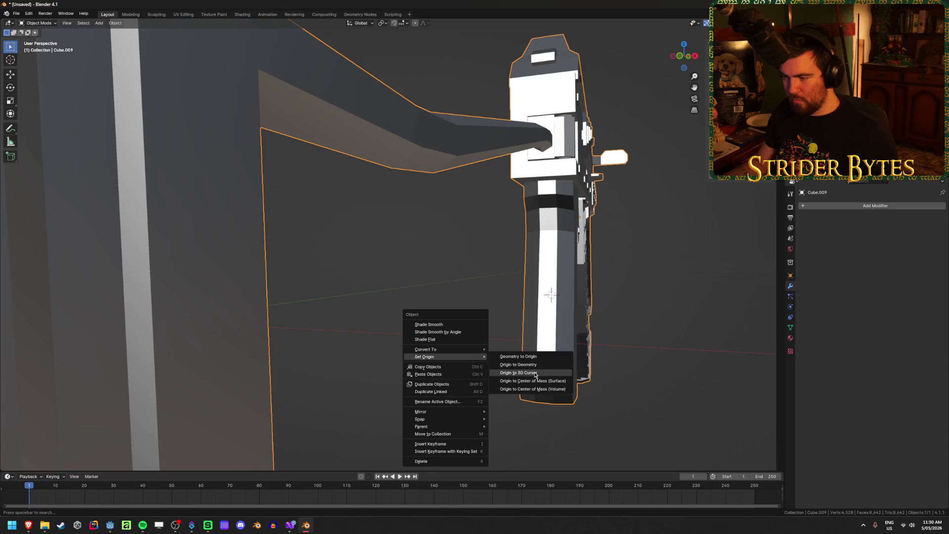
click(519, 373)
middle_drag(496, 343, 418, 326)
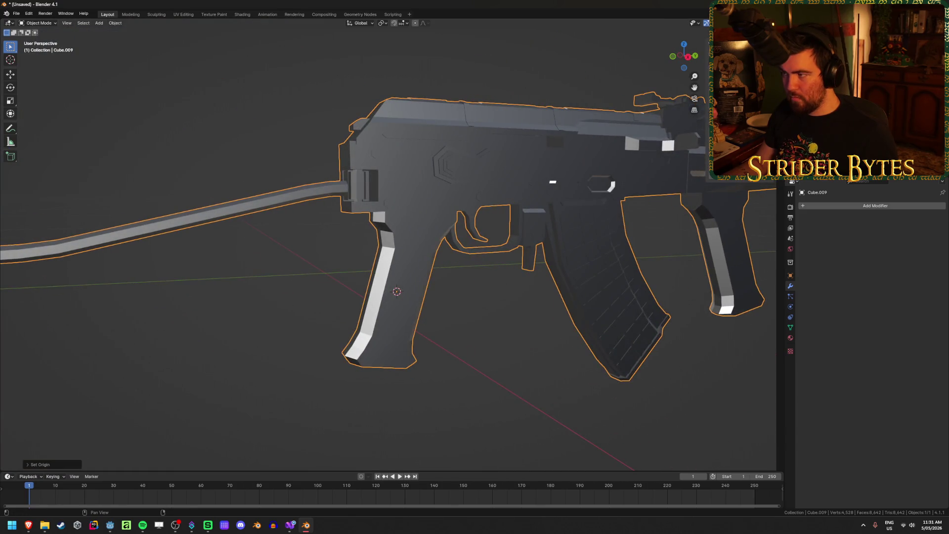
scroll(389, 237, down, 3)
mouse_move(420, 222)
middle_down()
mouse_move(479, 194)
mouse_move(531, 209)
mouse_move(486, 213)
mouse_move(443, 180)
middle_up()
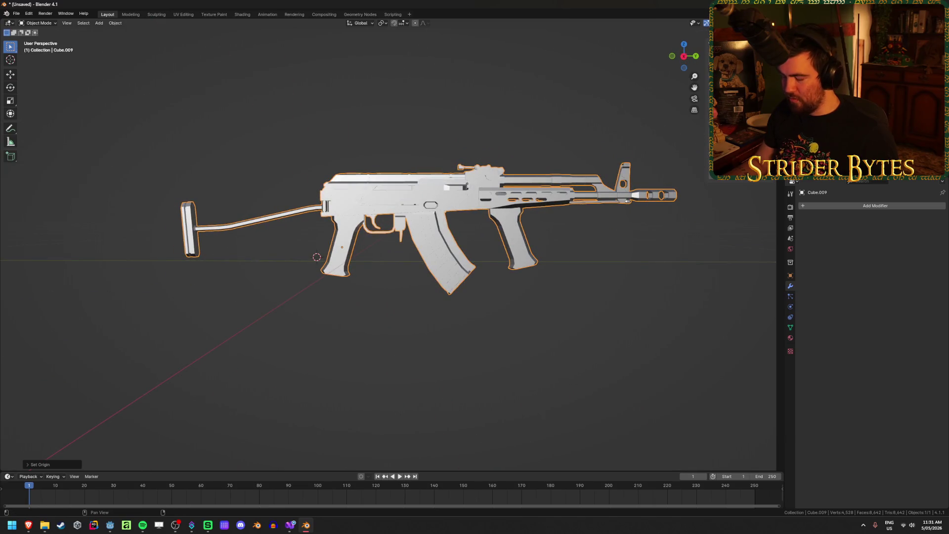
- Deselect the rifle and switch the viewport to solid shading
click(346, 329)
mouse_move(346, 329)
middle_down()
mouse_move(375, 339)
mouse_move(417, 328)
mouse_move(414, 275)
mouse_move(487, 244)
middle_up()
key(z)
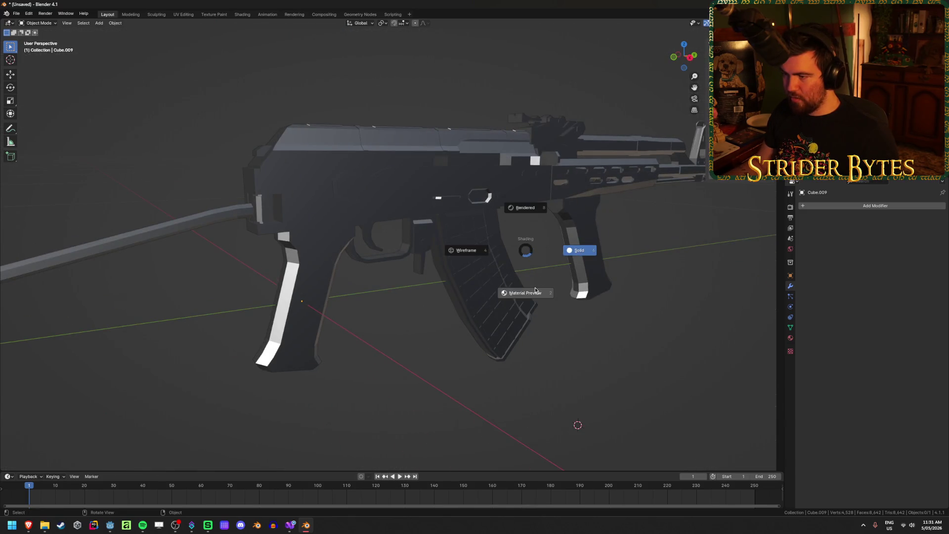
click(569, 266)
mouse_move(563, 269)
middle_down()
mouse_move(435, 262)
mouse_move(466, 263)
mouse_move(456, 249)
mouse_move(606, 189)
middle_up()
key(z)
click(521, 264)
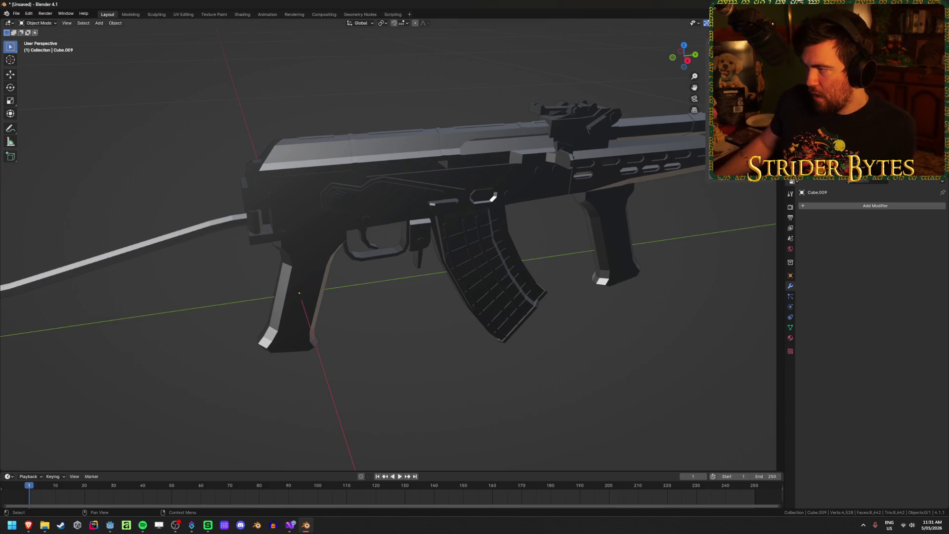
- Set the viewport shading's cavity type to Both
click(772, 23)
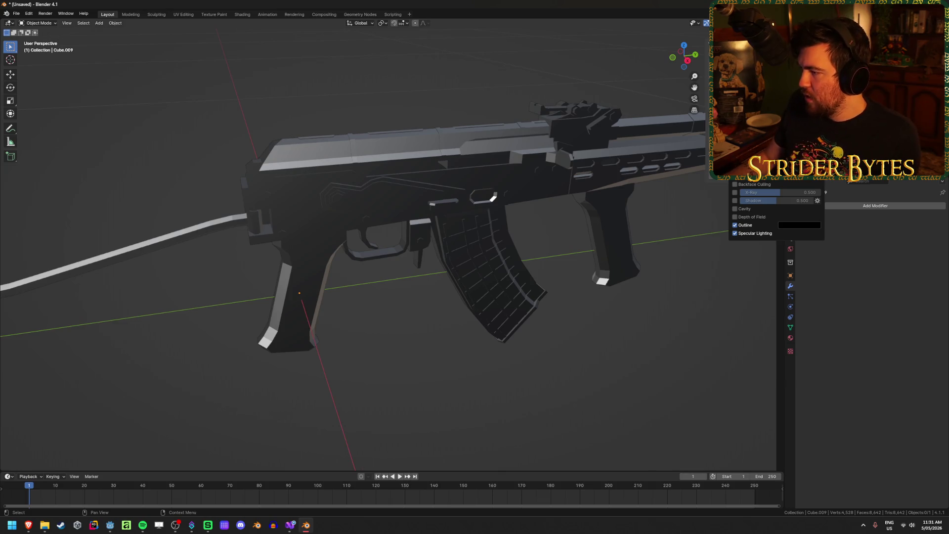
click(772, 22)
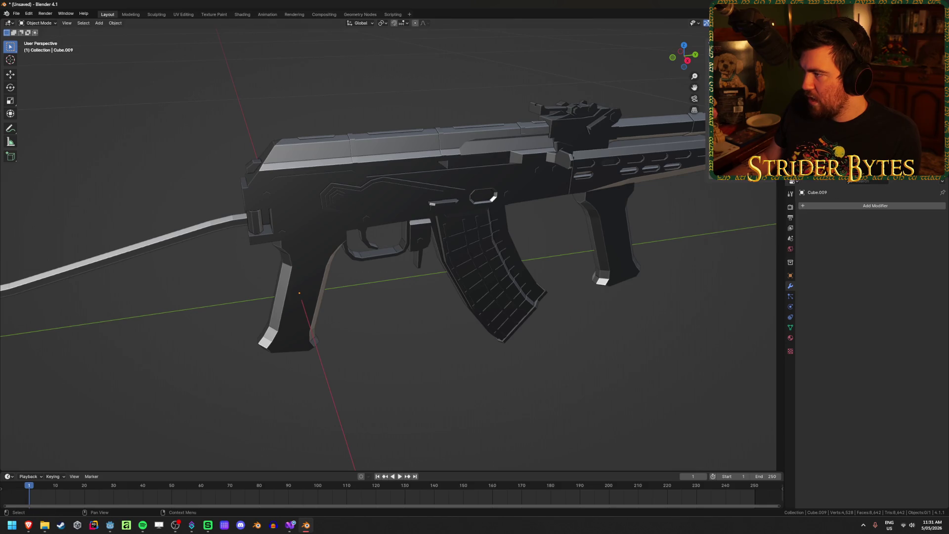
click(772, 23)
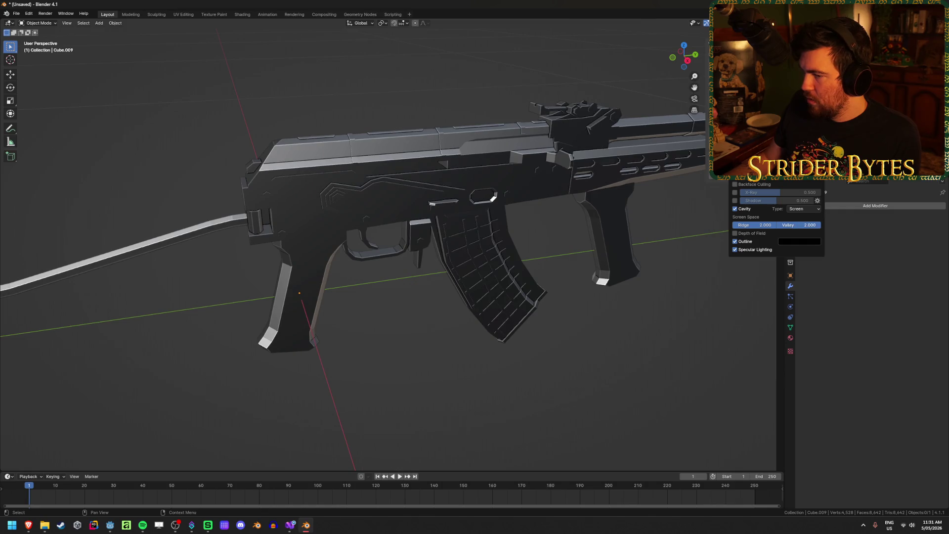
mouse_move(439, 355)
middle_down()
mouse_move(520, 345)
mouse_move(614, 351)
mouse_move(625, 375)
middle_up()
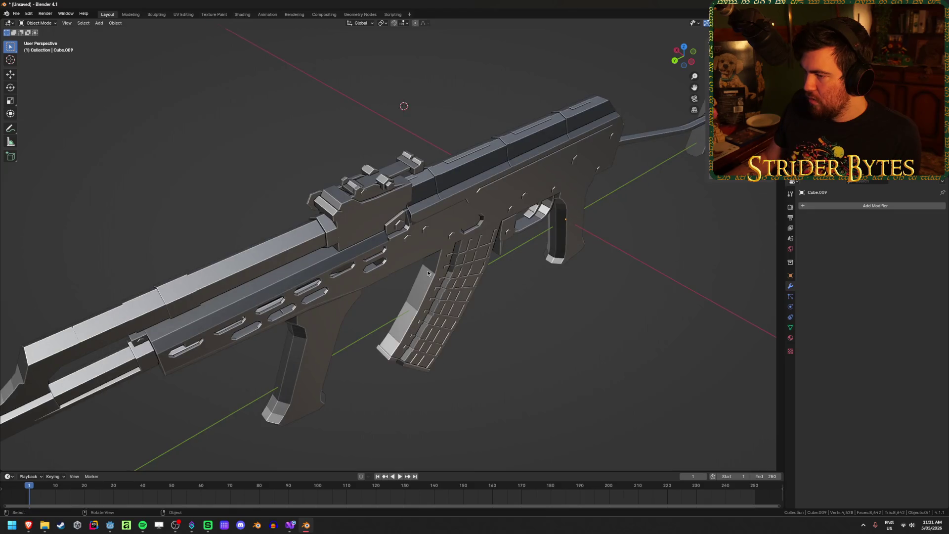
scroll(345, 240, up, 5)
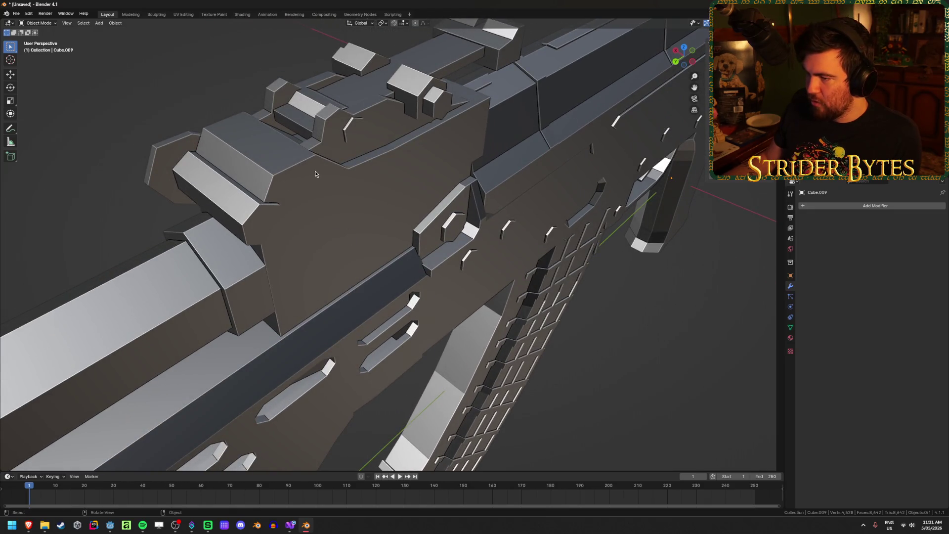
scroll(564, 325, down, 8)
mouse_move(547, 333)
middle_down()
mouse_move(474, 295)
mouse_move(525, 337)
mouse_move(486, 304)
mouse_move(596, 301)
mouse_move(578, 313)
mouse_move(547, 313)
middle_up()
scroll(578, 312, up, 2)
click(771, 23)
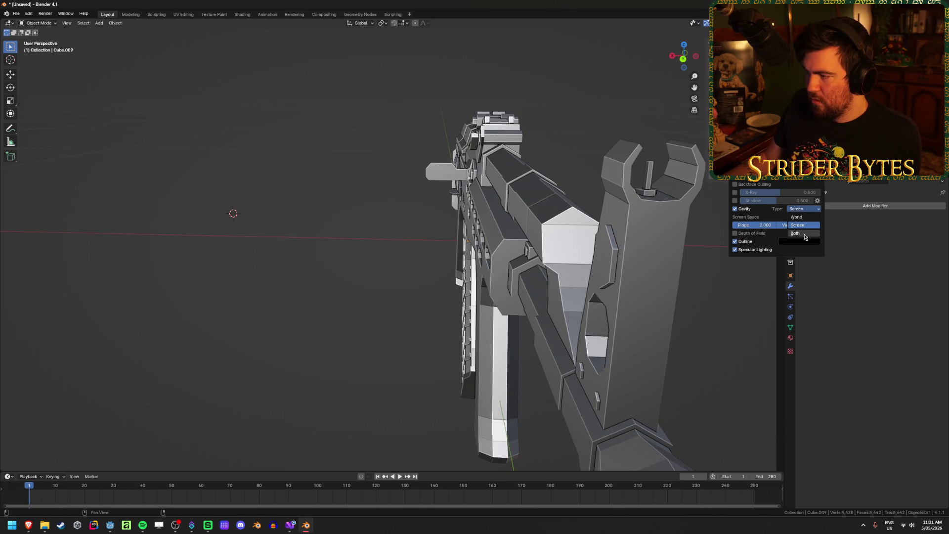
click(804, 233)
- Darken the viewport shading, enable Cavity, and bring up the Save dialog
mouse_move(719, 255)
middle_down()
mouse_move(373, 265)
mouse_move(211, 409)
mouse_move(455, 422)
mouse_move(450, 171)
mouse_move(447, 211)
mouse_move(453, 184)
mouse_move(440, 207)
middle_up()
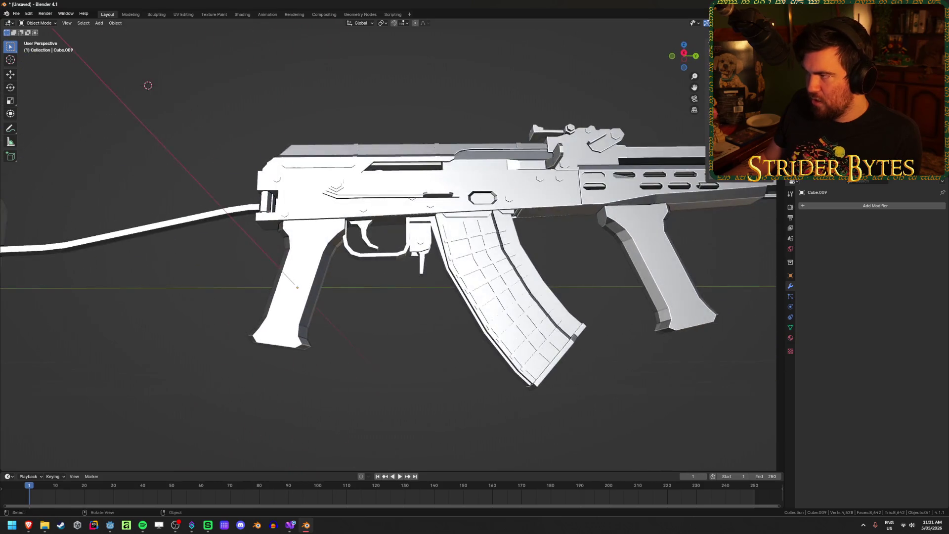
click(770, 23)
click(759, 224)
mouse_move(643, 257)
middle_down()
mouse_move(556, 281)
mouse_move(618, 247)
middle_up()
click(771, 23)
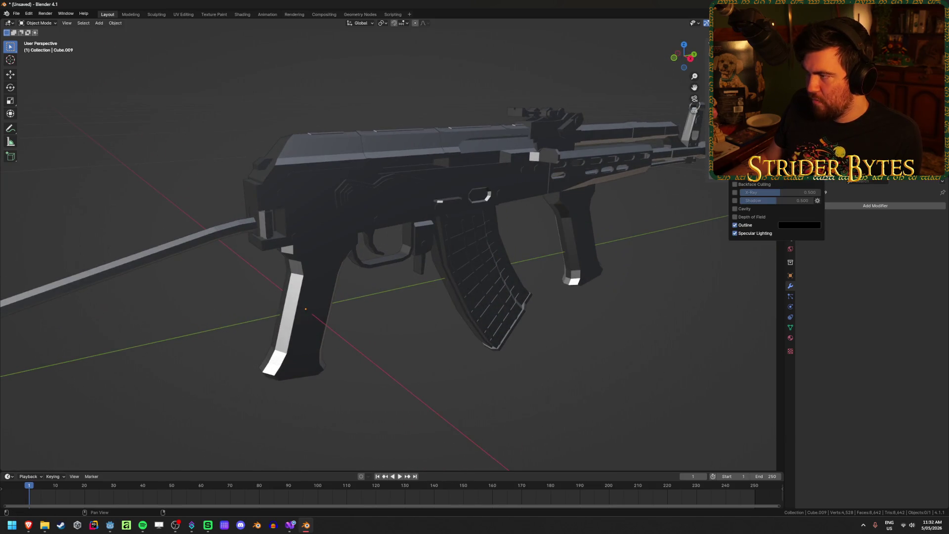
click(735, 209)
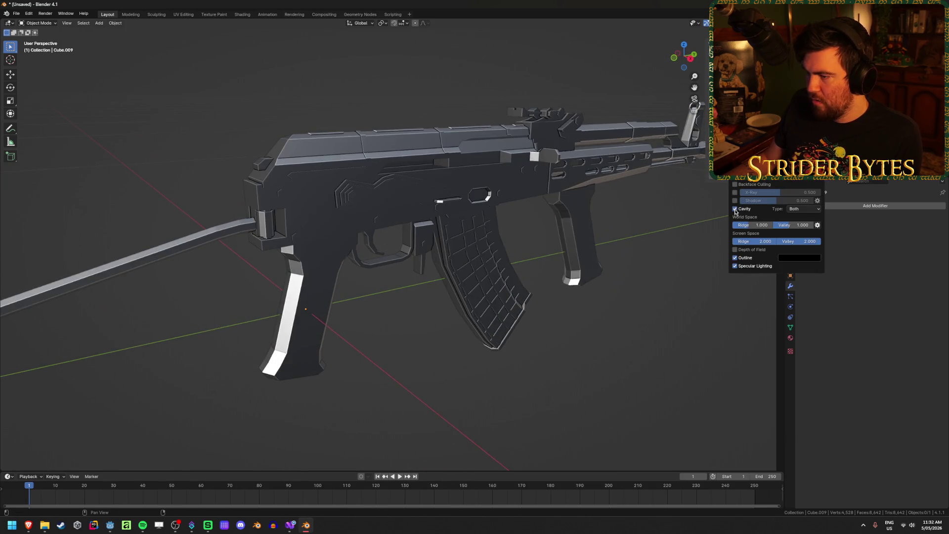
mouse_move(568, 247)
middle_down()
mouse_move(457, 239)
mouse_move(356, 277)
mouse_move(250, 356)
middle_up()
middle_drag(265, 276, 285, 273)
key(ctrl+s)
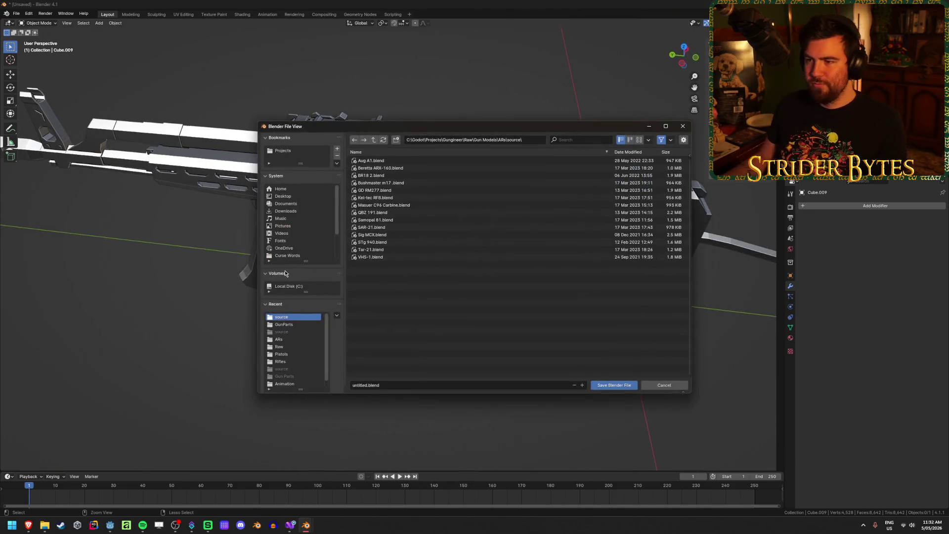
- Save the file as AMD-65.blend in the parent ARs folder
click(375, 140)
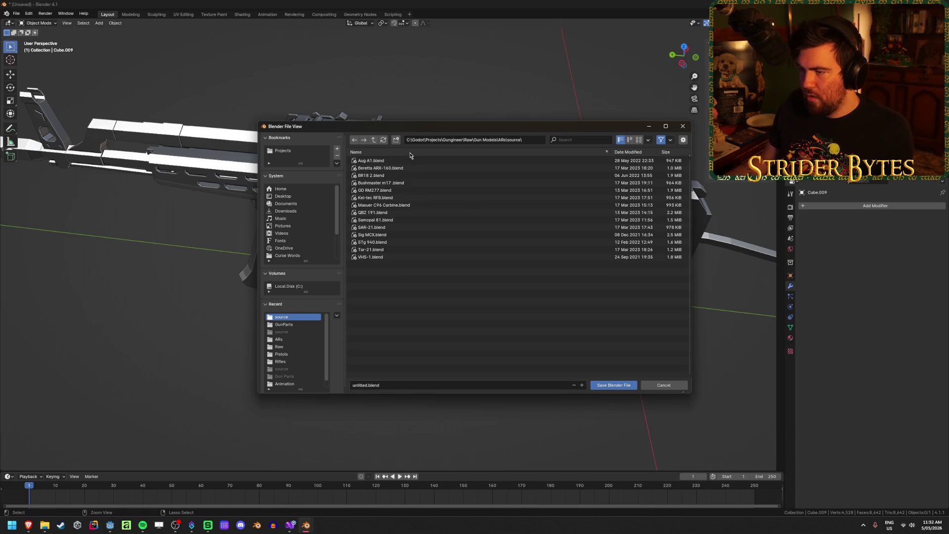
click(386, 385)
text(AMD-65)
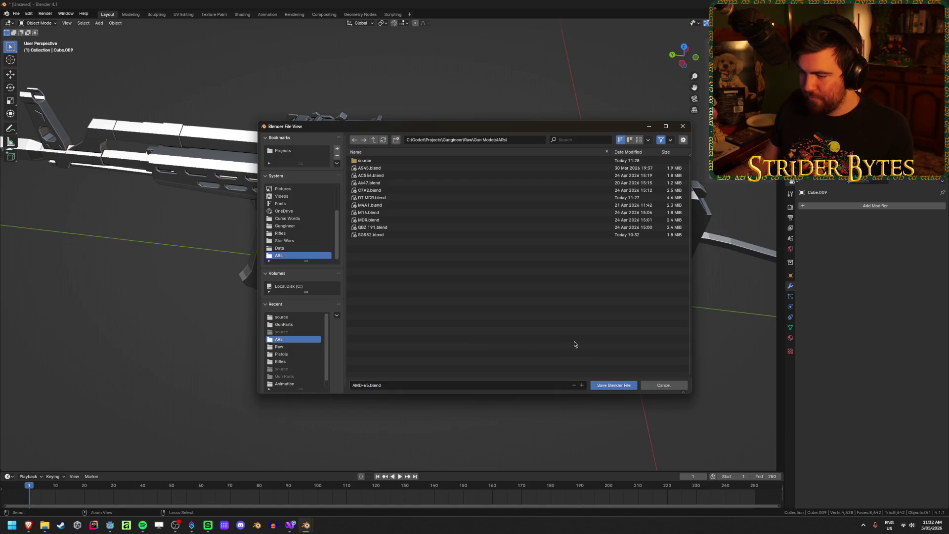
click(617, 387)
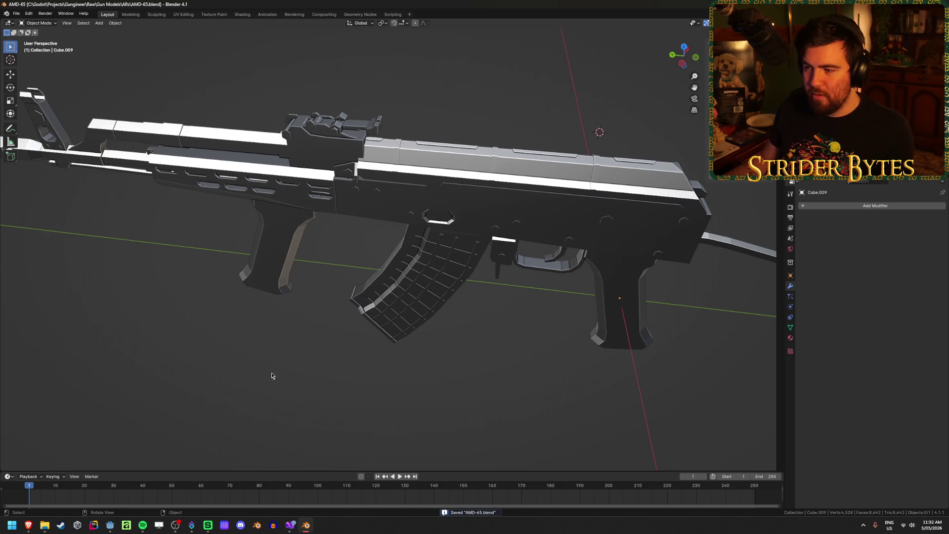
- Select the whole rifle mesh in Edit Mode and mark all edges sharp
mouse_move(235, 338)
middle_down()
mouse_move(489, 188)
mouse_move(463, 326)
middle_up()
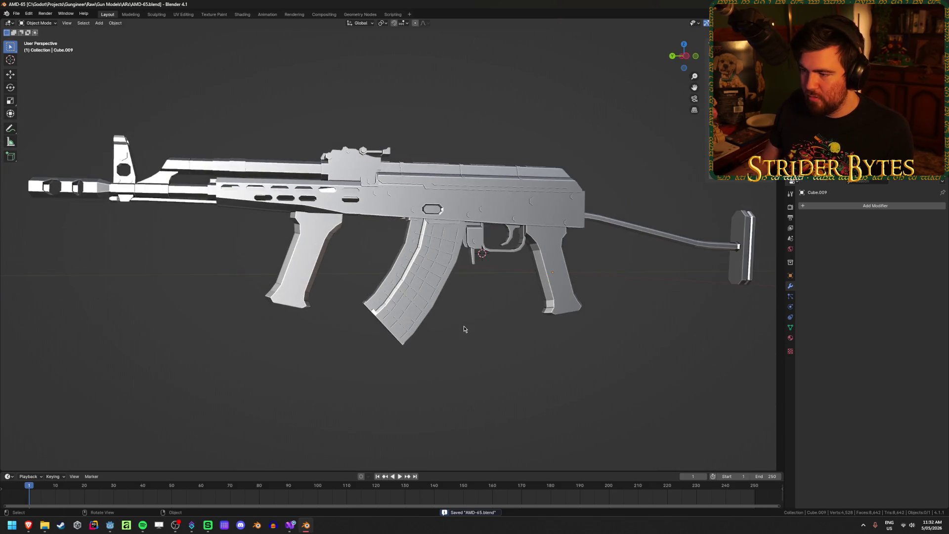
click(453, 213)
mouse_move(453, 213)
middle_down()
mouse_move(375, 340)
mouse_move(385, 312)
middle_up()
scroll(386, 311, down, 4)
mouse_move(207, 291)
middle_down()
mouse_move(471, 312)
mouse_move(448, 308)
middle_up()
scroll(447, 308, up, 2)
key(Tab)
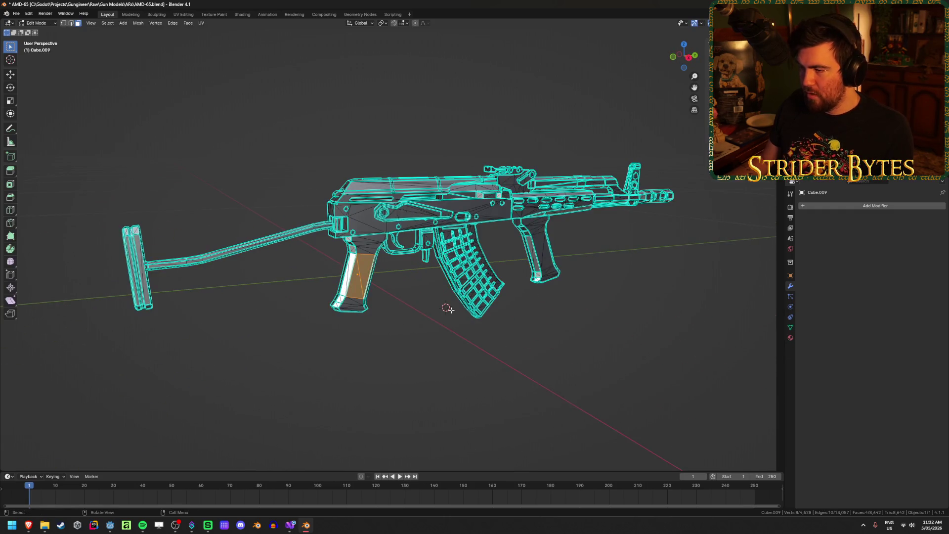
key(a)
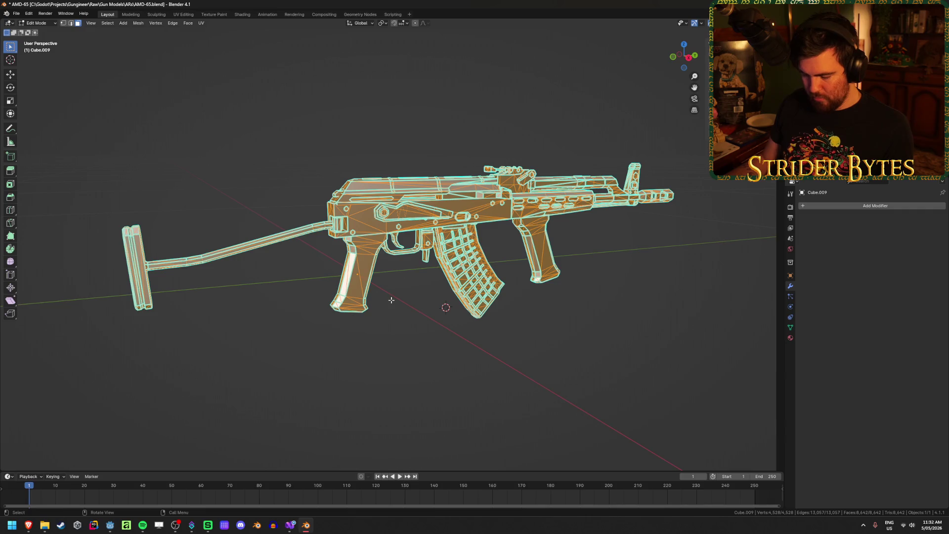
key(2)
key(ctrl+e)
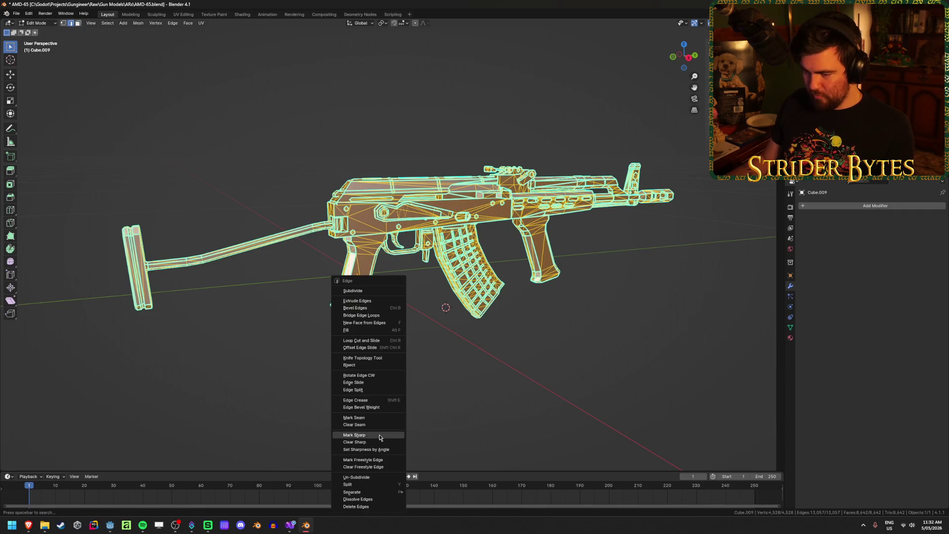
click(379, 434)
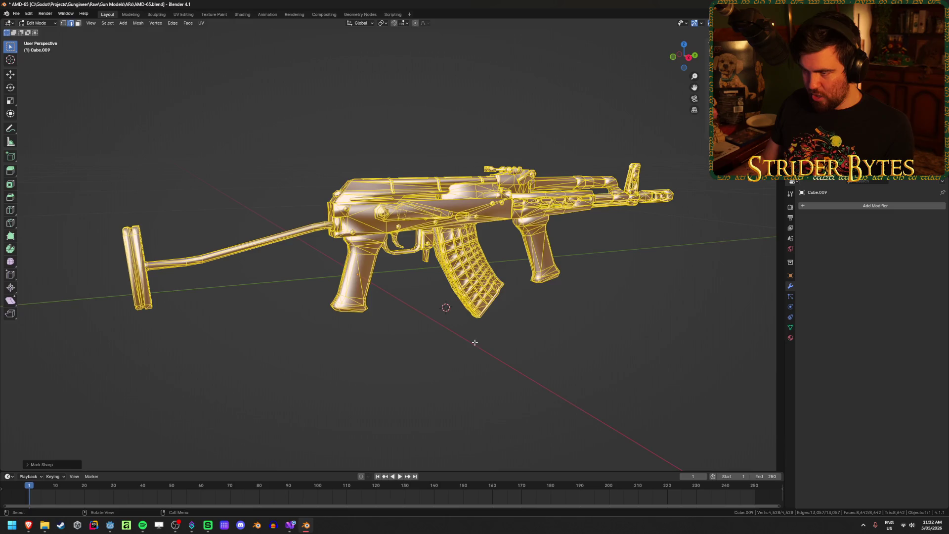
- Apply Shade Flat to the gun in Object Mode, then deselect it
key(Tab)
right_click(449, 340)
mouse_move(449, 343)
mouse_move(631, 324)
middle_down()
mouse_move(593, 296)
mouse_move(578, 328)
mouse_move(663, 321)
mouse_move(390, 354)
middle_up()
right_click(443, 332)
click(435, 317)
click(485, 374)
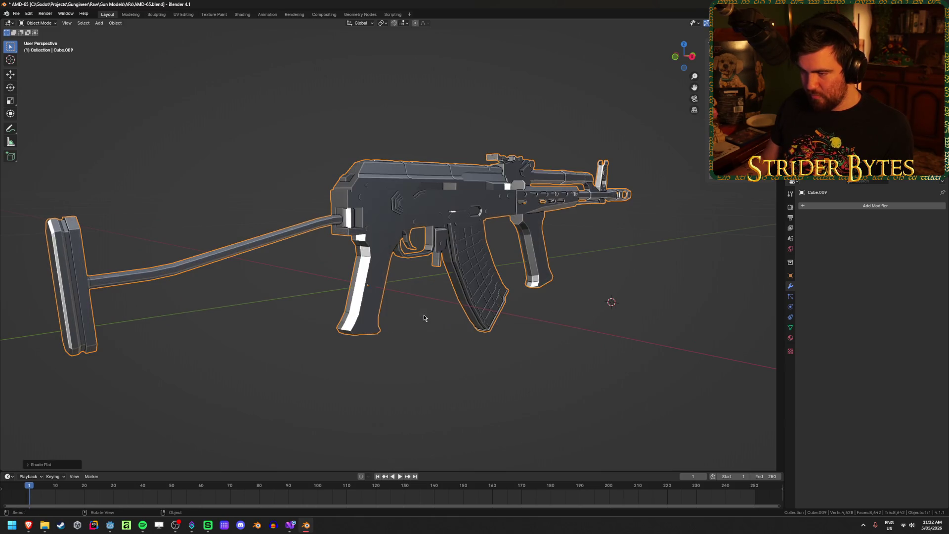
mouse_move(485, 375)
middle_down()
mouse_move(413, 361)
mouse_move(424, 322)
middle_up()
- Select the connected stock tube in Edit Mode, briefly hiding then restoring it
key(Tab)
key(a)
key(alt+a)
key(l)
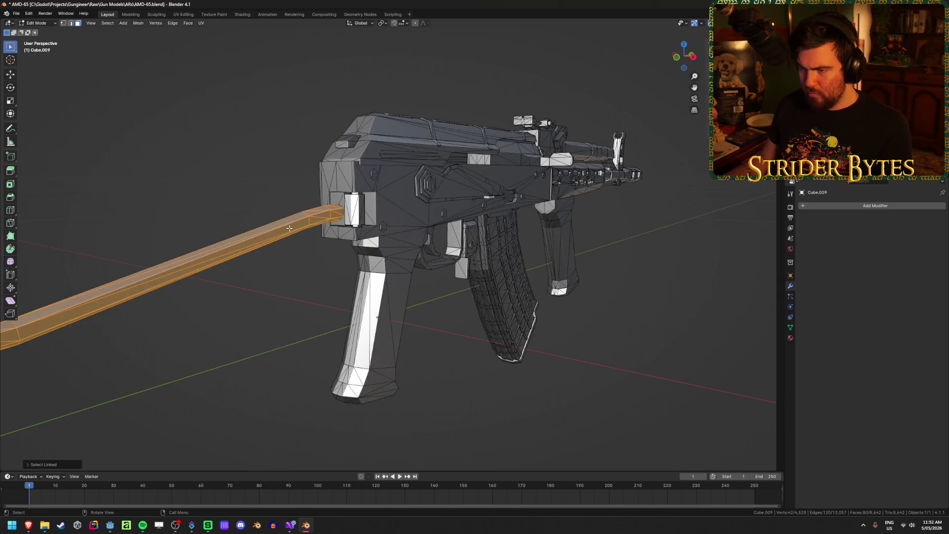
mouse_move(345, 210)
middle_down()
mouse_move(709, 278)
mouse_move(318, 183)
middle_up()
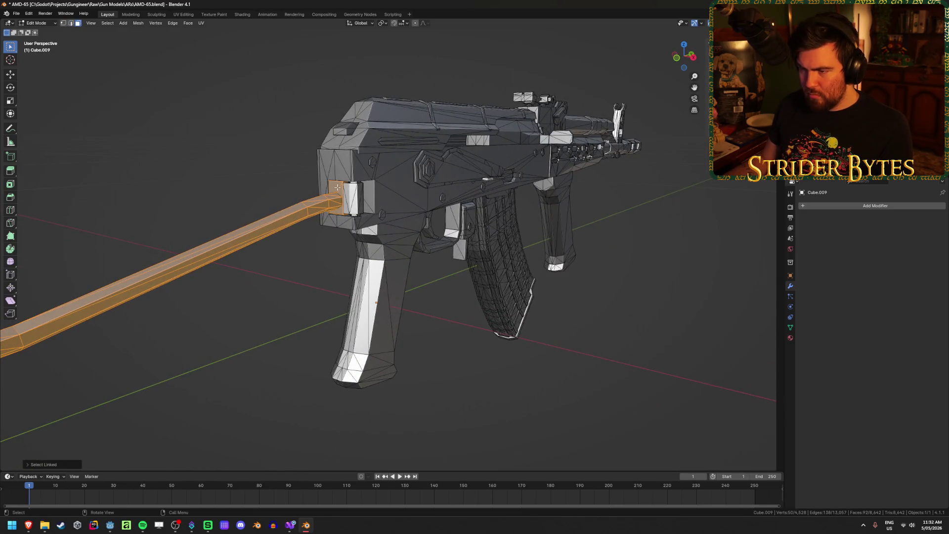
key(h)
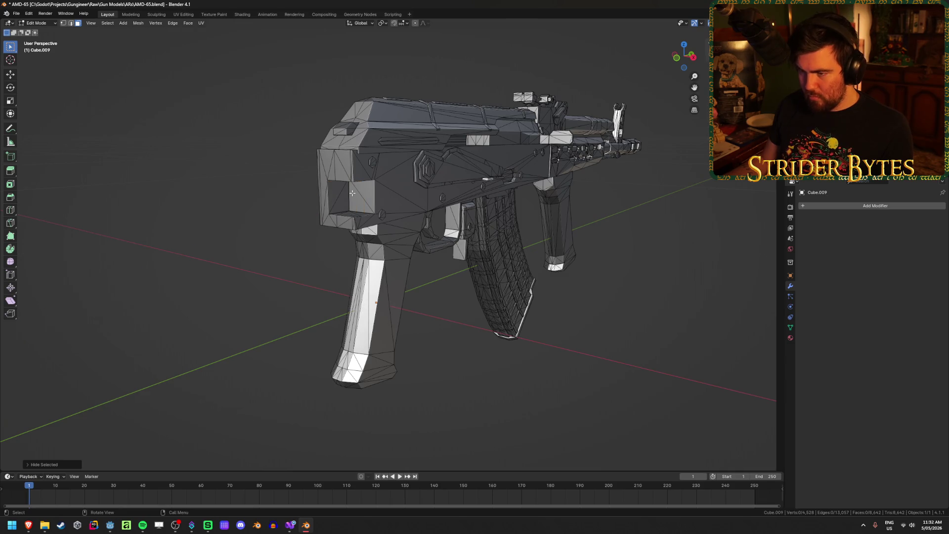
key(ctrl+z)
mouse_move(382, 252)
middle_down()
mouse_move(333, 250)
mouse_move(354, 252)
middle_up()
- Extend the stock selection to the butt plate and trial a Z rotation, then cancel it
key(l)
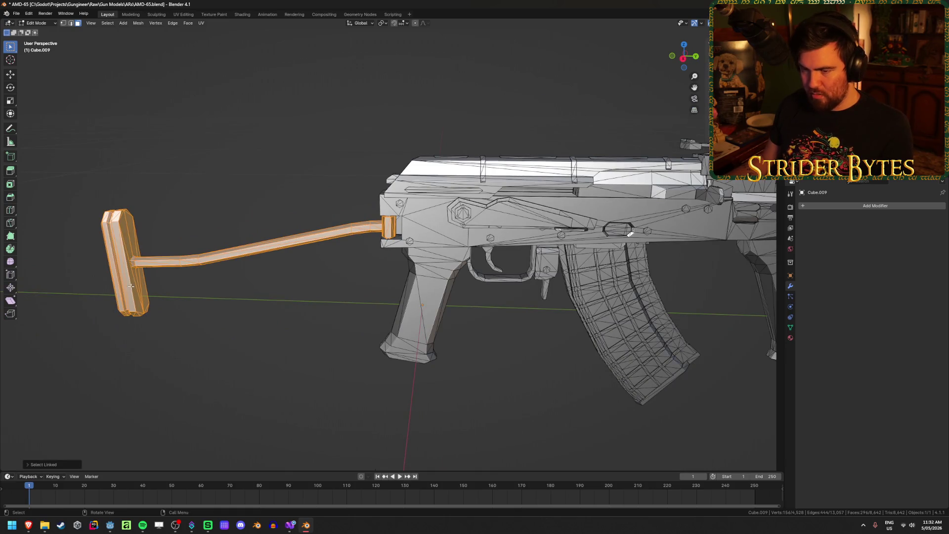
scroll(368, 254, up, 5)
scroll(364, 402, down, 7)
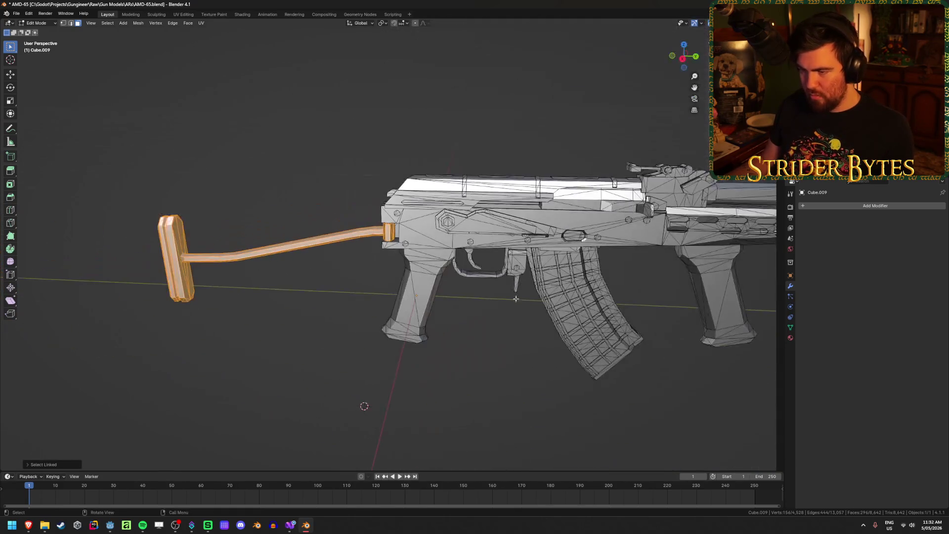
key(r)
key(z)
key(Escape)
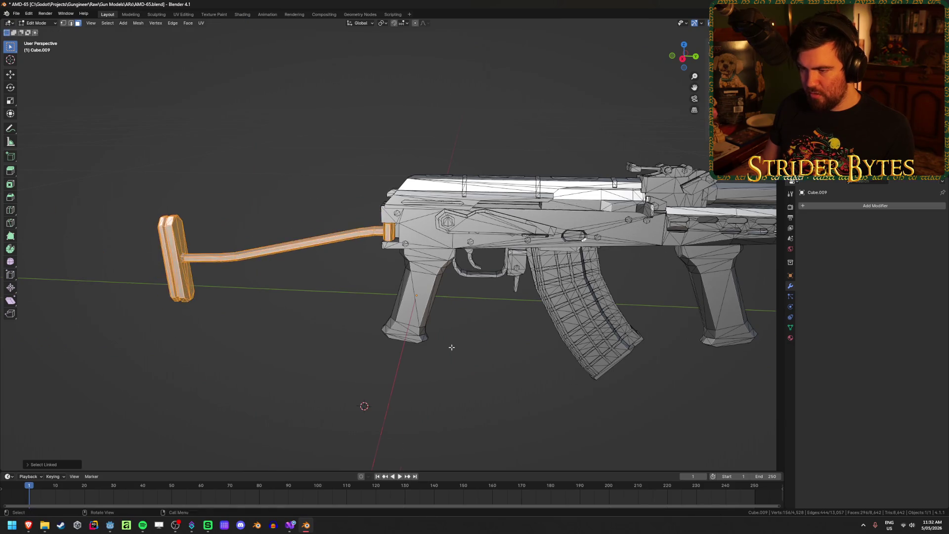
- Deselect the stock and orbit to an X-ray side view of the stock mount
scroll(562, 361, up, 5)
click(562, 361)
middle_drag(562, 361, 340, 254)
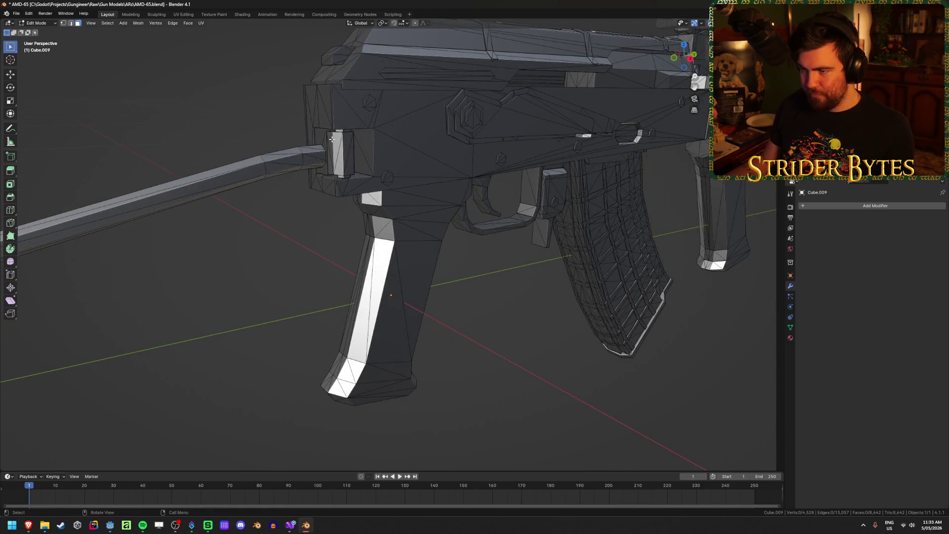
scroll(343, 157, up, 6)
mouse_move(333, 155)
middle_down()
mouse_move(326, 170)
mouse_move(425, 191)
mouse_move(409, 165)
mouse_move(360, 178)
mouse_move(350, 150)
mouse_move(336, 238)
mouse_move(487, 237)
mouse_move(459, 234)
mouse_move(388, 267)
mouse_move(430, 163)
mouse_move(445, 158)
mouse_move(426, 303)
mouse_move(426, 253)
middle_up()
key(shift+z)
- Select the hinge block's triangle faces and snap the 3D cursor to them
click(435, 150)
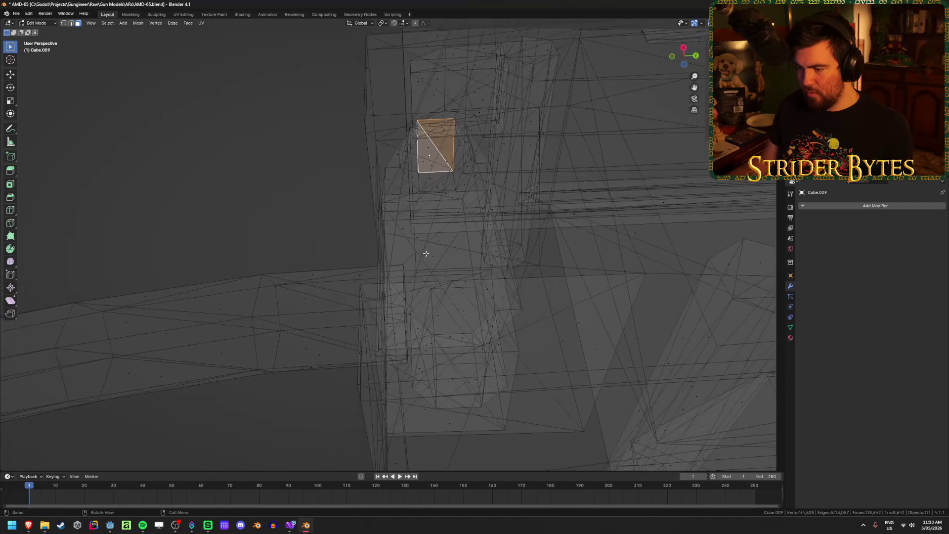
mouse_move(468, 381)
middle_down()
mouse_move(442, 408)
mouse_move(494, 349)
middle_up()
shift+click(440, 413)
shift+click(446, 415)
key(shift+s)
click(499, 376)
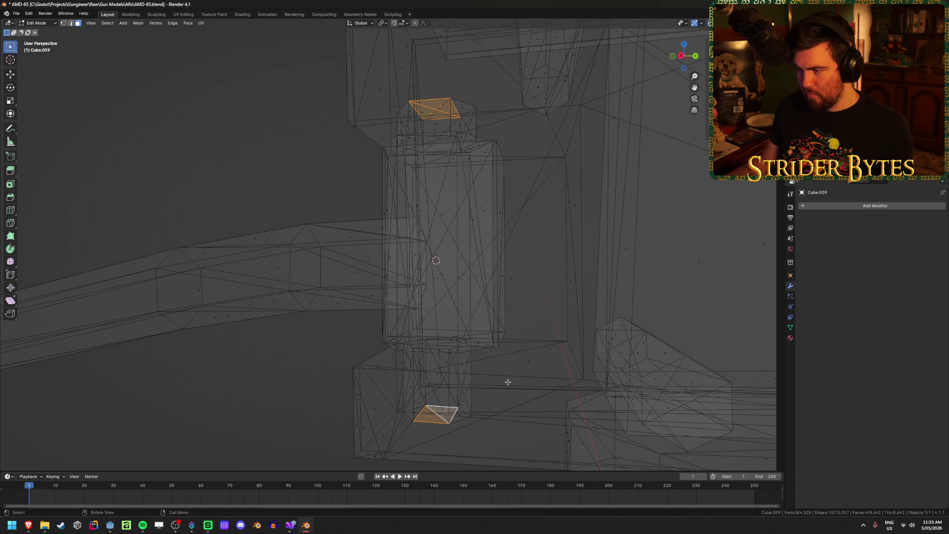
- Leave Edit Mode and switch the viewport back to solid shading
key(Tab)
mouse_move(413, 296)
middle_down()
mouse_move(321, 282)
mouse_move(405, 252)
mouse_move(401, 300)
middle_up()
key(shift+z)
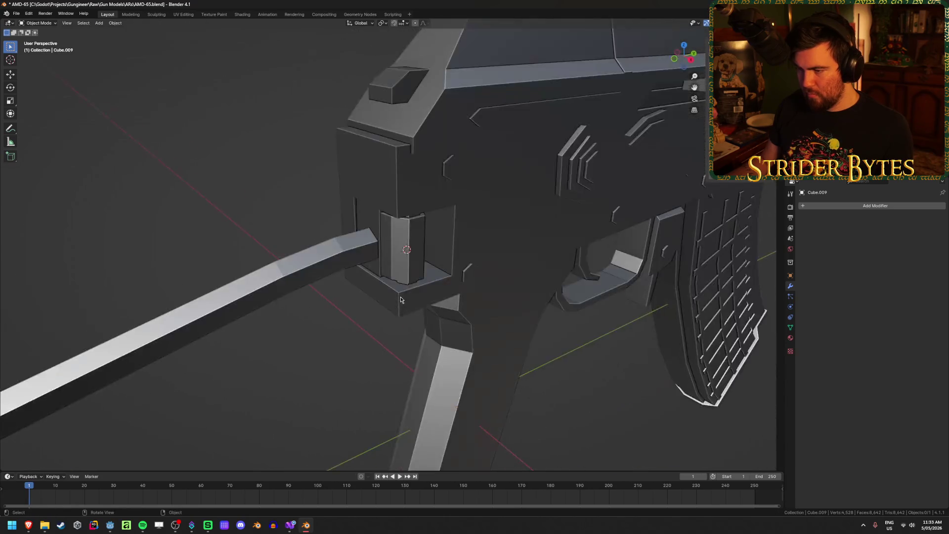
scroll(384, 247, down, 3)
- Reopen the gun mesh in Edit Mode and select the hinge block and stock tube
click(396, 254)
key(Tab)
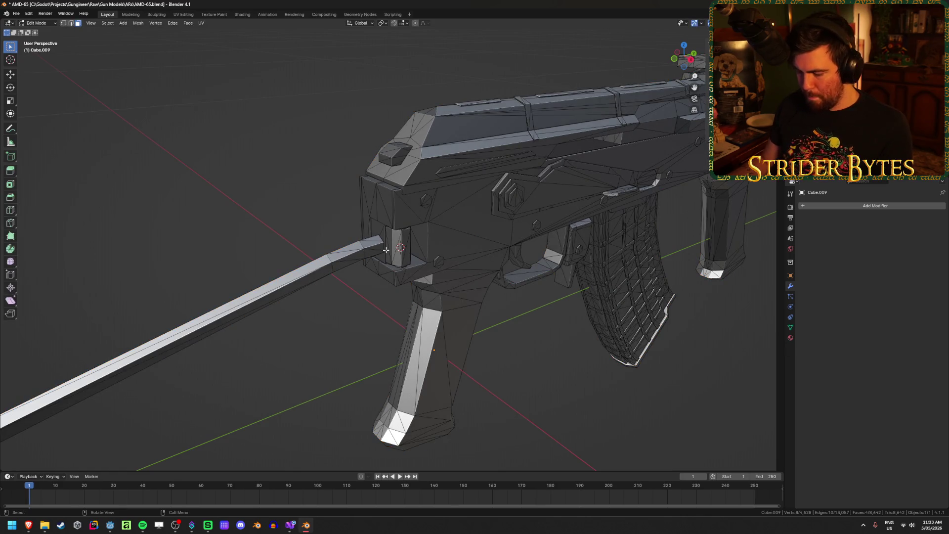
key(ctrl+l)
key(l)
scroll(379, 233, down, 5)
- Add the butt plate to the stock selection and set the pivot point to 3D Cursor
key(l)
middle_drag(181, 335, 296, 322)
click(383, 23)
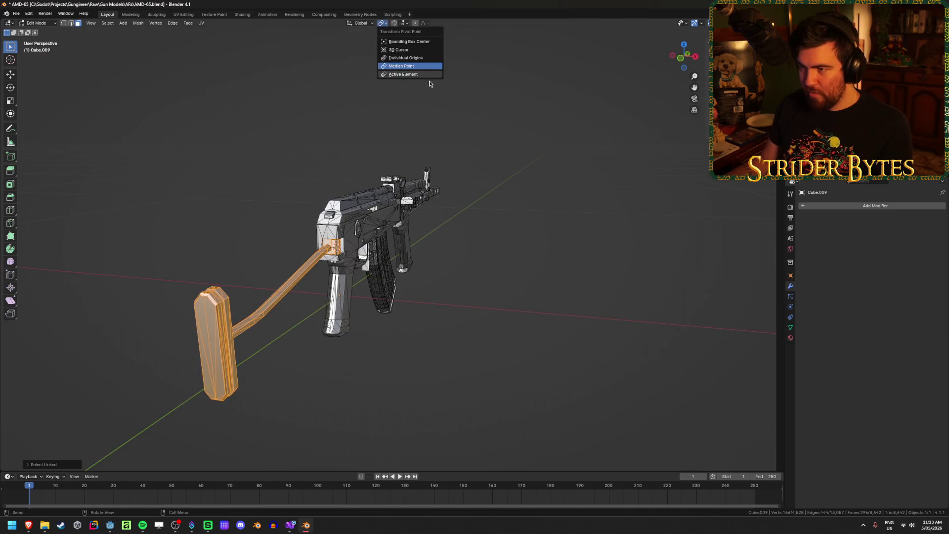
click(423, 50)
- Test-fold the stock around the Z axis, then cancel to keep it extended
middle_drag(559, 257, 578, 288)
key(r)
key(z)
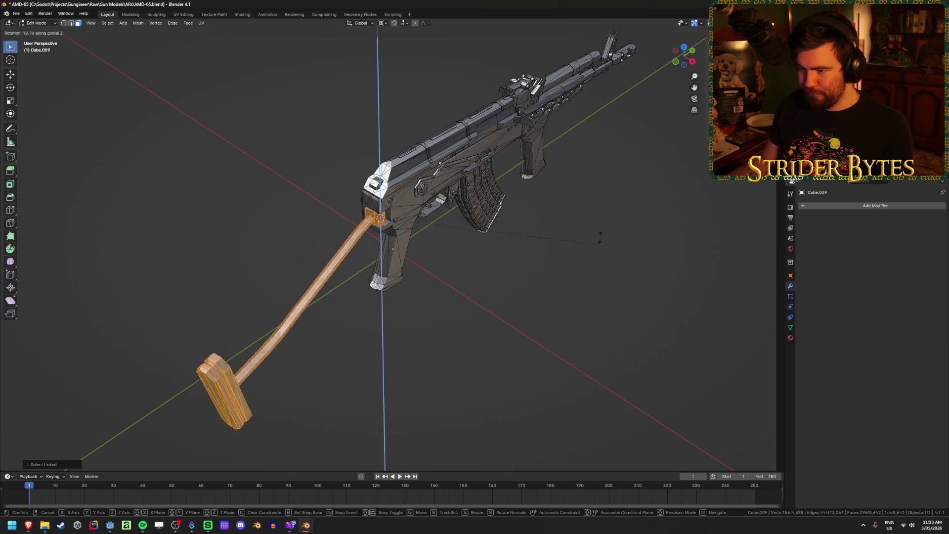
click(250, 163)
mouse_move(261, 212)
middle_down()
mouse_move(298, 182)
mouse_move(244, 200)
mouse_move(275, 197)
middle_up()
key(r)
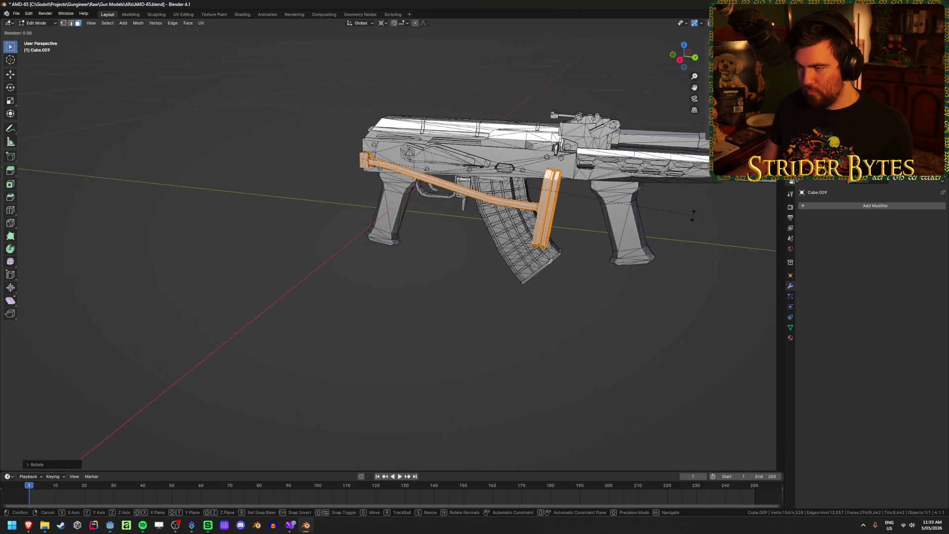
key(z)
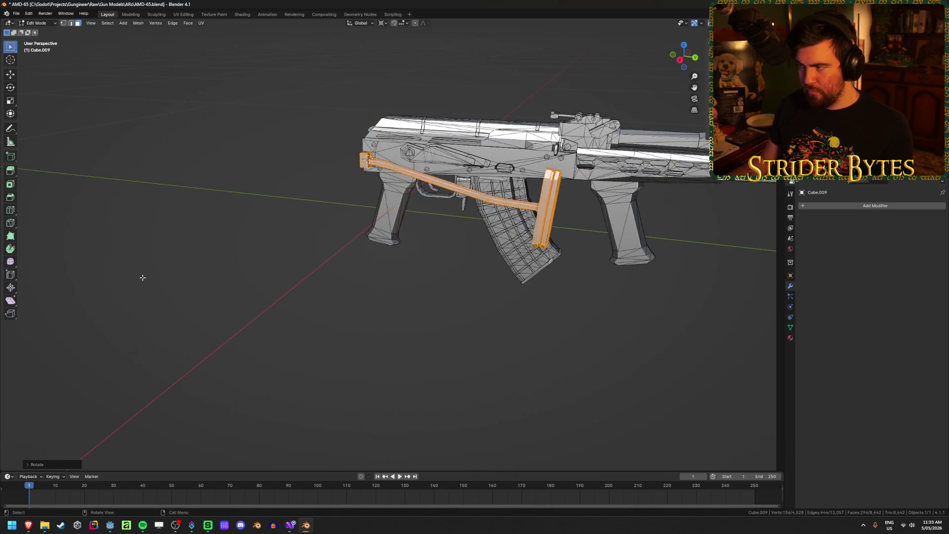
right_click(142, 275)
- Separate the selected stock into its own object with P > Selection
mouse_move(206, 273)
middle_down()
mouse_move(192, 278)
mouse_move(267, 279)
middle_up()
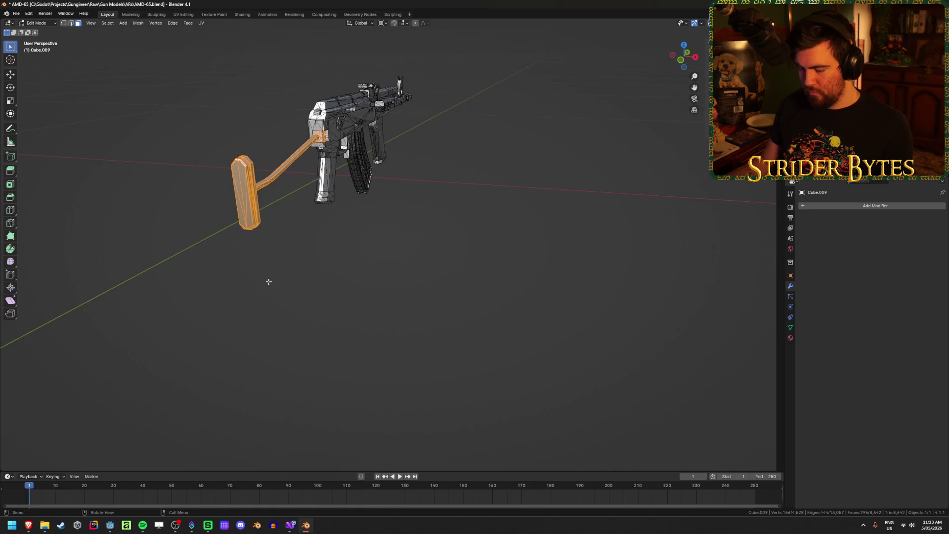
key(p)
click(269, 281)
middle_drag(355, 233, 432, 345)
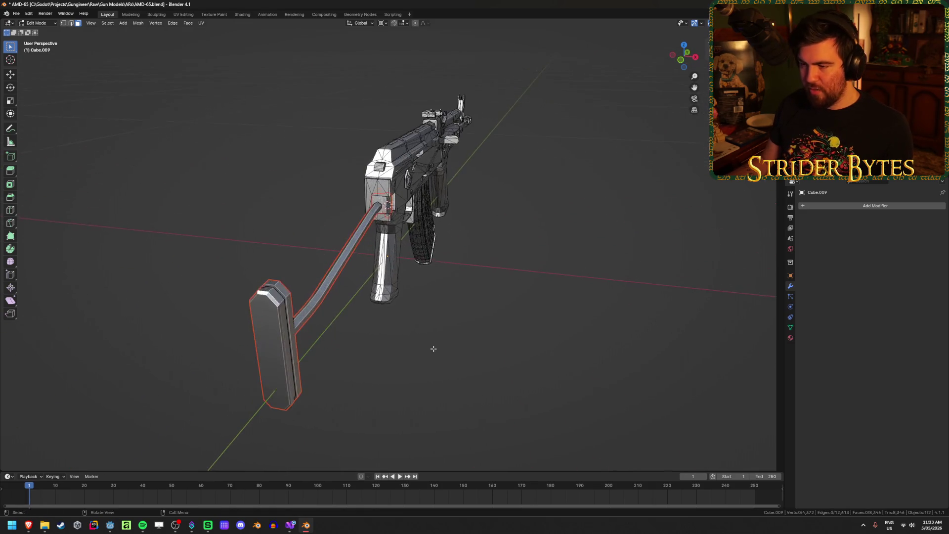
- Return to Object Mode, select the separated stock, and orbit to a side view of the gun
scroll(440, 341, up, 5)
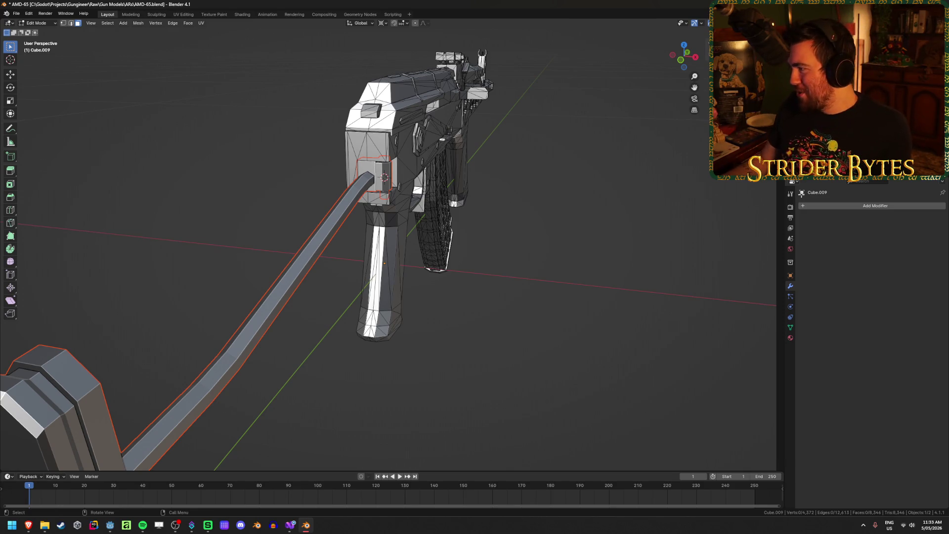
key(Tab)
click(389, 184)
mouse_move(390, 184)
middle_down()
mouse_move(491, 214)
mouse_move(382, 209)
middle_up()
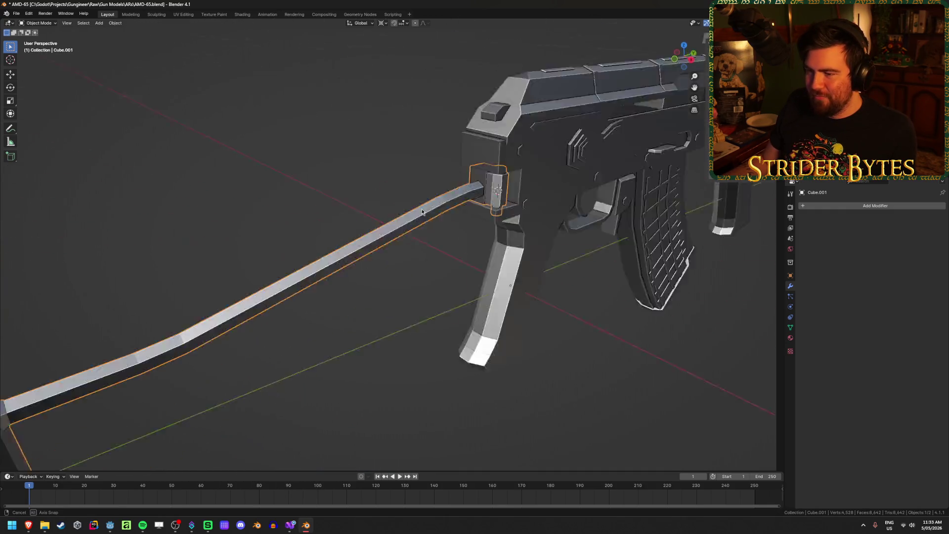
scroll(382, 209, up, 3)
mouse_move(606, 289)
middle_down()
mouse_move(615, 265)
mouse_move(475, 278)
mouse_move(517, 286)
mouse_move(489, 286)
mouse_move(294, 259)
mouse_move(151, 209)
mouse_move(423, 286)
mouse_move(380, 280)
mouse_move(385, 230)
middle_up()
scroll(489, 275, up, 3)
scroll(475, 278, down, 3)
scroll(517, 286, up, 4)
scroll(489, 287, down, 5)
scroll(294, 260, up, 3)
- Select the receiver Cube.009, enter Edit Mode, and select its rear receiver island
click(199, 203)
scroll(199, 203, down, 3)
scroll(423, 286, up, 5)
scroll(379, 281, down, 4)
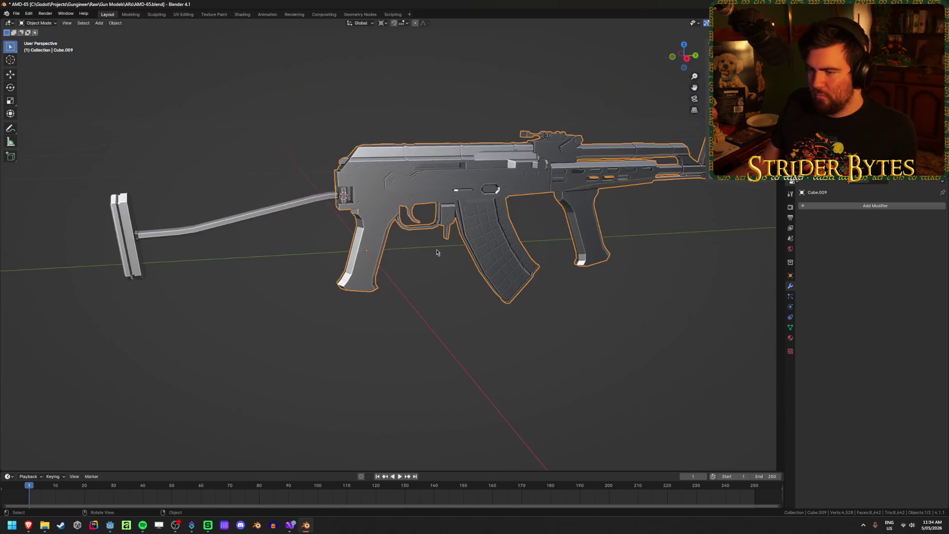
key(Tab)
key(l)
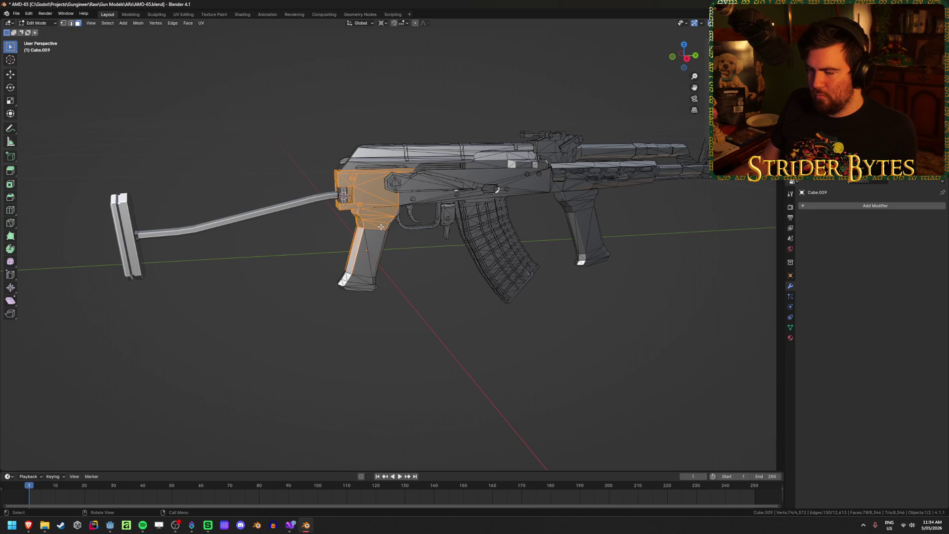
scroll(325, 171, up, 5)
mouse_move(424, 351)
middle_down()
mouse_move(424, 324)
mouse_move(387, 324)
middle_up()
click(582, 176)
key(KP_Decimal)
mouse_move(583, 176)
middle_down()
mouse_move(423, 321)
mouse_move(327, 295)
mouse_move(411, 288)
mouse_move(474, 211)
middle_up()
click(327, 295)
key(KP_Decimal)
scroll(326, 295, down, 3)
key(Tab)
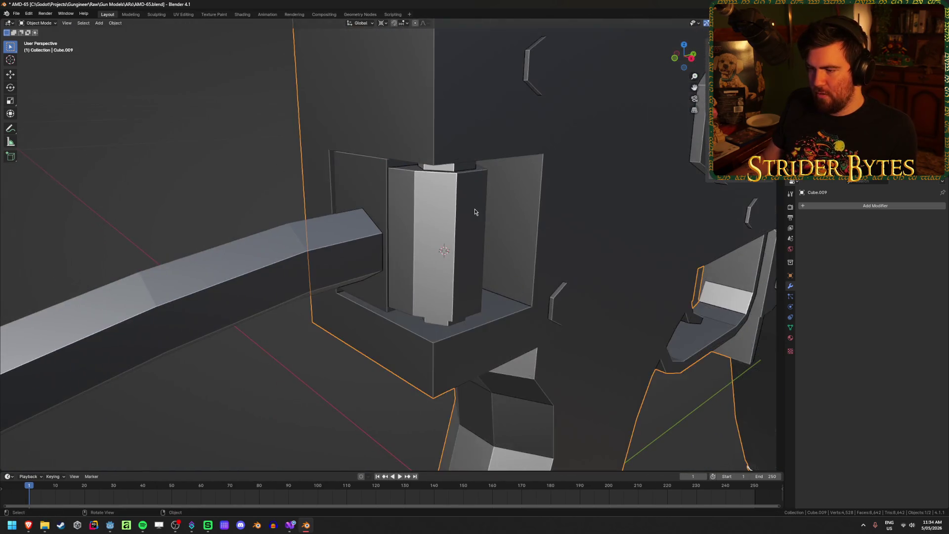
click(375, 186)
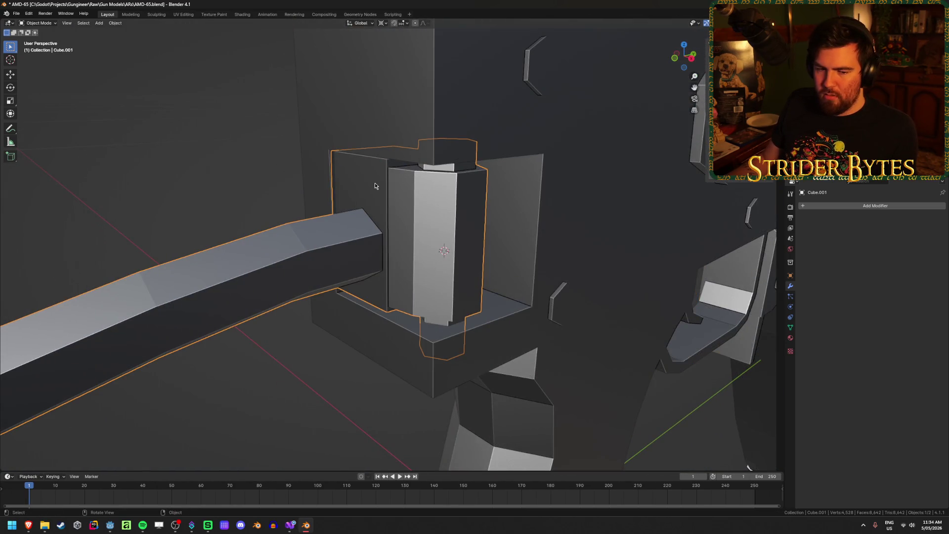
key(Tab)
middle_drag(375, 185, 346, 237)
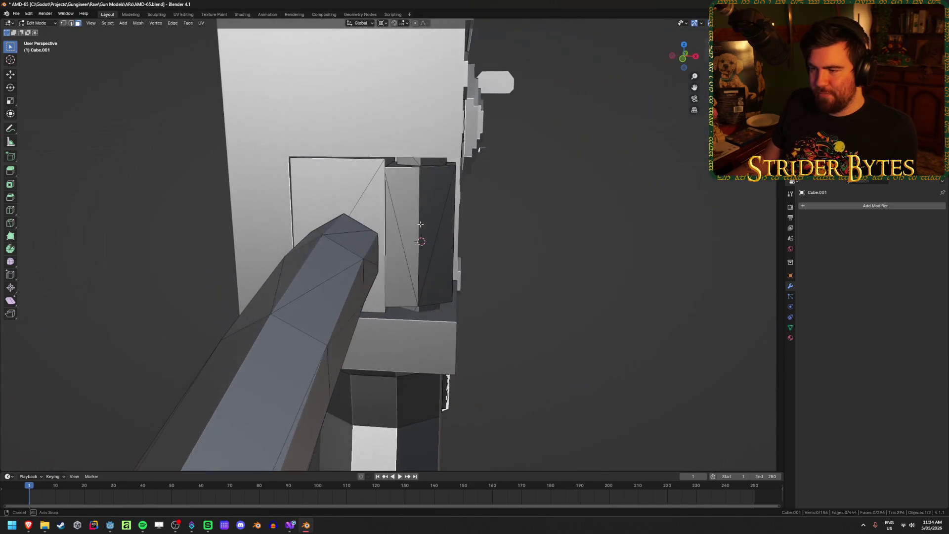
key(alt+Tab)
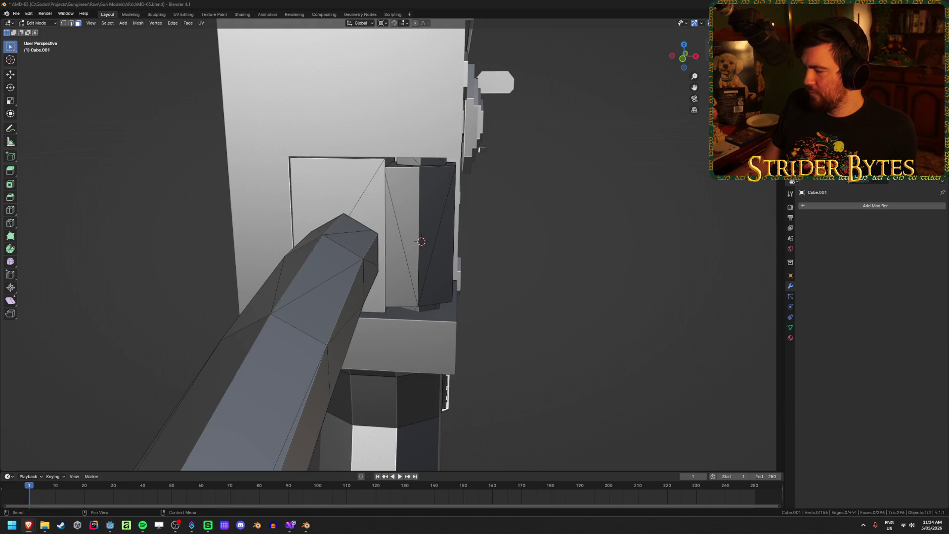
middle_drag(599, 231, 568, 229)
key(shift+z)
key(shift+z)
shift+click(352, 228)
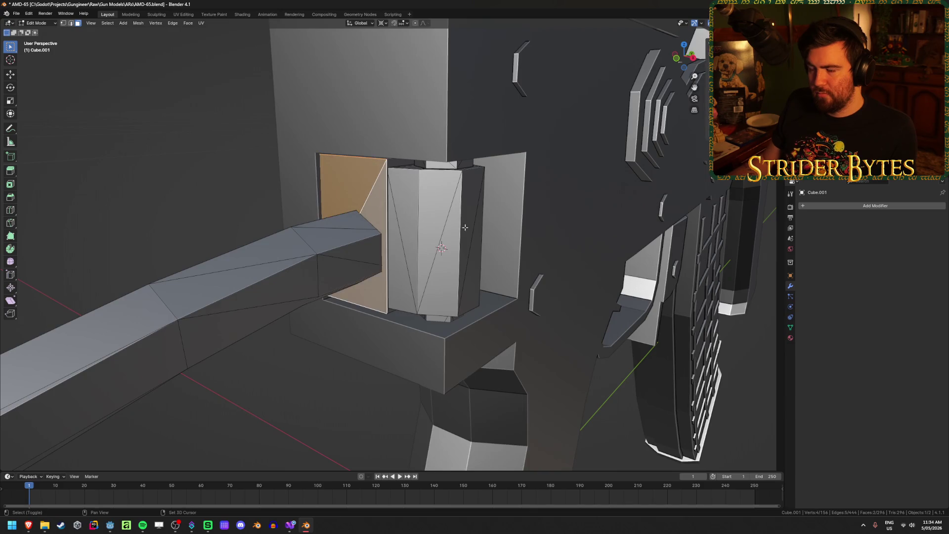
key(shift+z)
mouse_move(459, 227)
middle_down()
mouse_move(388, 220)
mouse_move(435, 224)
middle_up()
key(shift+z)
scroll(428, 263, down, 5)
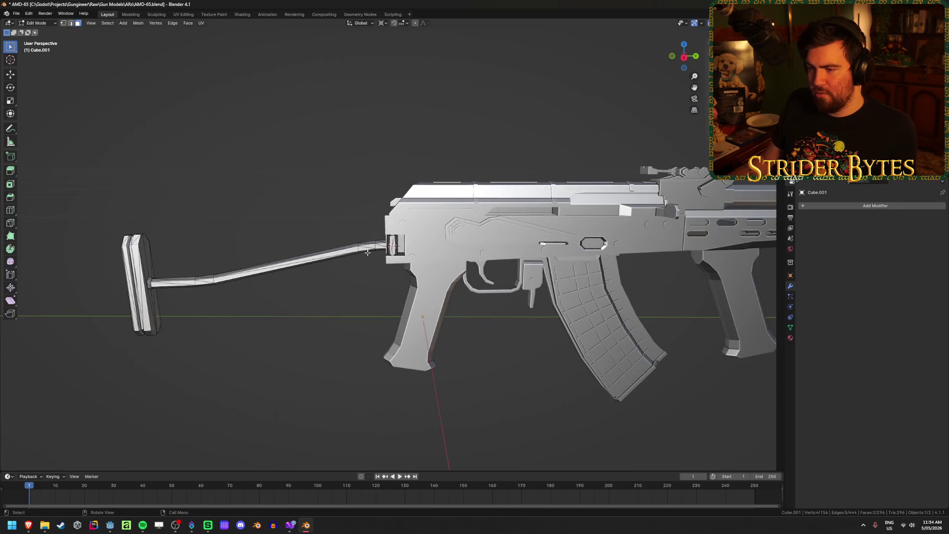
scroll(365, 253, up, 10)
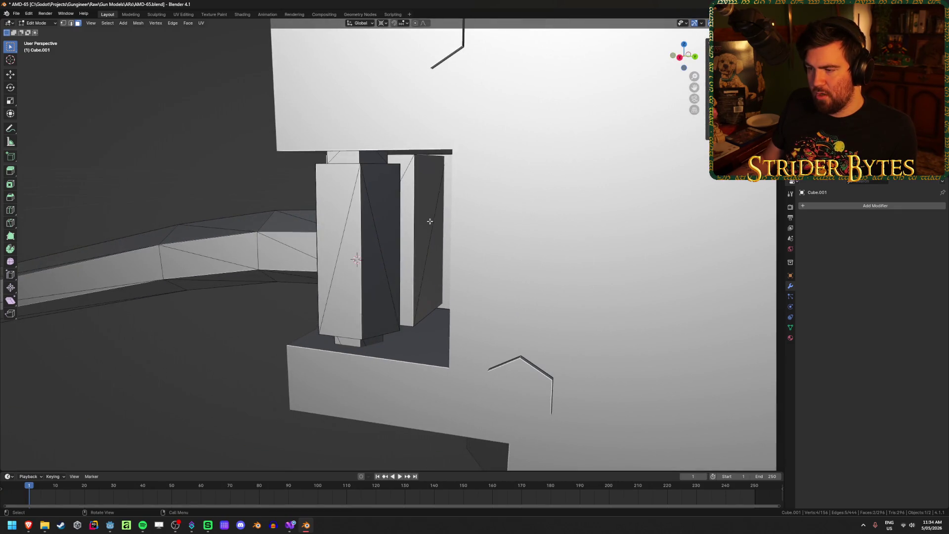
click(429, 220)
middle_drag(429, 221, 585, 212)
scroll(586, 211, down, 3)
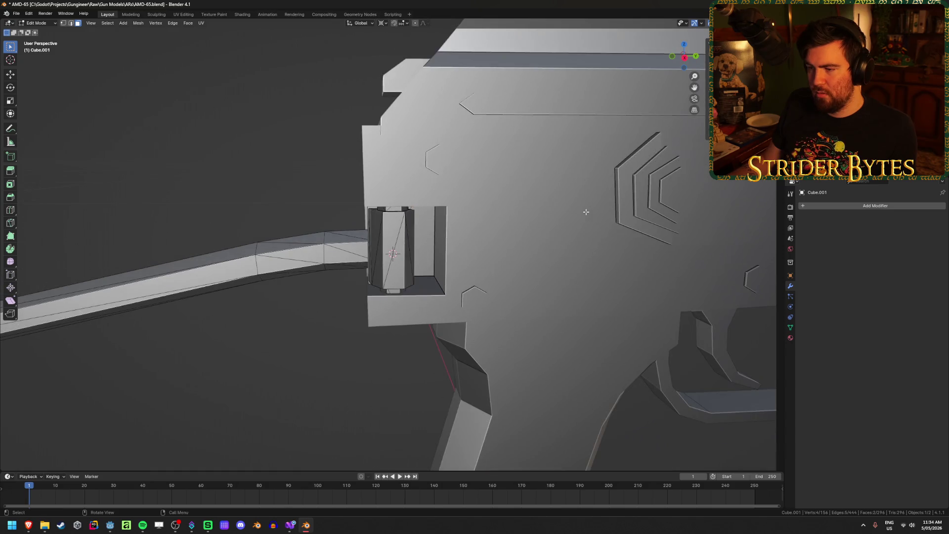
middle_drag(526, 215, 344, 242)
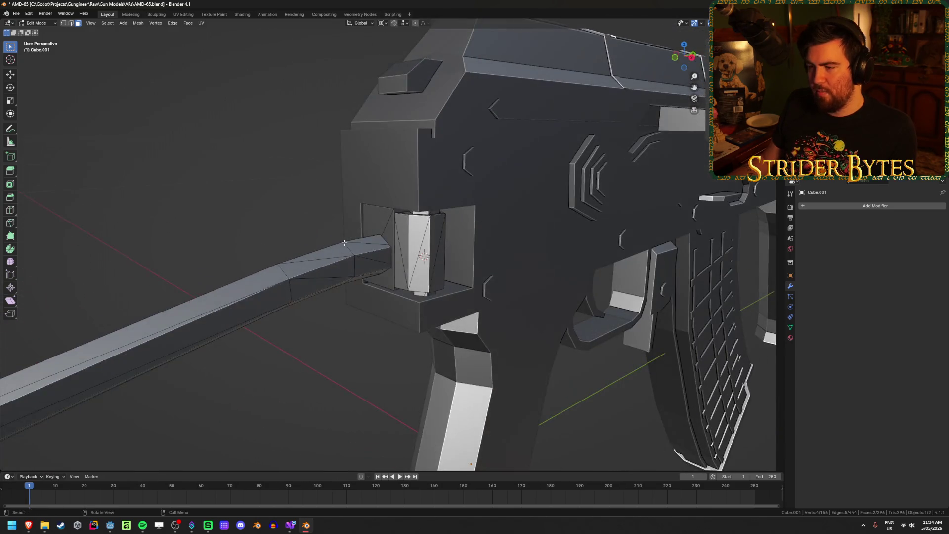
key(Tab)
click(398, 185)
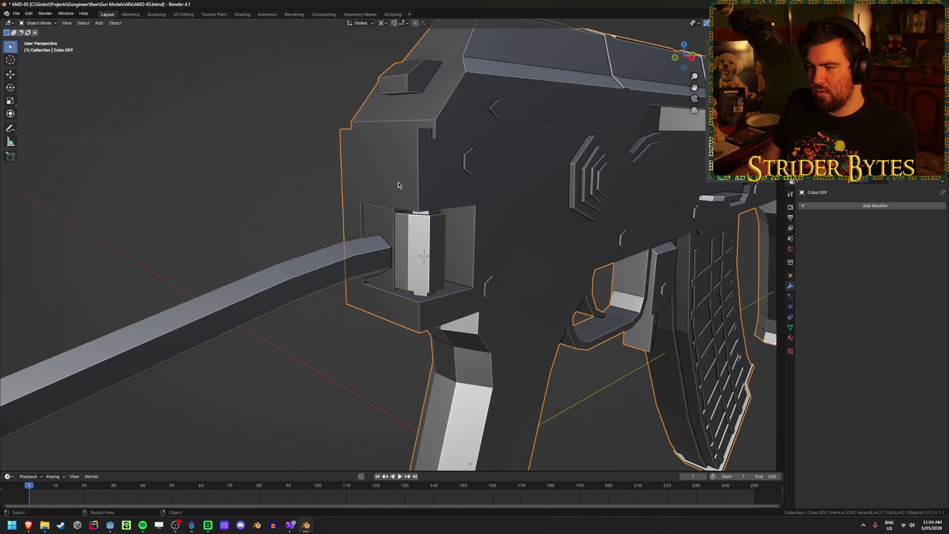
key(Tab)
mouse_move(377, 199)
middle_down()
mouse_move(434, 195)
mouse_move(391, 200)
middle_up()
key(1)
click(376, 202)
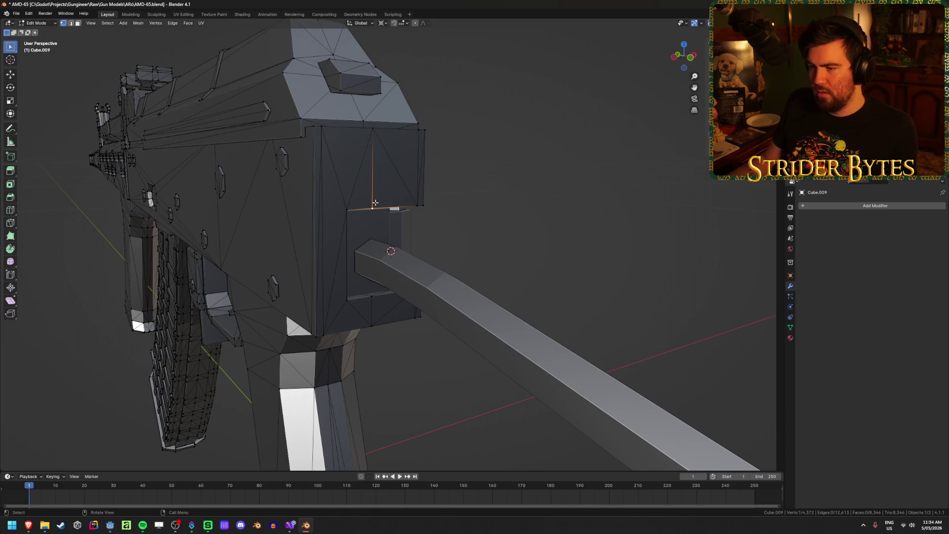
- Return to Object Mode and frame the whole gun in view
key(ctrl+Tab)
click(423, 271)
mouse_move(424, 271)
middle_down()
mouse_move(555, 271)
mouse_move(332, 284)
mouse_move(365, 249)
mouse_move(403, 265)
mouse_move(349, 210)
mouse_move(359, 206)
middle_up()
key(KP_Decimal)
scroll(365, 249, up, 5)
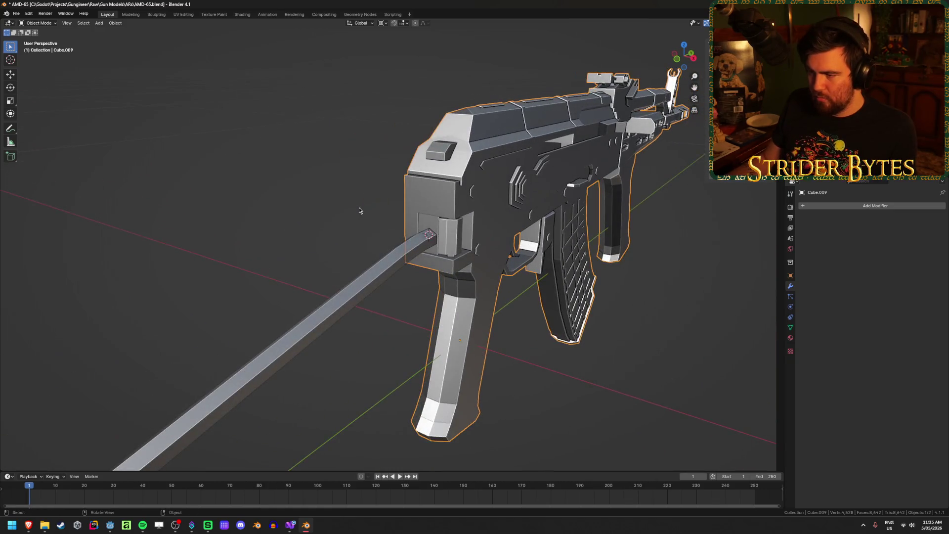
- Inspect the receiver mesh in Edit Mode from a close three-quarter view, then exit
key(Tab)
scroll(476, 248, up, 5)
scroll(476, 248, down, 5)
middle_drag(476, 248, 482, 274)
scroll(481, 274, up, 2)
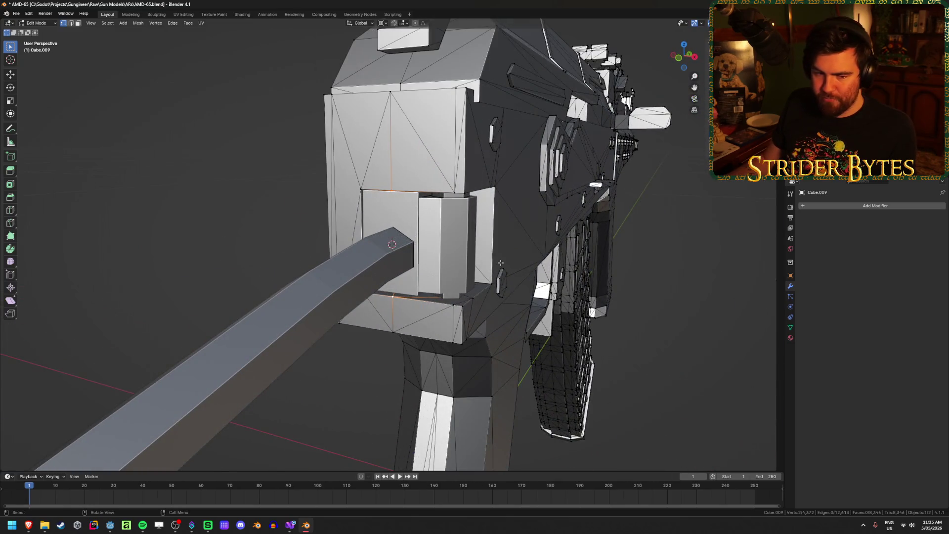
scroll(501, 263, up, 2)
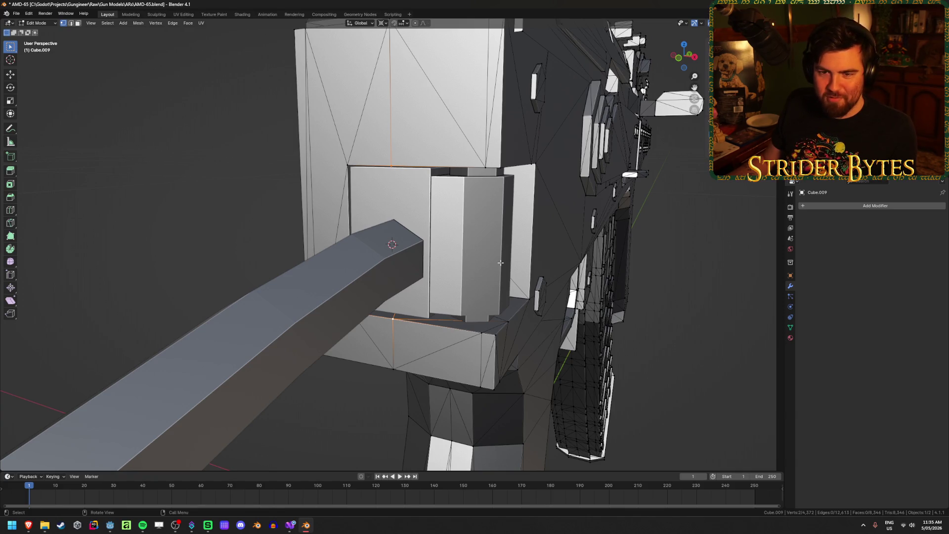
mouse_move(367, 255)
middle_down()
mouse_move(346, 247)
mouse_move(387, 244)
mouse_move(330, 248)
middle_up()
key(Tab)
- Snap the 3D cursor between the inner hinge box's top and bottom corner vertices
click(439, 213)
key(Tab)
click(428, 170)
key(alt+z)
shift+click(377, 316)
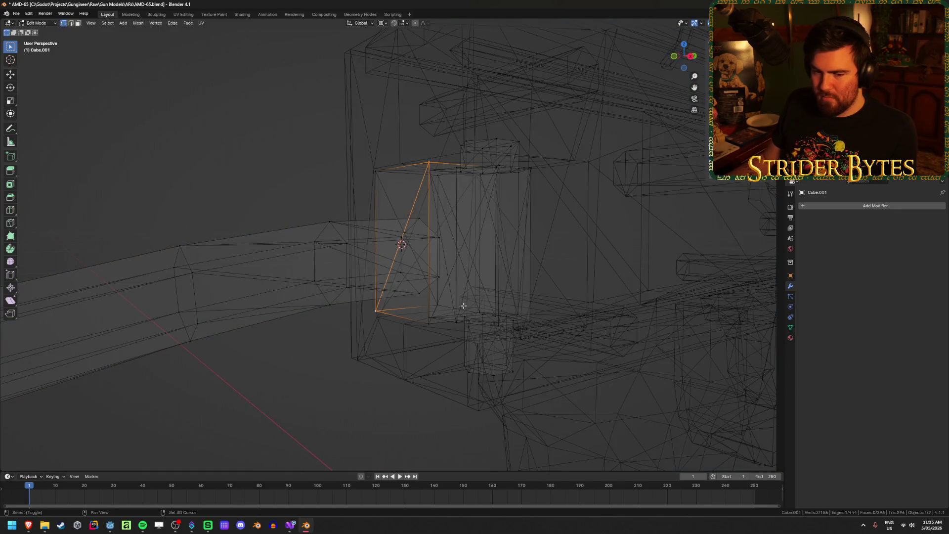
key(alt+z)
key(shift+s)
click(465, 345)
key(Tab)
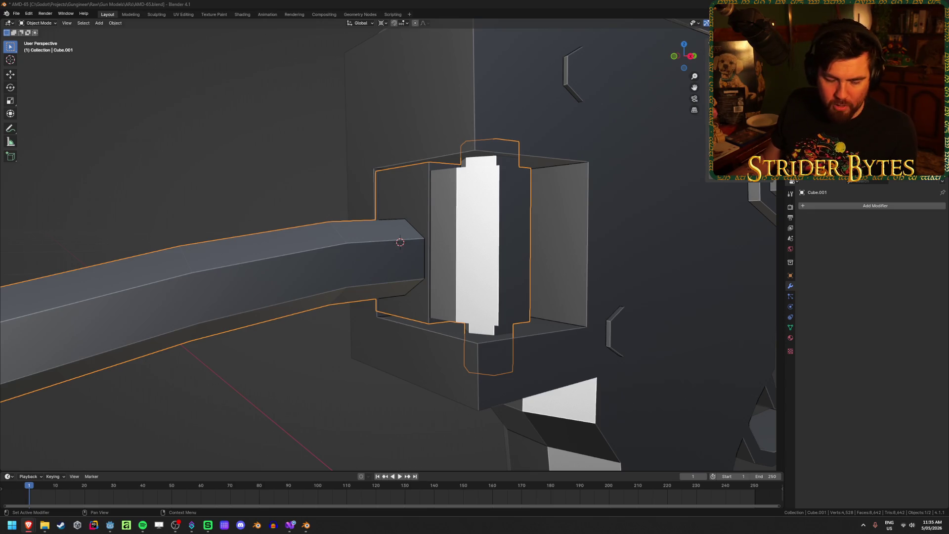
- Reselect the stock part and frame the view on it
click(238, 151)
key(ctrl+z)
key(KP_Decimal)
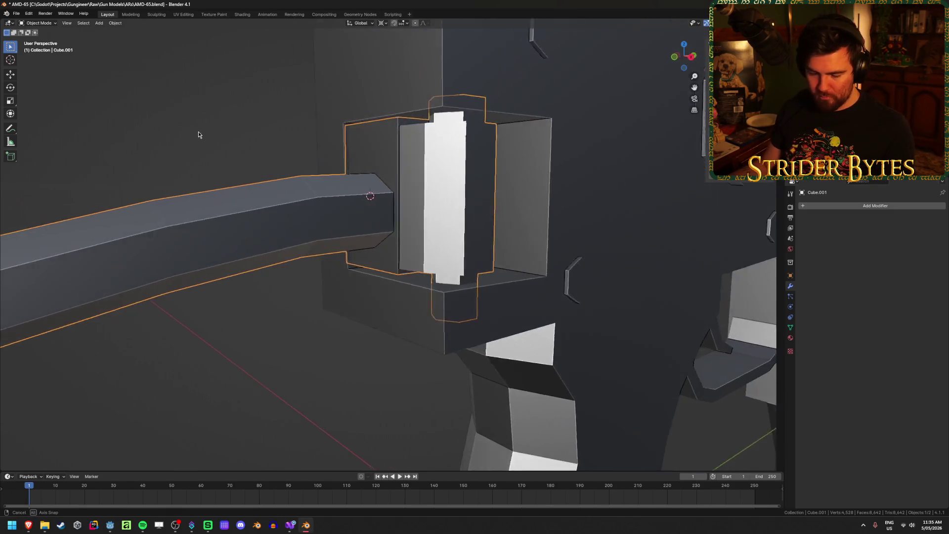
scroll(194, 131, down, 10)
mouse_move(306, 142)
middle_down()
mouse_move(418, 153)
mouse_move(247, 267)
middle_up()
scroll(266, 299, up, 4)
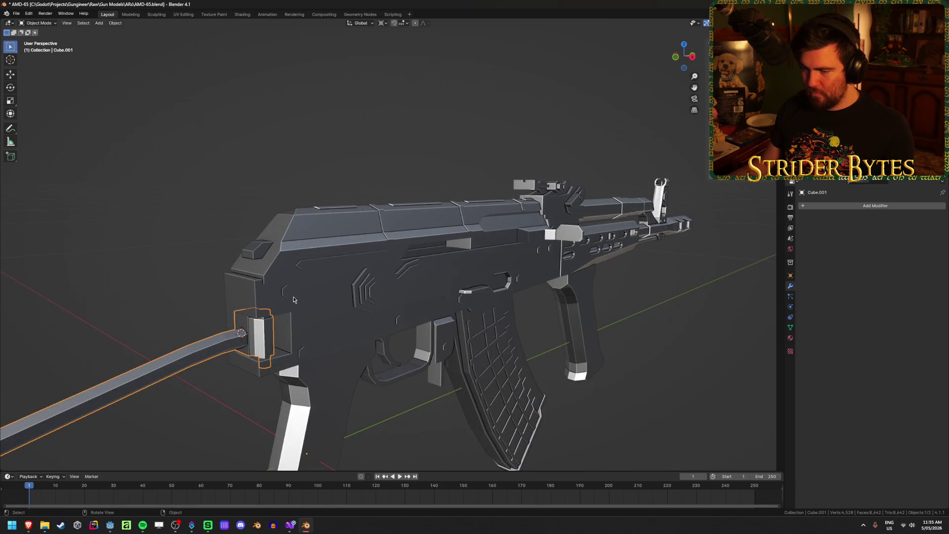
- Snap the 3D cursor back to the hinge end of the stock
key(shift+s)
click(294, 341)
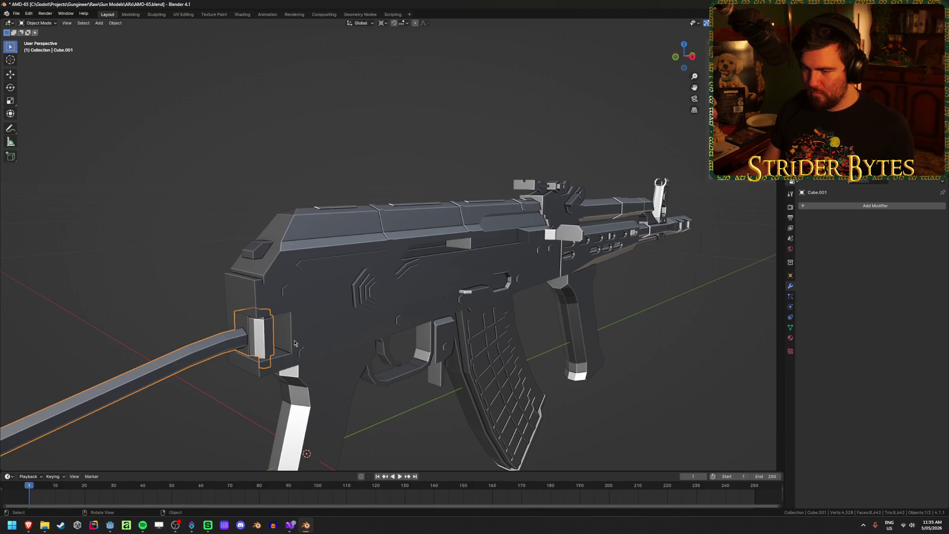
key(Tab)
key(shift+s)
click(294, 380)
key(Tab)
- Set the stock's origin to the 3D cursor and check the hinge end in Edit Mode
right_click(299, 374)
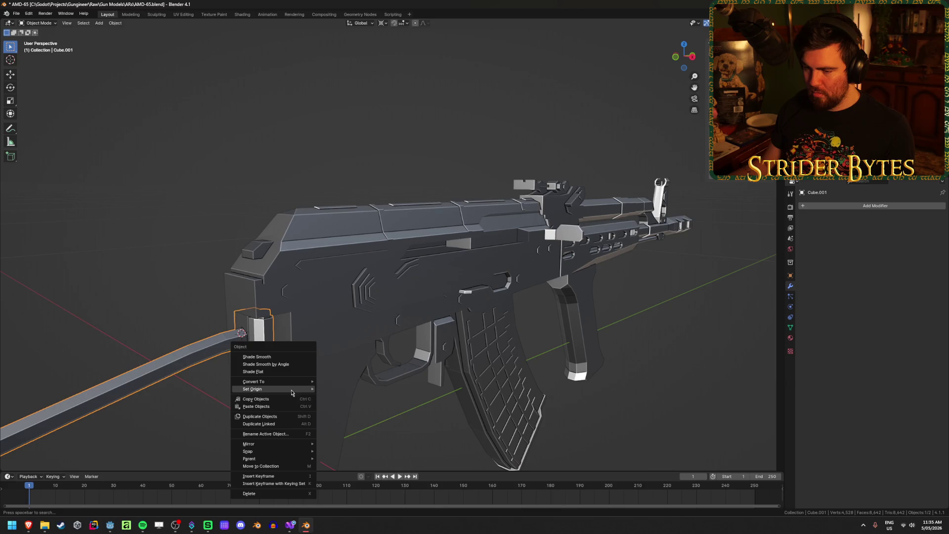
mouse_move(291, 388)
click(347, 404)
key(Tab)
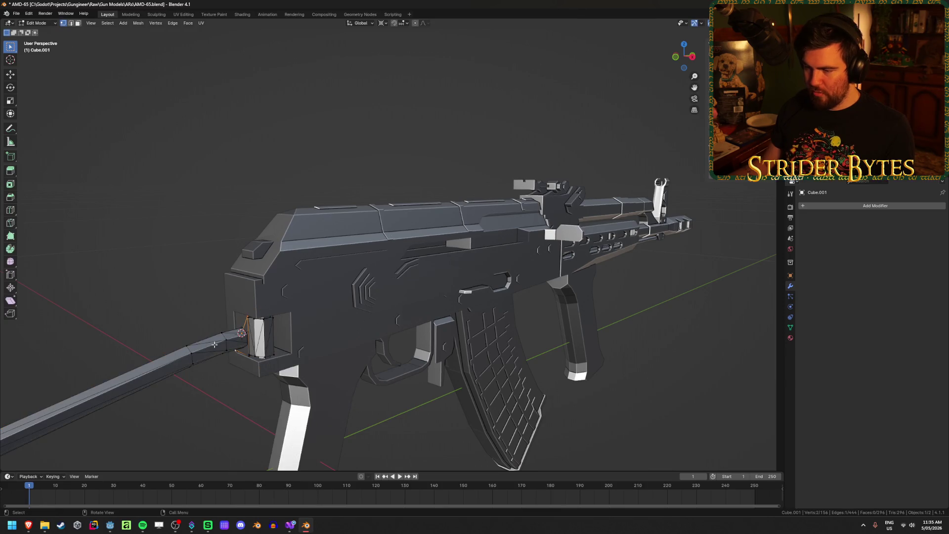
key(KP_Decimal)
mouse_move(211, 343)
middle_down()
mouse_move(268, 293)
mouse_move(333, 277)
mouse_move(274, 294)
middle_up()
key(Tab)
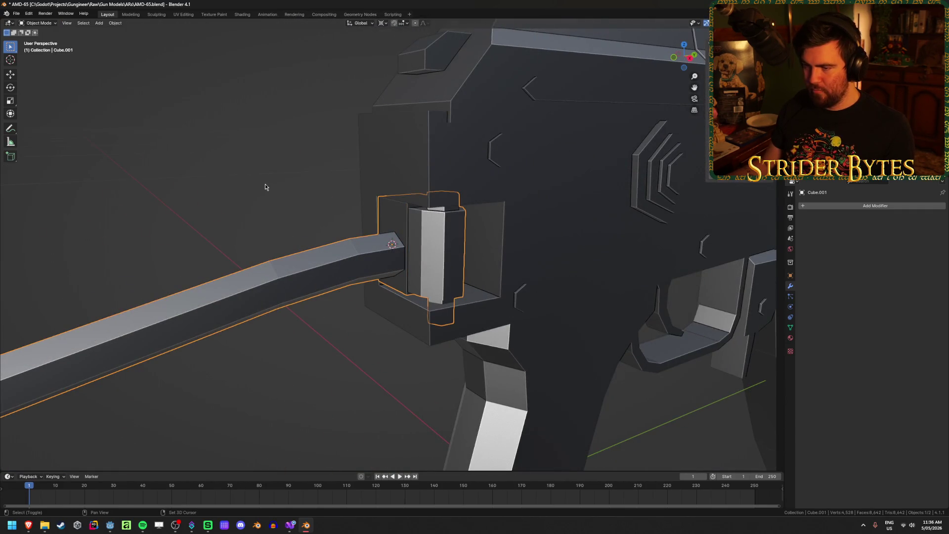
- Add a Plain Axes empty at the hinge and scale it down to about 0.15
key(shift+a)
mouse_move(247, 271)
click(312, 271)
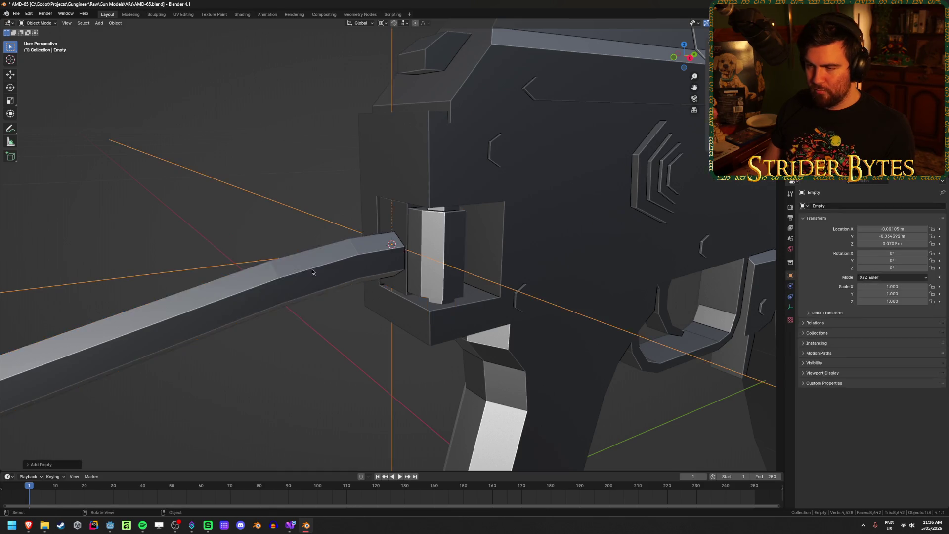
scroll(311, 272, down, 10)
key(s)
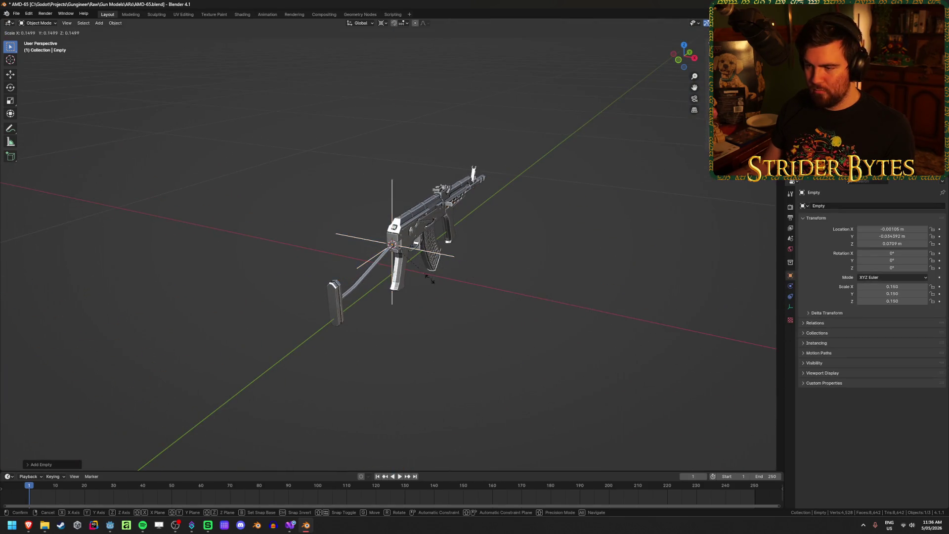
click(412, 275)
scroll(526, 325, up, 5)
- Apply the empty's scale and start renaming it with F2
key(ctrl+a)
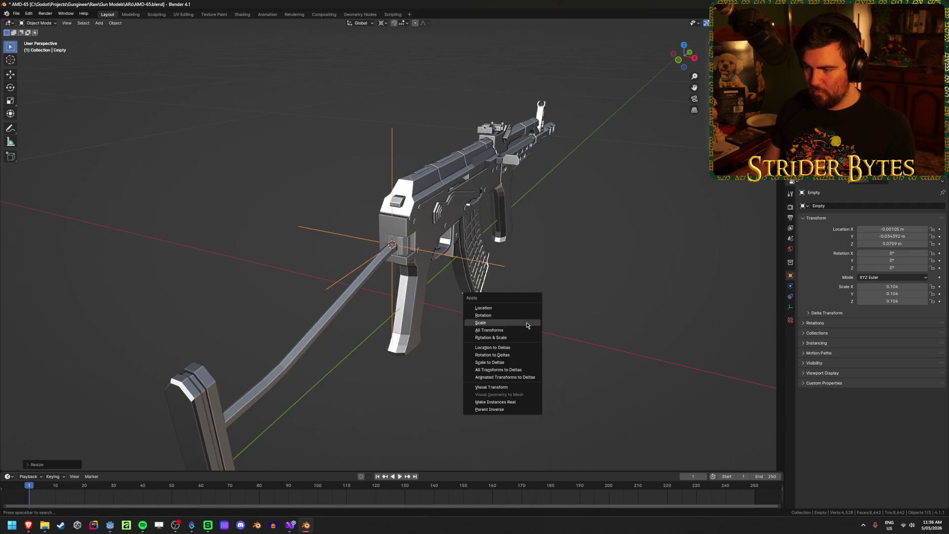
click(527, 323)
scroll(527, 326, up, 5)
key(F2)
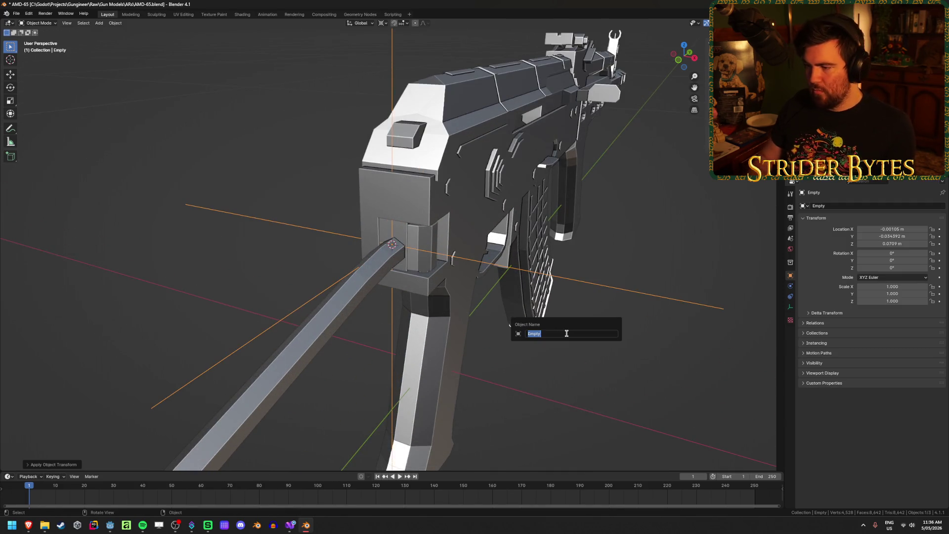
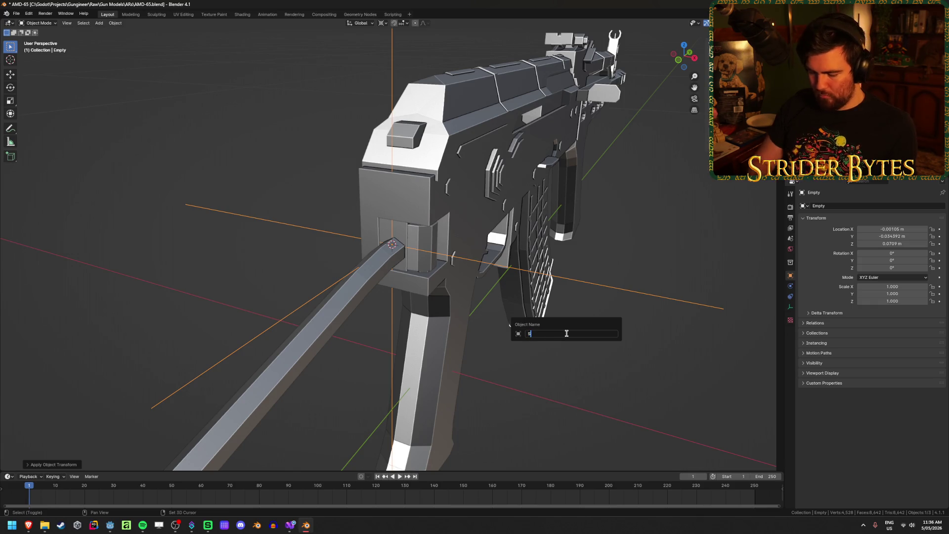
- Name the empty StockAttach, save AMD-65.blend, and enter Edit Mode on the gun body
key(Return)
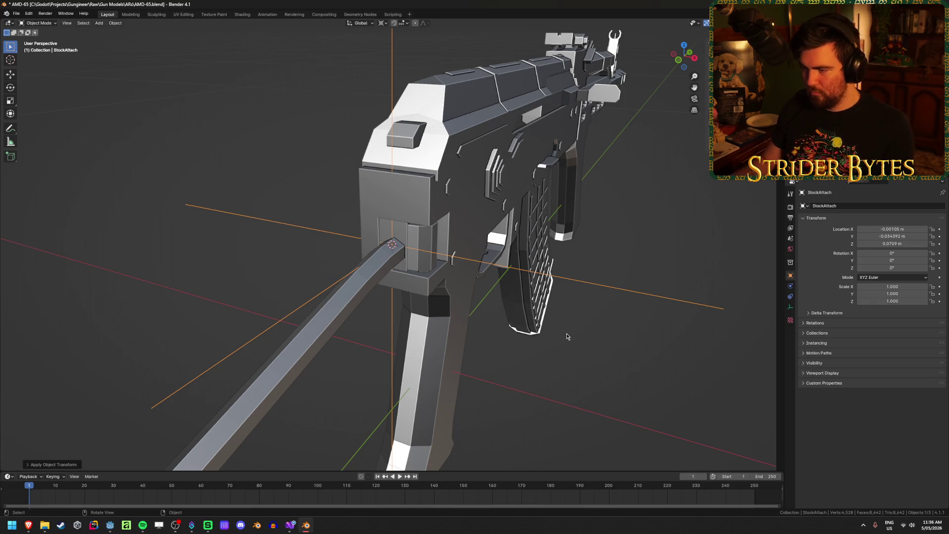
key(ctrl+s)
mouse_move(561, 331)
middle_down()
mouse_move(580, 253)
mouse_move(366, 231)
middle_up()
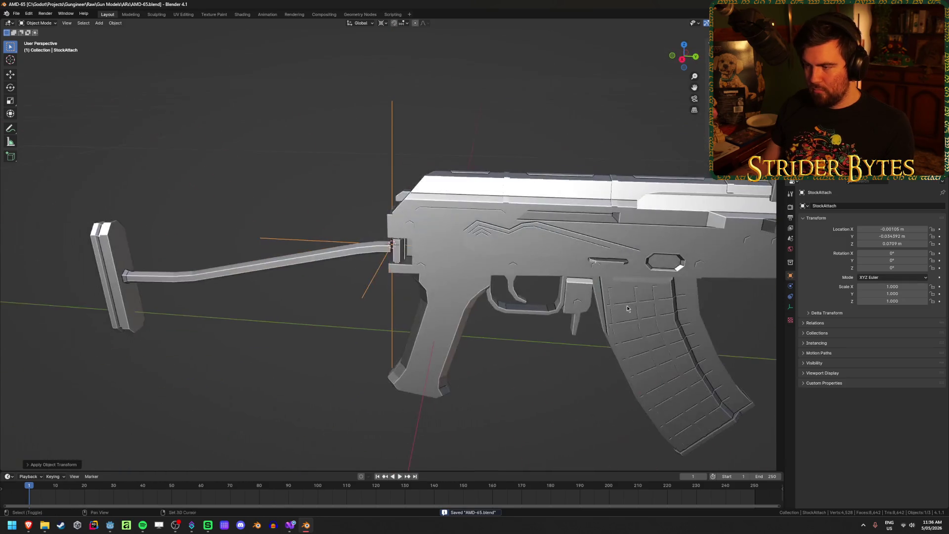
scroll(366, 230, up, 3)
click(366, 230)
key(Tab)
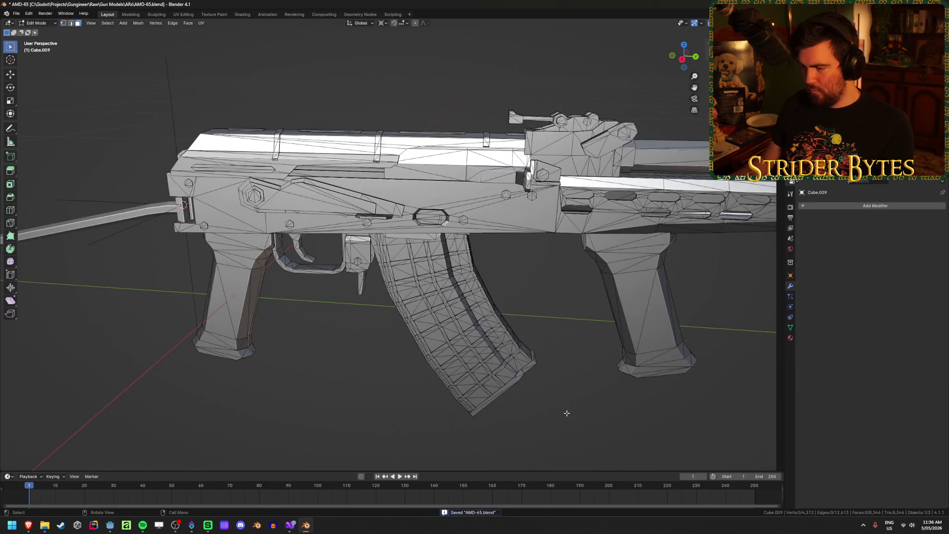
- Select the magazine's linked geometry from its bottom edge with X-ray enabled
middle_drag(549, 406, 537, 391)
click(518, 398)
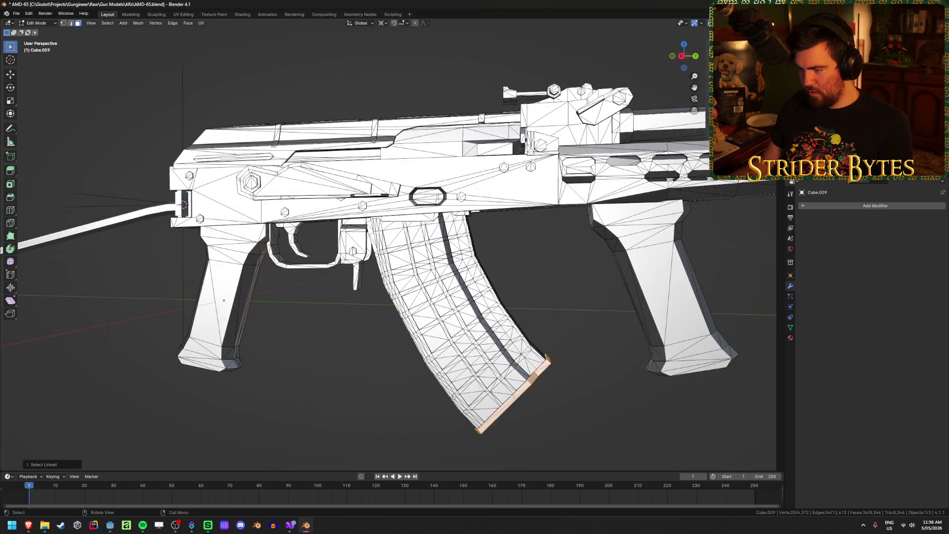
key(ctrl+l)
key(alt+z)
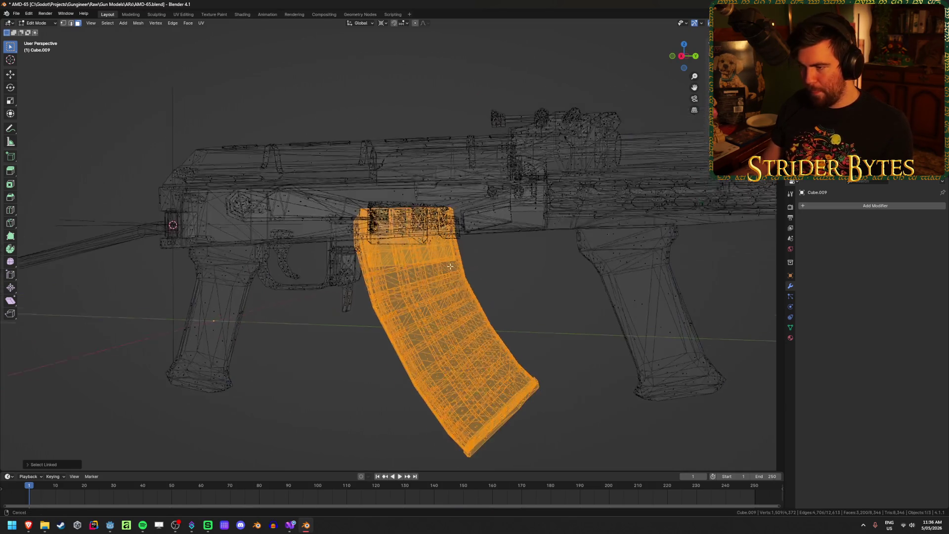
scroll(460, 287, up, 5)
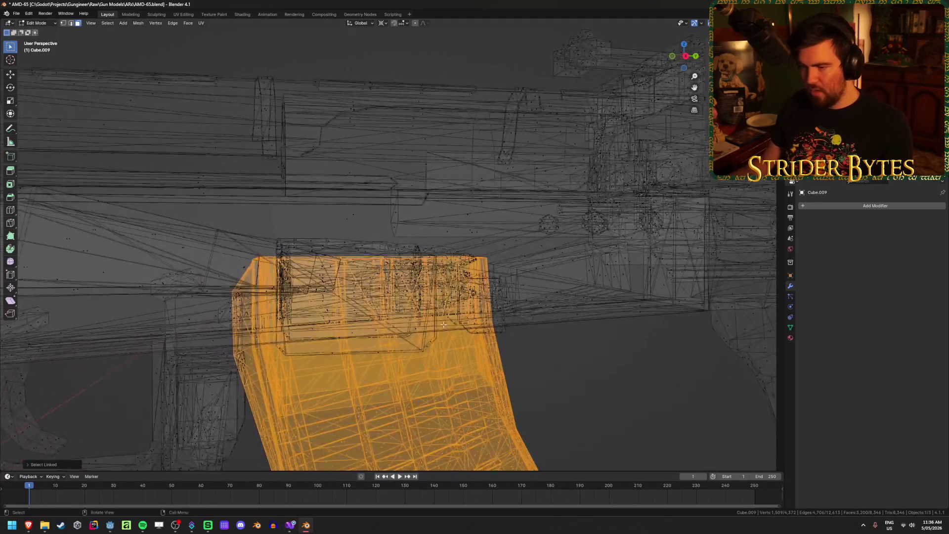
mouse_move(444, 324)
middle_down()
mouse_move(428, 318)
mouse_move(452, 273)
middle_up()
key(alt+z)
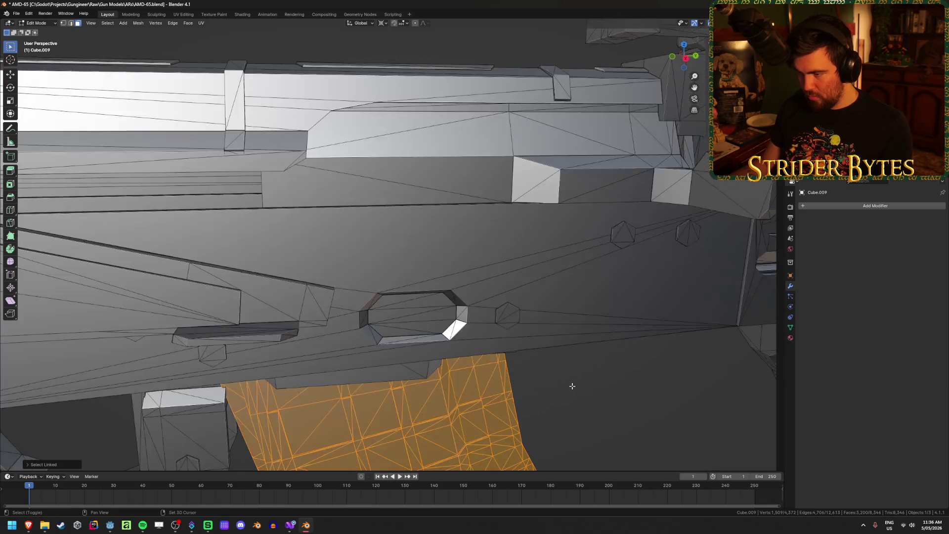
key(alt+z)
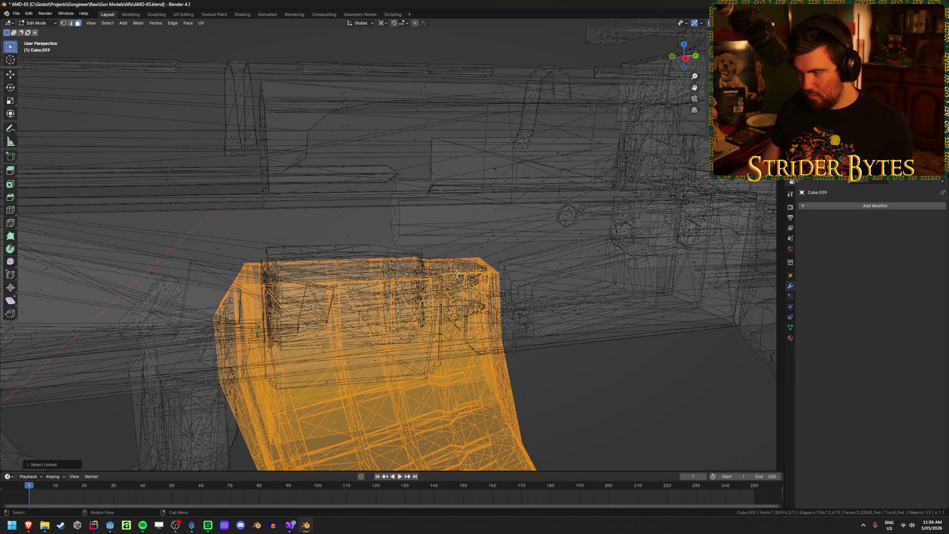
- Add the remaining magazine pieces and separate the selection into its own object
key(l)
key(l)
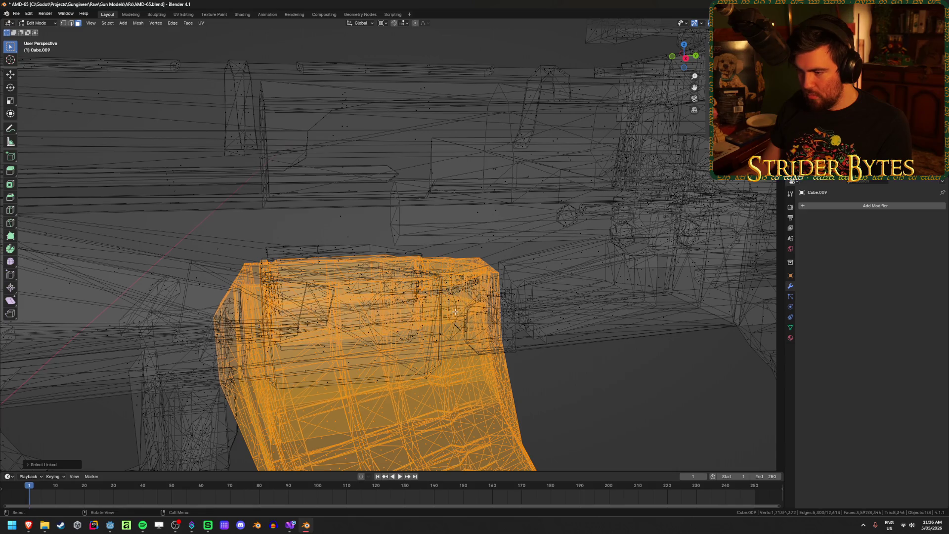
middle_drag(377, 320, 388, 319)
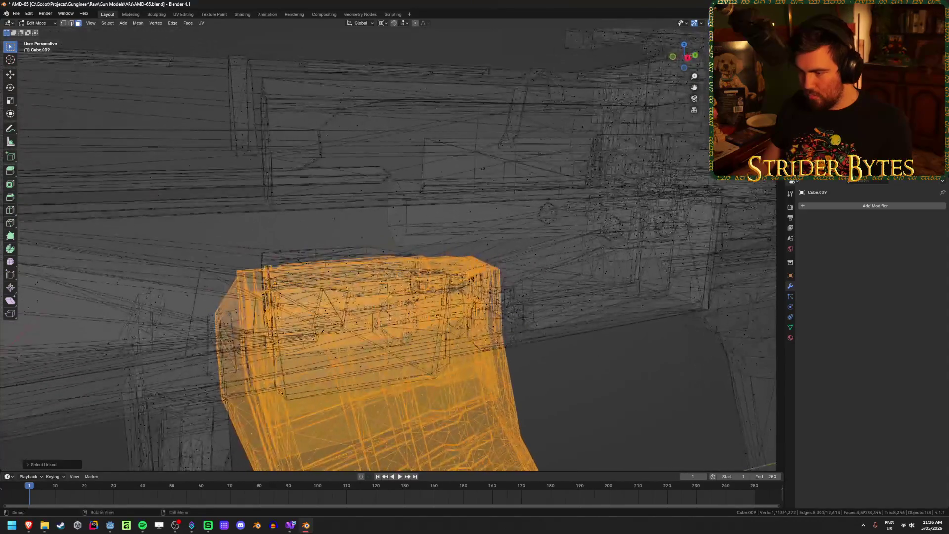
key(l)
key(ctrl+z)
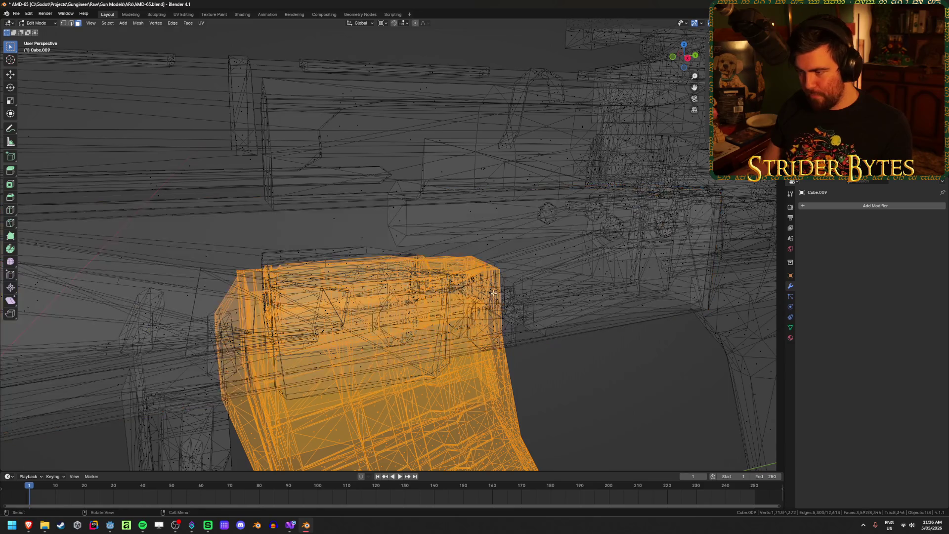
key(l)
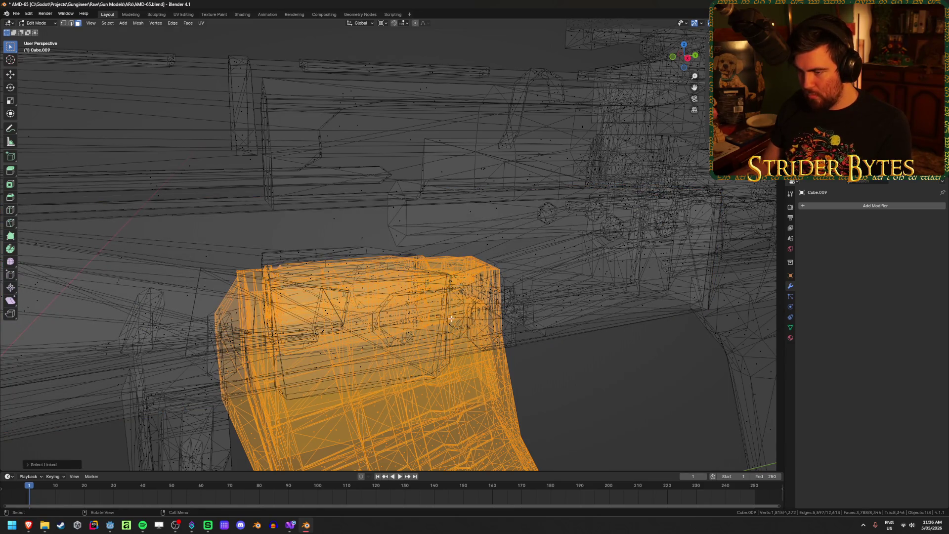
key(alt+z)
scroll(494, 336, down, 3)
key(p)
click(506, 348)
key(Tab)
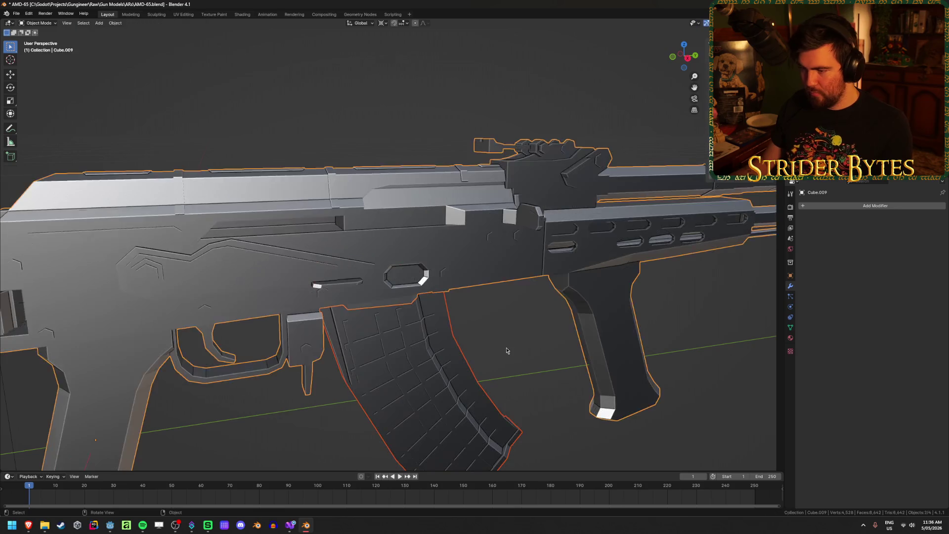
key(h)
key(alt+h)
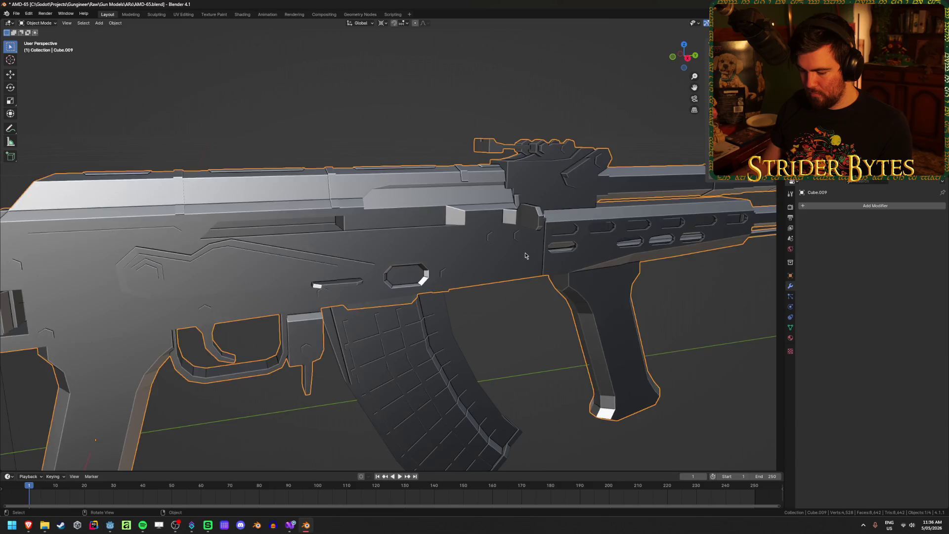
key(ctrl+z)
key(ctrl+z)
key(ctrl+shift+z)
key(ctrl+shift+z)
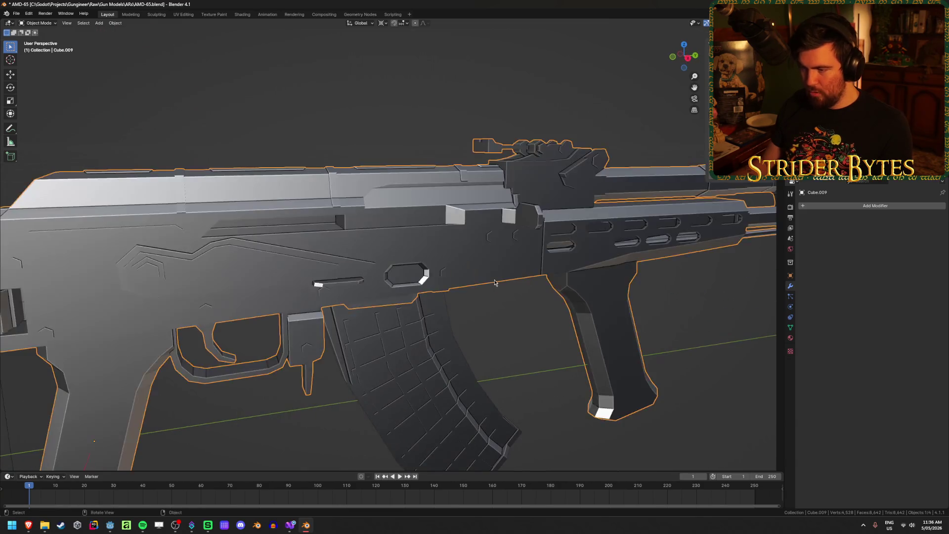
click(494, 282)
middle_drag(494, 282, 425, 286)
scroll(425, 286, up, 4)
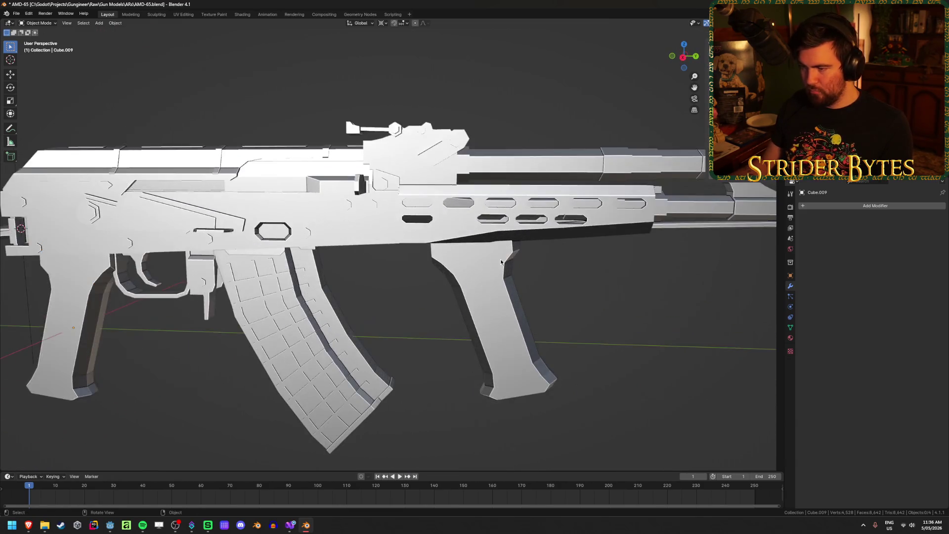
scroll(501, 262, down, 3)
click(472, 300)
middle_drag(617, 306, 504, 287)
key(Tab)
scroll(503, 287, up, 4)
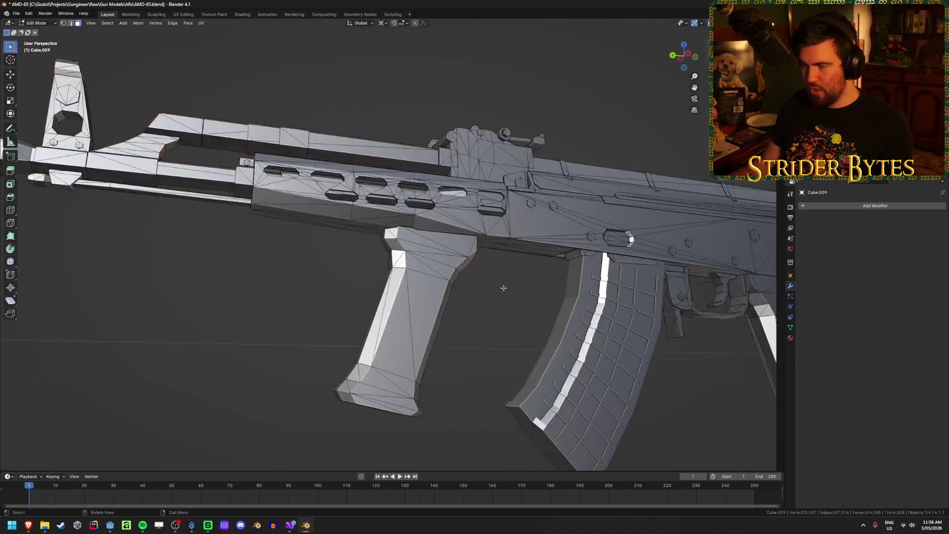
scroll(519, 315, down, 2)
key(l)
mouse_move(445, 341)
middle_down()
mouse_move(441, 357)
mouse_move(470, 347)
middle_up()
key(shift+z)
key(shift+z)
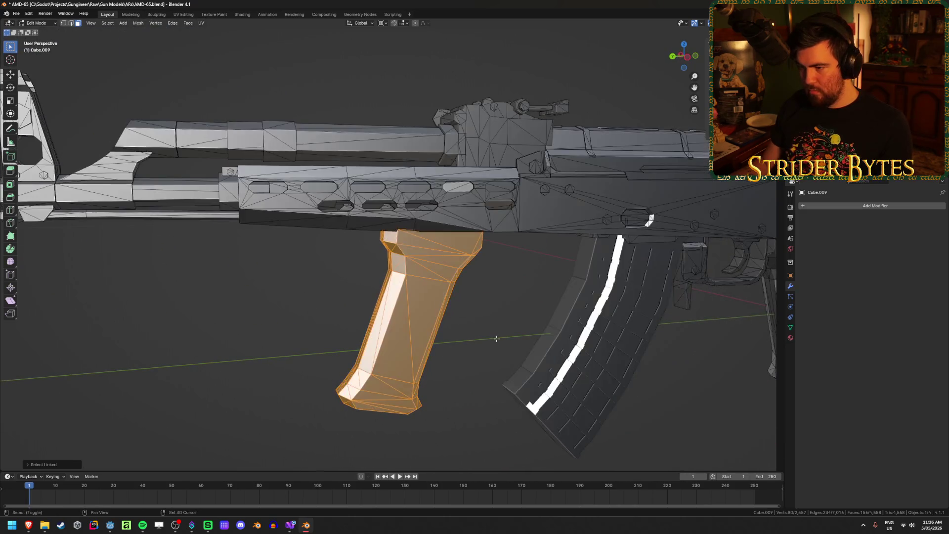
key(Tab)
mouse_move(496, 338)
middle_down()
mouse_move(526, 312)
mouse_move(511, 330)
mouse_move(386, 329)
middle_up()
scroll(526, 312, down, 4)
scroll(488, 302, up, 4)
key(Tab)
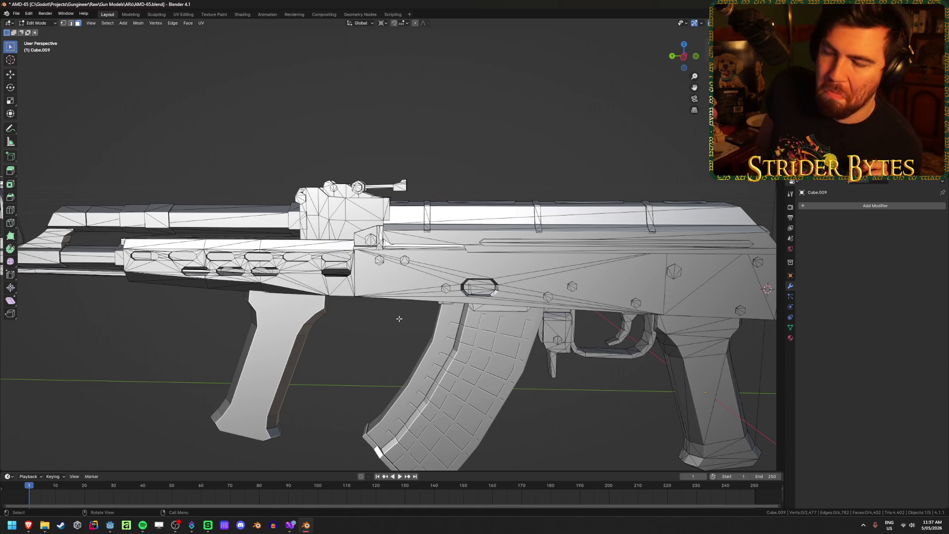
mouse_move(399, 318)
shift+middle_down()
mouse_move(303, 247)
mouse_move(487, 303)
shift+middle_up()
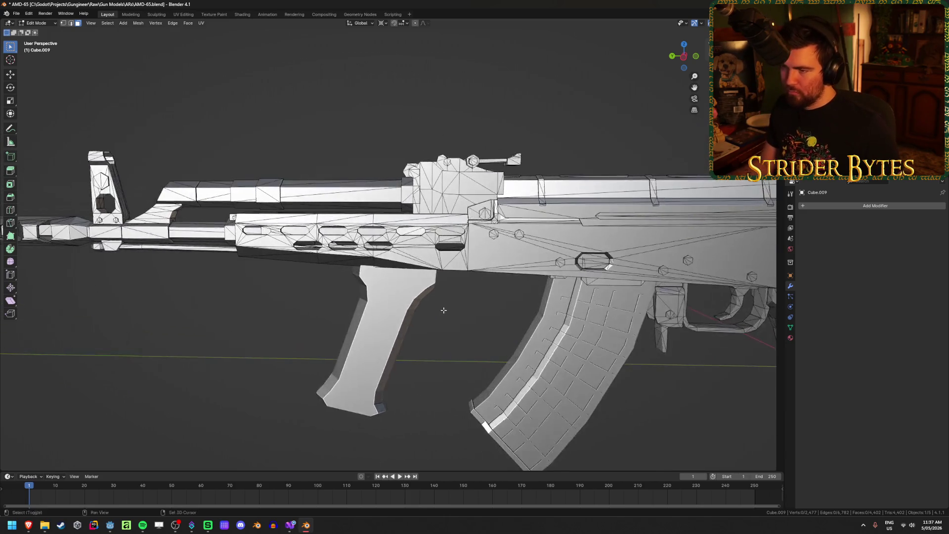
key(l)
key(shift+l)
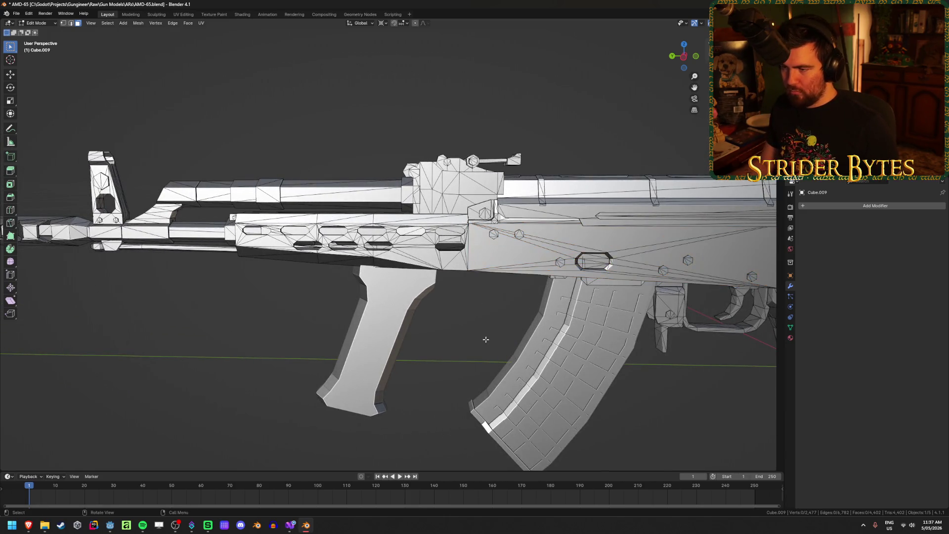
shift+middle_drag(207, 282, 320, 278)
middle_drag(217, 323, 299, 329)
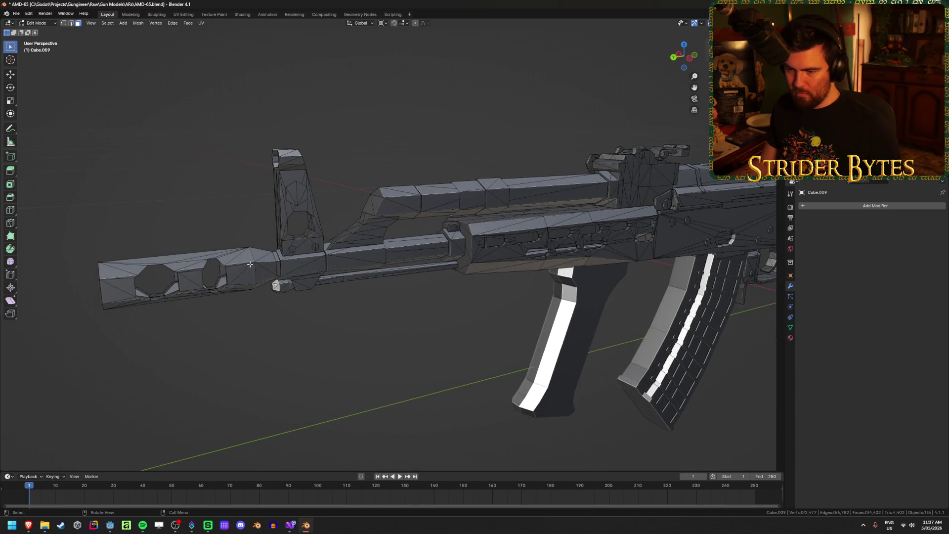
key(l)
mouse_move(275, 345)
middle_down()
mouse_move(378, 328)
mouse_move(413, 337)
mouse_move(412, 360)
mouse_move(381, 348)
middle_up()
mouse_move(359, 337)
middle_down()
mouse_move(347, 332)
mouse_move(374, 341)
mouse_move(384, 301)
mouse_move(313, 311)
mouse_move(372, 305)
middle_up()
key(Tab)
scroll(374, 308, down, 5)
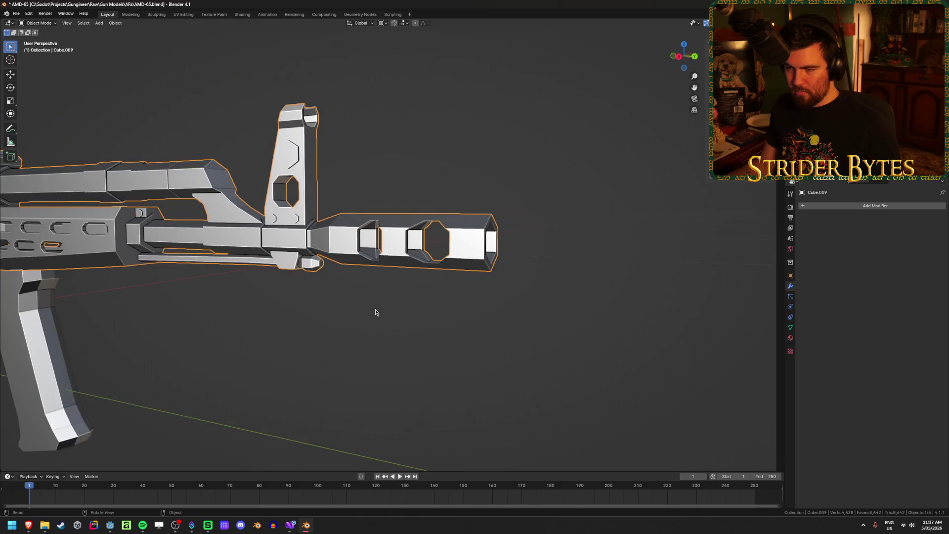
- Box-select the gun body's muzzle geometry in Right Ortho wireframe view
key(Tab)
key(KP_3)
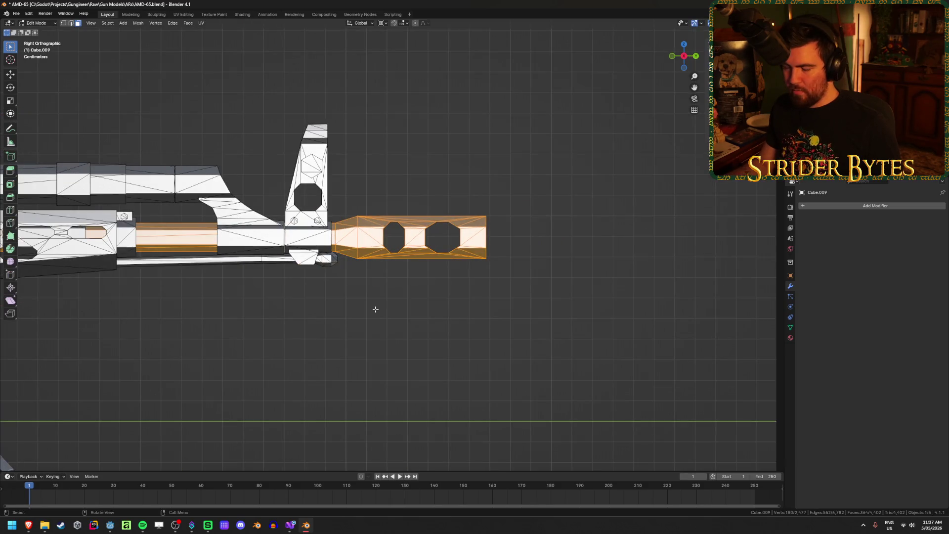
key(shift+z)
scroll(375, 309, up, 3)
scroll(375, 308, up, 1)
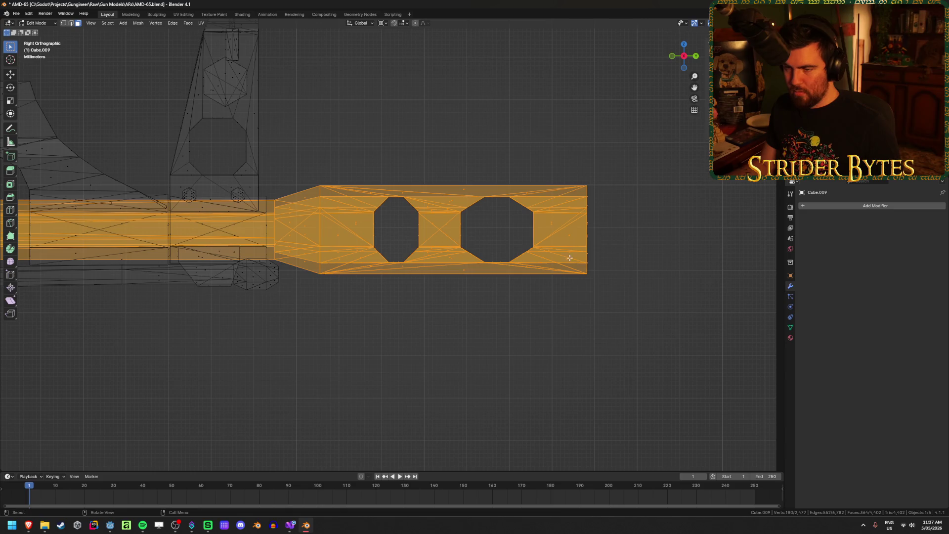
mouse_move(644, 312)
mouse_down()
mouse_move(513, 165)
mouse_move(310, 146)
mouse_up()
mouse_move(296, 151)
shift+middle_down()
mouse_move(375, 144)
mouse_move(415, 174)
shift+middle_up()
scroll(411, 198, up, 1)
scroll(411, 198, up, 3)
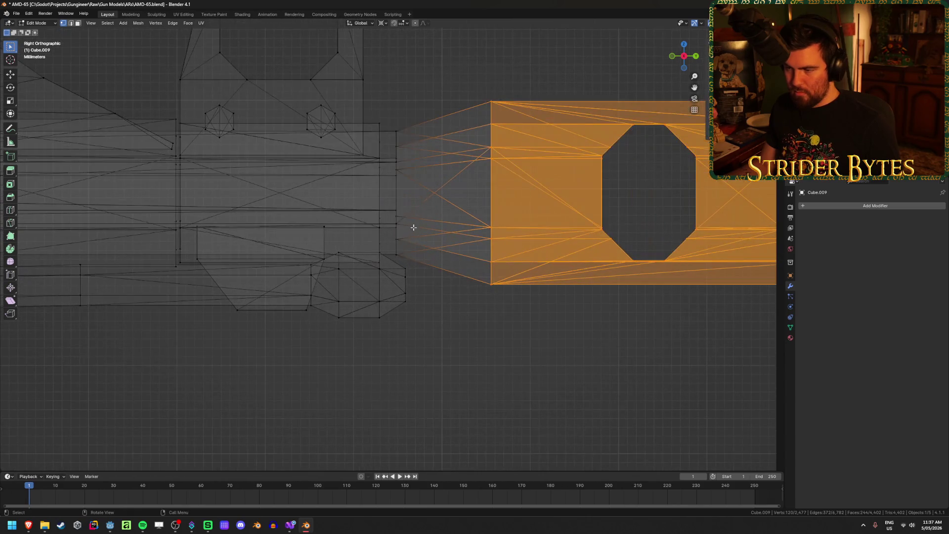
shift+drag(390, 113, 390, 112)
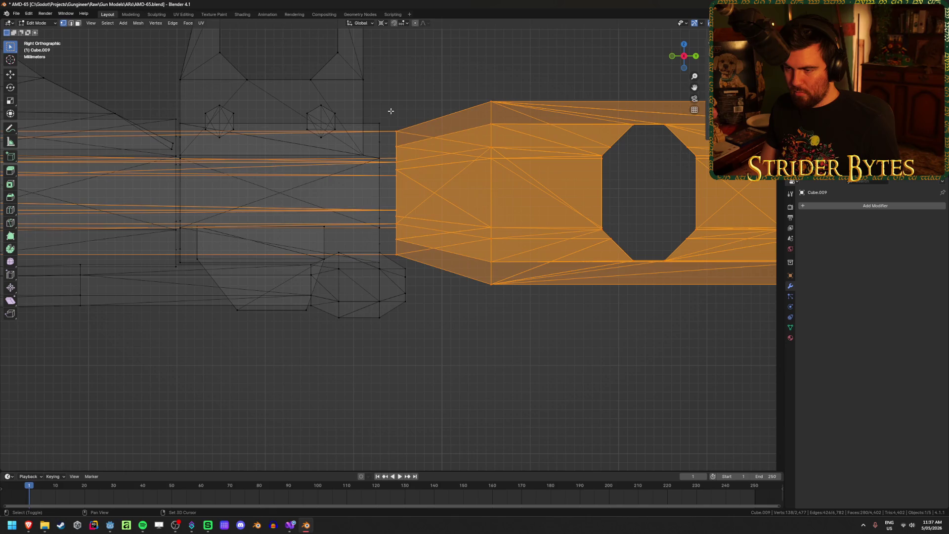
key(shift+z)
- Separate the selected muzzle faces into an object and delete that piece
key(p)
click(543, 176)
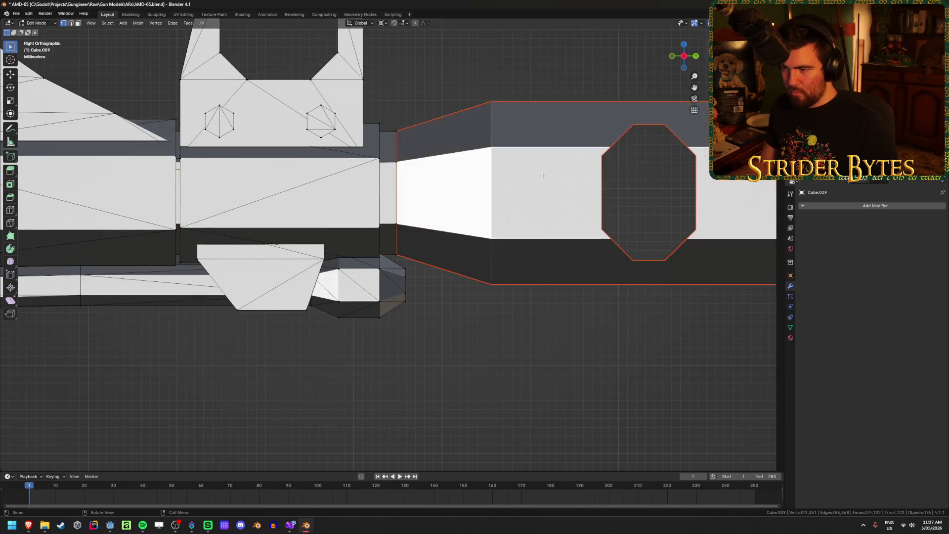
key(Tab)
key(Delete)
- Bridge the edge loops of the gun body's hexagonal ring
middle_drag(492, 182, 367, 175)
click(342, 172)
key(Tab)
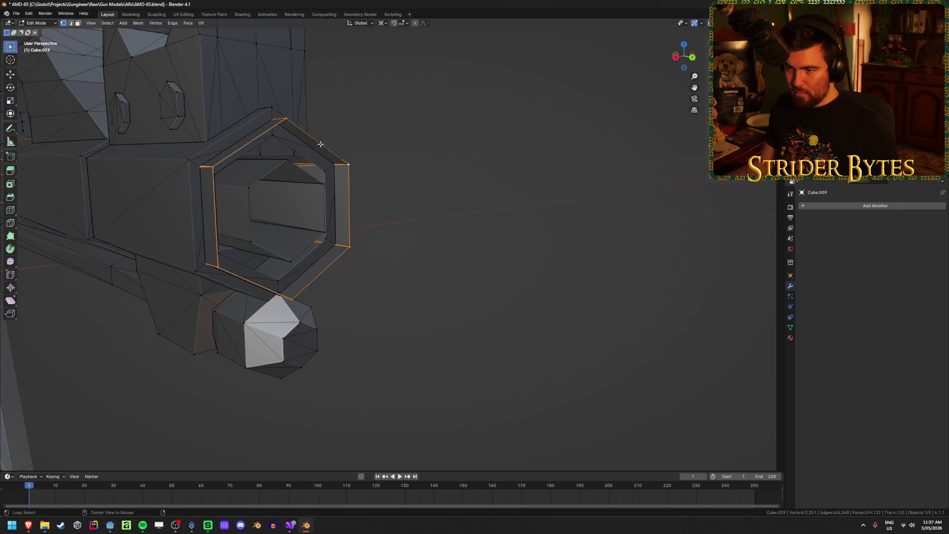
key(alt+z)
mouse_move(311, 160)
middle_down()
mouse_move(360, 167)
mouse_move(293, 172)
middle_up()
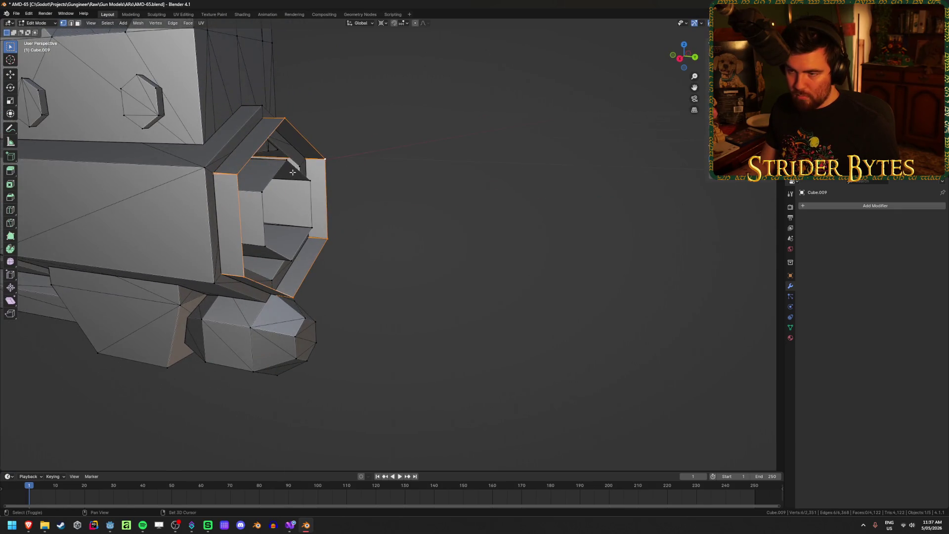
key(2)
right_click(465, 187)
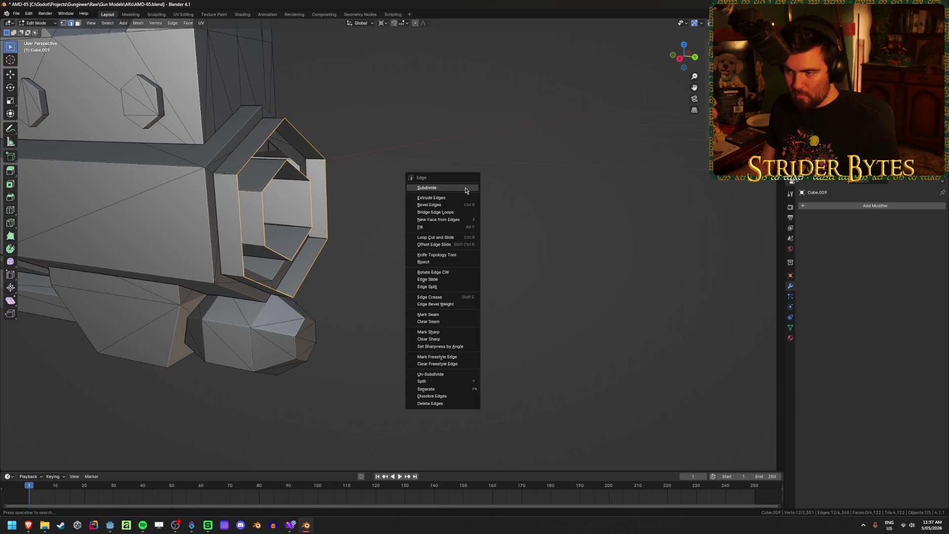
click(474, 216)
key(alt+a)
- Exit Edit Mode, unhide everything, and select only the muzzle brake
mouse_move(506, 212)
middle_down()
mouse_move(411, 219)
mouse_move(298, 204)
middle_up()
scroll(296, 208, down, 5)
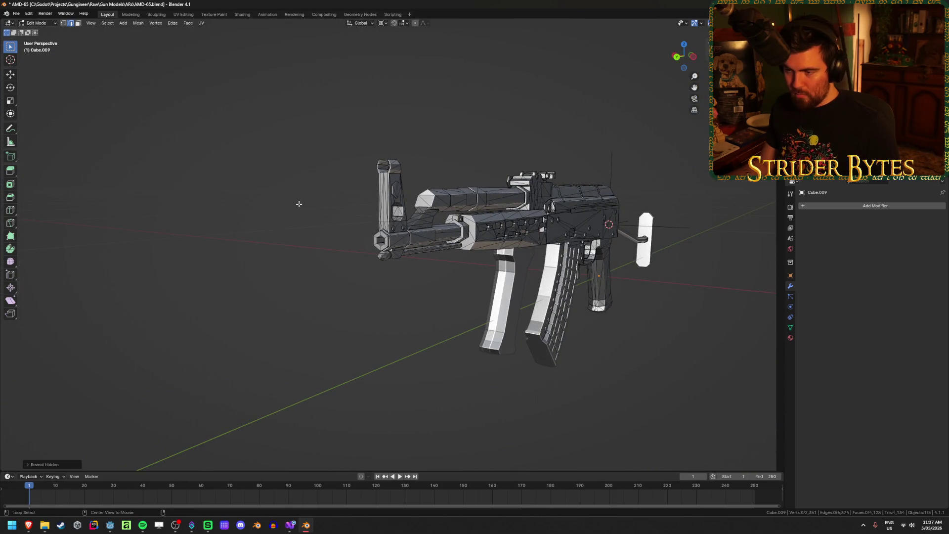
key(Tab)
key(alt+h)
click(343, 241)
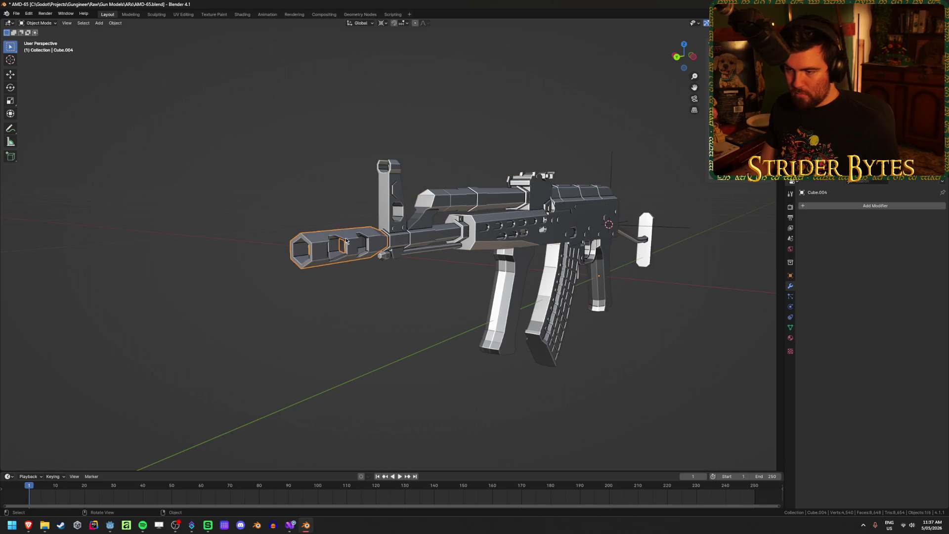
- Hide the receiver and isolate the muzzle brake in local view for mesh editing
click(422, 236)
mouse_move(422, 235)
middle_down()
mouse_move(213, 230)
mouse_move(502, 245)
middle_up()
key(h)
key(slash)
key(Tab)
- Select the muzzle brake's front edge loop and apply a mesh operation to it
alt+click(482, 229)
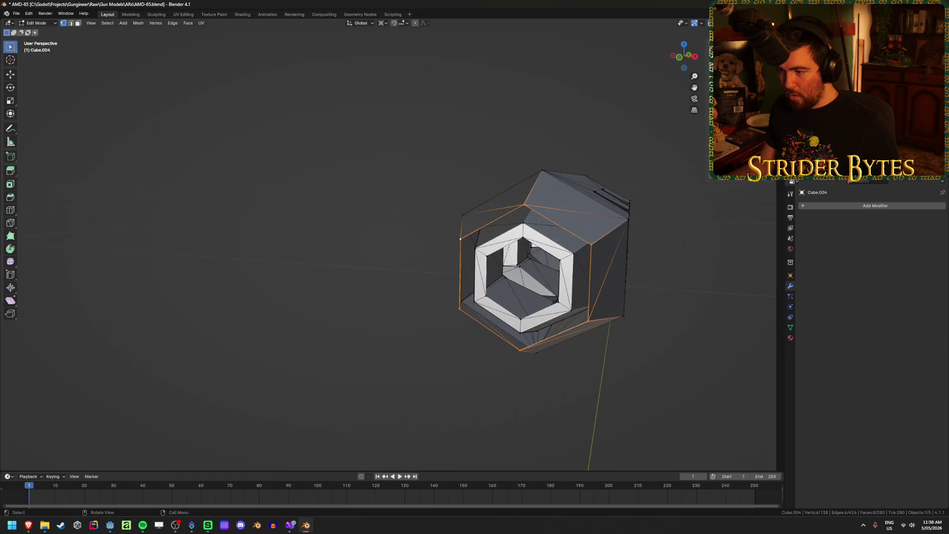
right_click(520, 247)
click(520, 249)
key(Tab)
mouse_move(390, 284)
middle_down()
mouse_move(231, 275)
mouse_move(410, 280)
mouse_move(344, 282)
middle_up()
key(Tab)
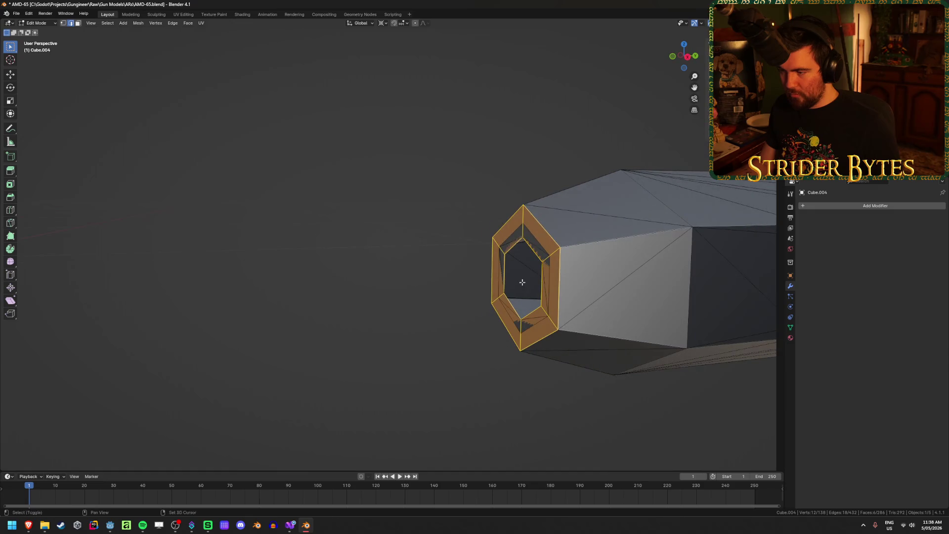
middle_drag(521, 282, 484, 266)
scroll(485, 266, up, 5)
key(Tab)
key(Tab)
- Select the front and inner edge loops and join them with Bridge Edge Loops
click(345, 254)
mouse_move(345, 254)
middle_down()
mouse_move(404, 261)
mouse_move(455, 251)
mouse_move(344, 251)
middle_up()
scroll(345, 250, down, 3)
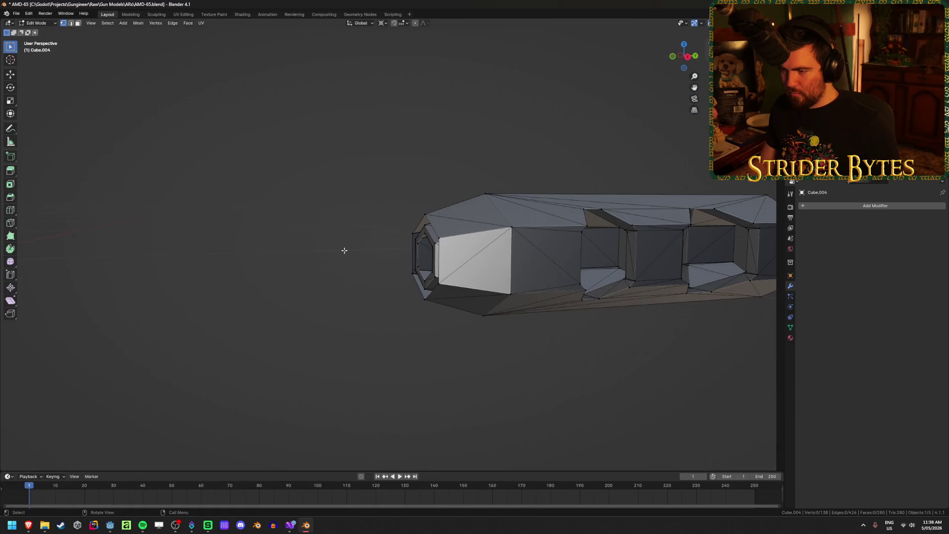
scroll(344, 250, up, 3)
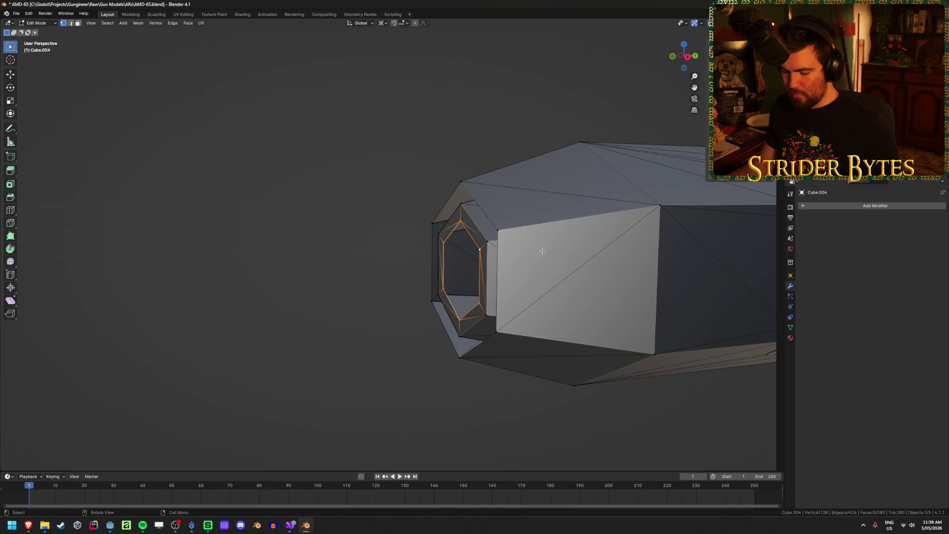
middle_drag(542, 252, 535, 251)
alt+shift+click(474, 201)
key(KP_3)
middle_drag(474, 200, 333, 214)
key(ctrl+e)
click(333, 214)
key(alt+a)
- Reselect the muzzle brake and return to its Edit Mode in edge select
key(2)
mouse_move(272, 218)
middle_down()
mouse_move(221, 238)
mouse_move(229, 250)
mouse_move(272, 222)
mouse_move(283, 238)
middle_up()
key(Tab)
scroll(221, 238, down, 3)
key(alt+a)
click(445, 245)
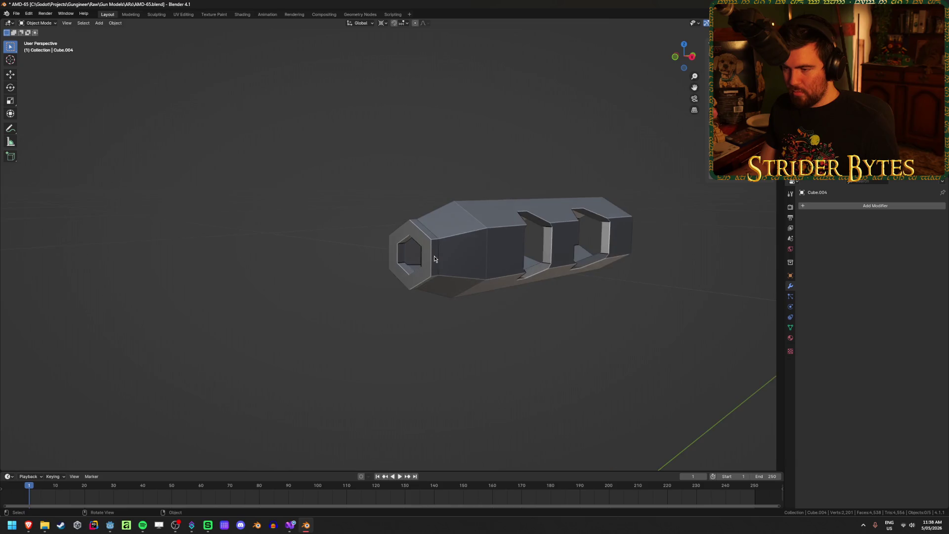
scroll(470, 237, up, 4)
key(Tab)
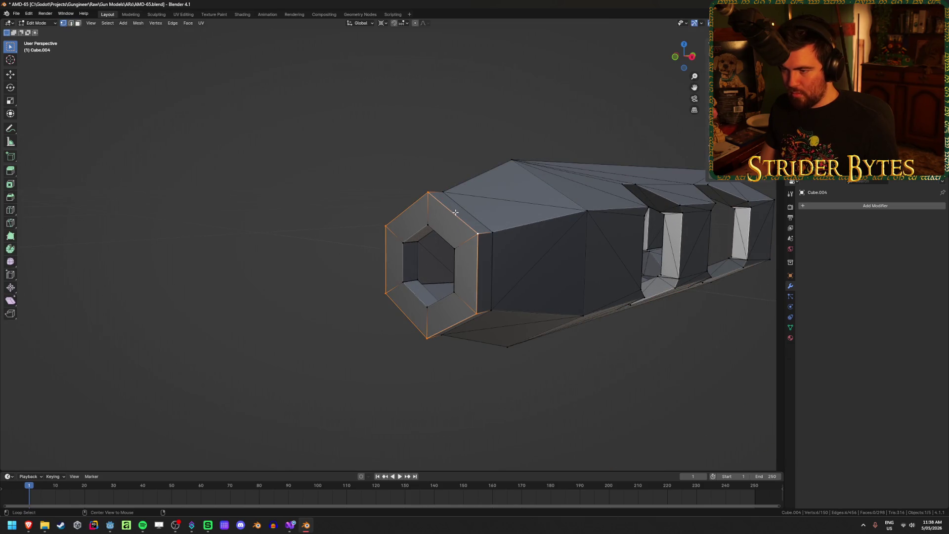
key(ctrl+z)
key(ctrl+z)
key(ctrl+z)
key(ctrl+shift+z)
key(ctrl+shift+z)
key(ctrl+shift+z)
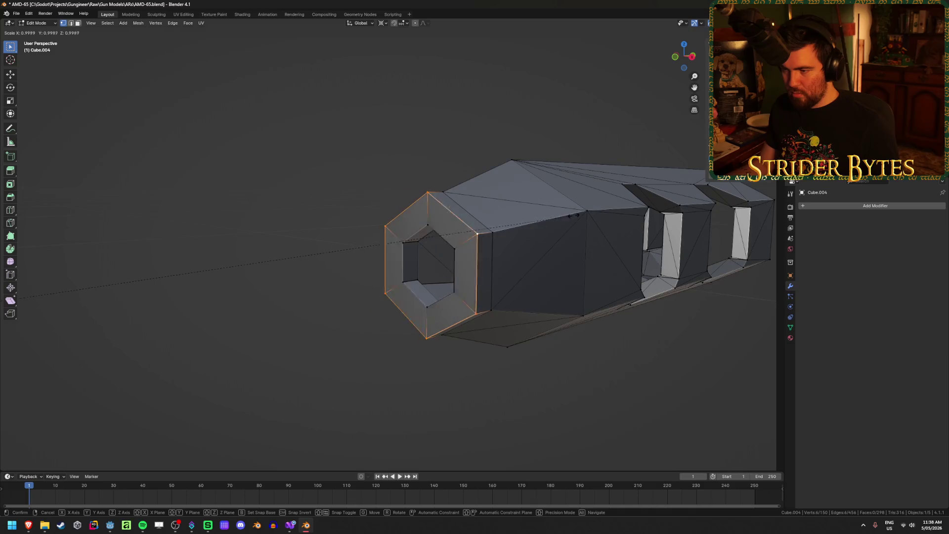
- Set the pivot to Median Point and scale the hexagonal ring slightly inward
click(383, 24)
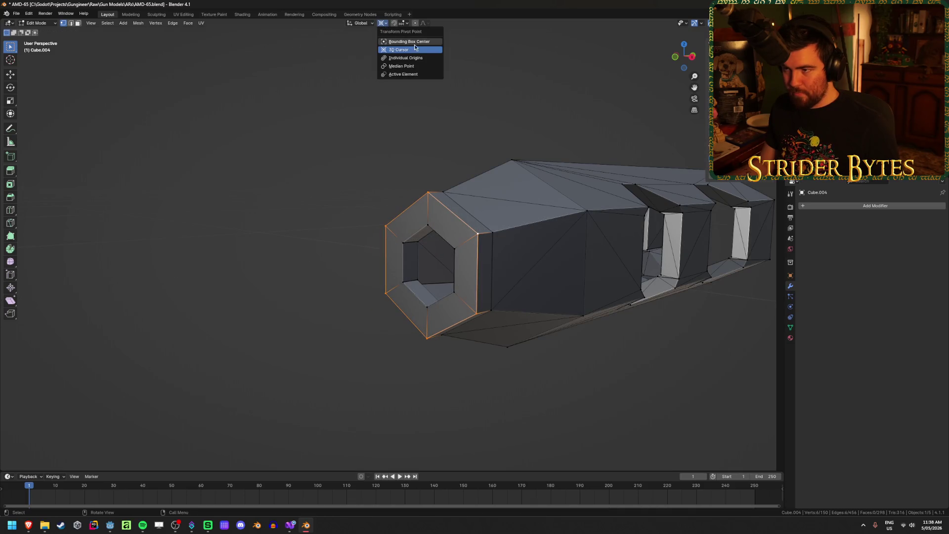
click(429, 71)
key(s)
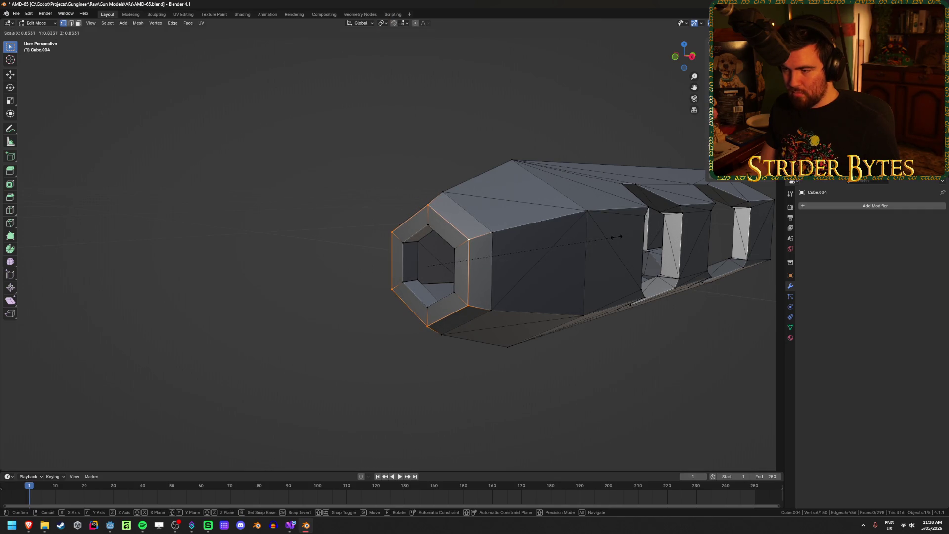
click(616, 237)
- Exit Edit Mode and unhide the rest of the rifle
middle_drag(616, 238, 357, 221)
key(Tab)
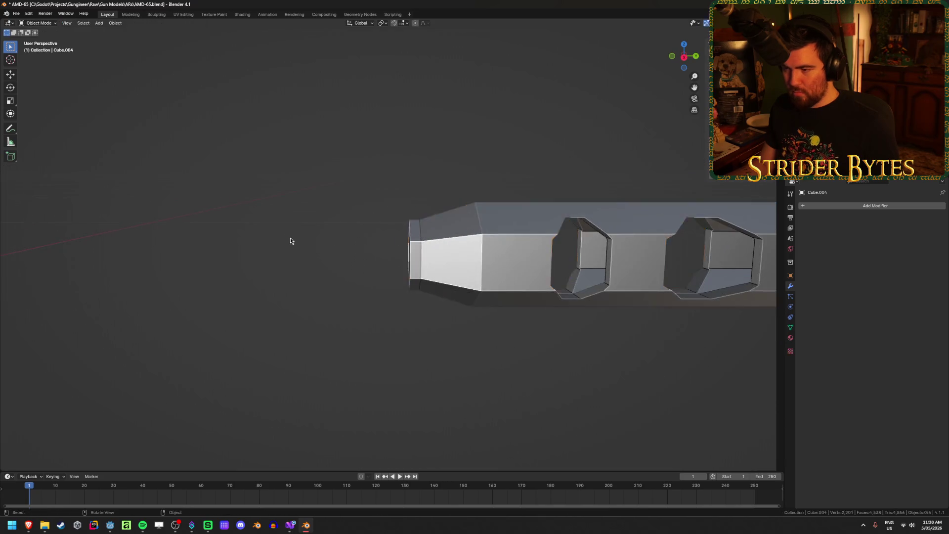
scroll(290, 239, down, 3)
key(alt+h)
mouse_move(288, 229)
middle_down()
mouse_move(212, 227)
mouse_move(373, 212)
mouse_move(272, 149)
middle_up()
click(272, 149)
- Hide the barrel and select the gun body
click(304, 251)
scroll(305, 251, up, 5)
mouse_move(302, 198)
middle_down()
mouse_move(300, 171)
mouse_move(308, 183)
middle_up()
scroll(308, 183, up, 3)
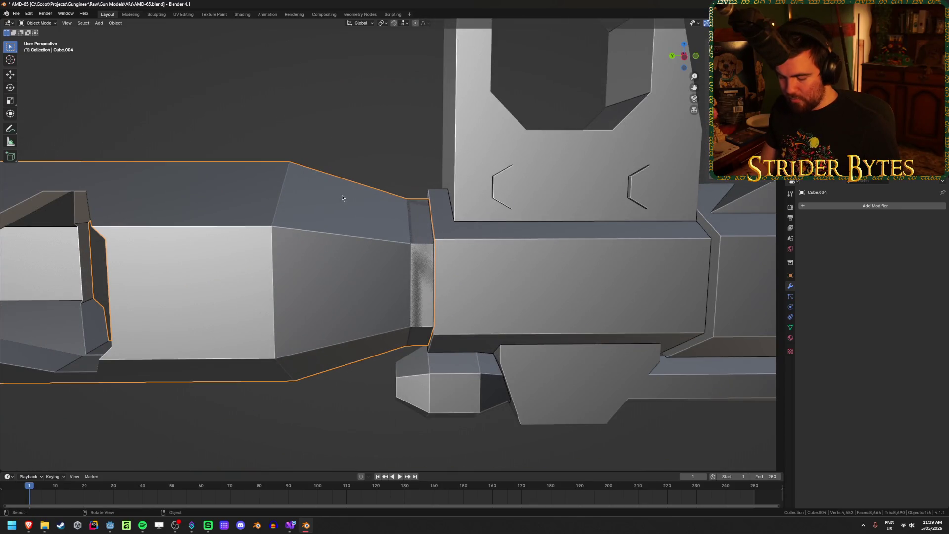
key(h)
key(alt+h)
mouse_move(342, 194)
middle_down()
mouse_move(324, 186)
mouse_move(371, 196)
middle_up()
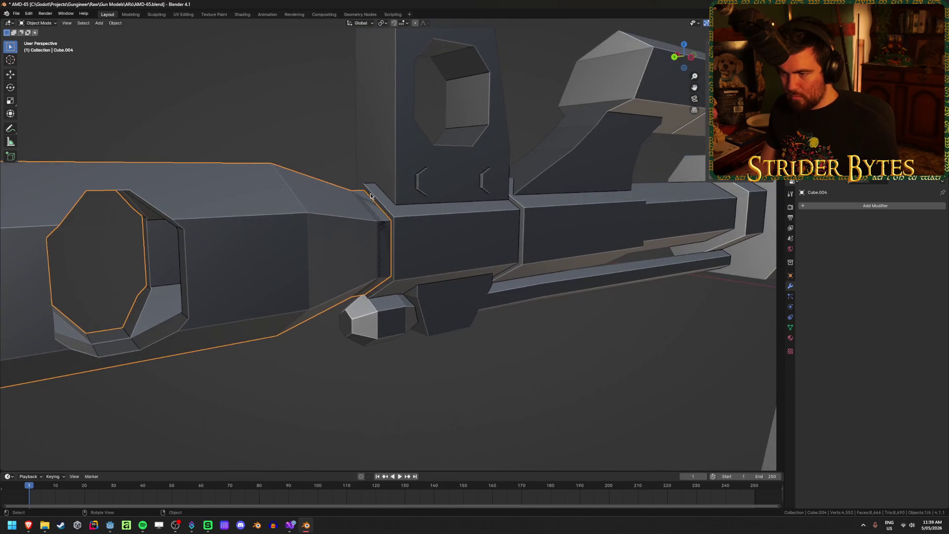
scroll(370, 196, down, 3)
scroll(288, 186, down, 3)
scroll(290, 186, up, 6)
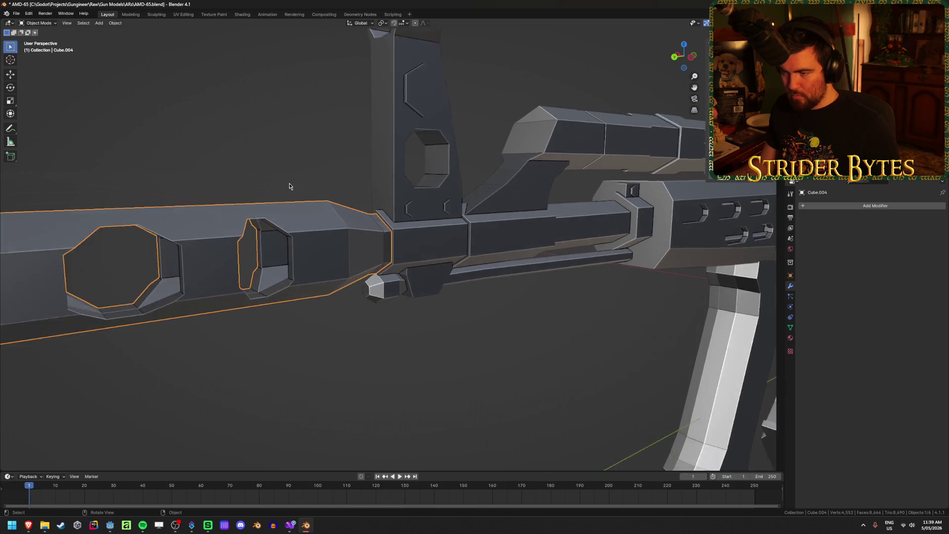
key(h)
middle_drag(288, 184, 335, 205)
click(349, 211)
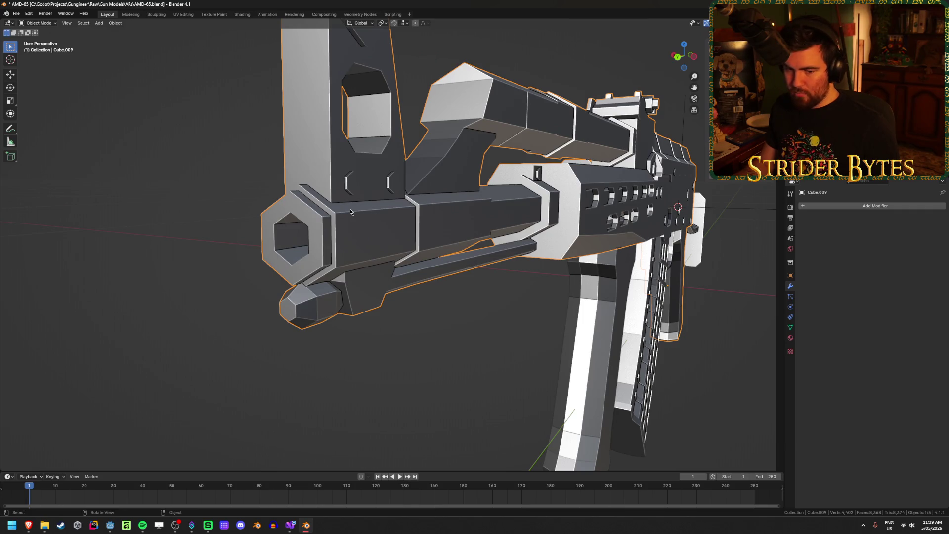
- Turn on X-ray and unhide the muzzle brake
scroll(349, 211, down, 5)
mouse_move(290, 208)
middle_down()
mouse_move(438, 229)
mouse_move(357, 207)
middle_up()
scroll(357, 206, up, 5)
key(Tab)
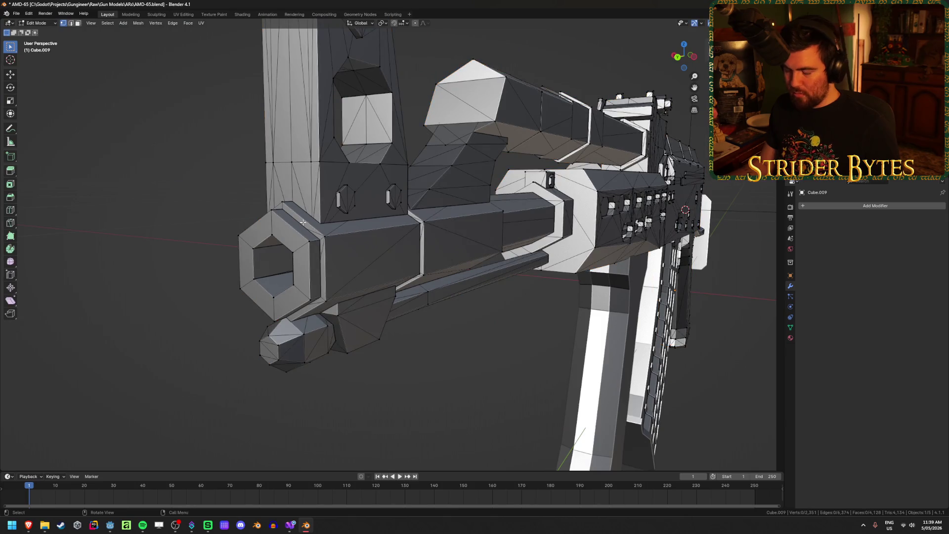
scroll(275, 234, up, 4)
mouse_move(269, 233)
middle_down()
mouse_move(250, 223)
mouse_move(368, 208)
mouse_move(392, 186)
mouse_move(345, 173)
mouse_move(273, 174)
middle_up()
key(alt+z)
key(alt+z)
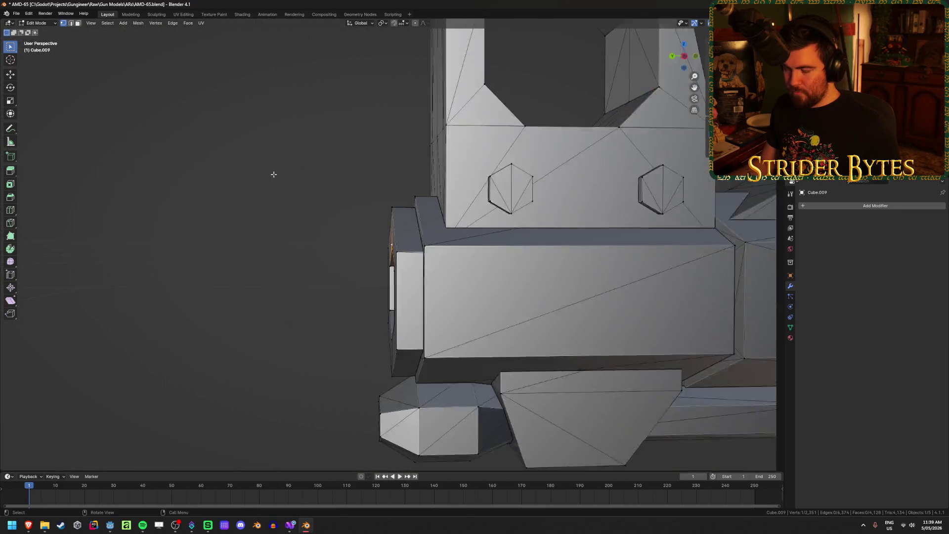
key(Tab)
scroll(284, 194, down, 1)
key(alt+h)
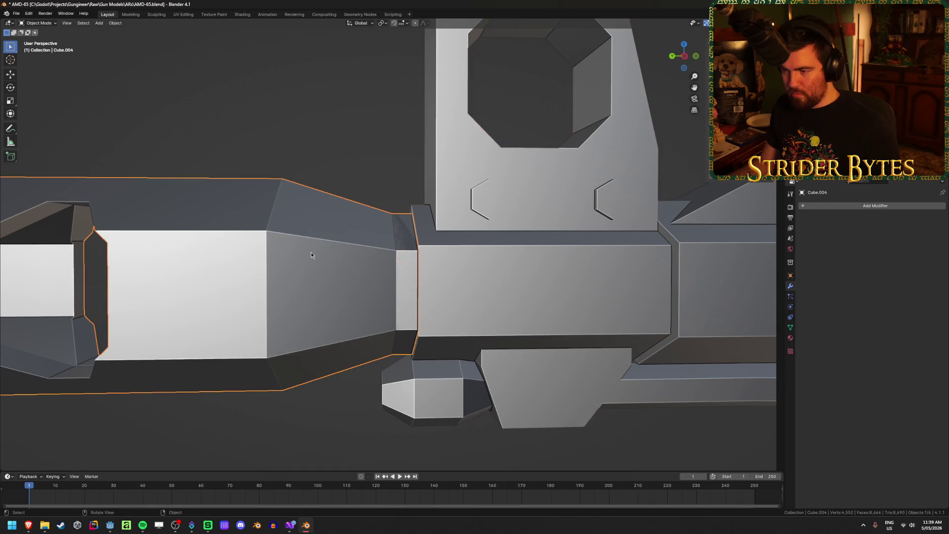
- In Right Ortho, box-select the muzzle brake's thin rear section and scale it excluding Y
key(Tab)
scroll(360, 277, up, 2)
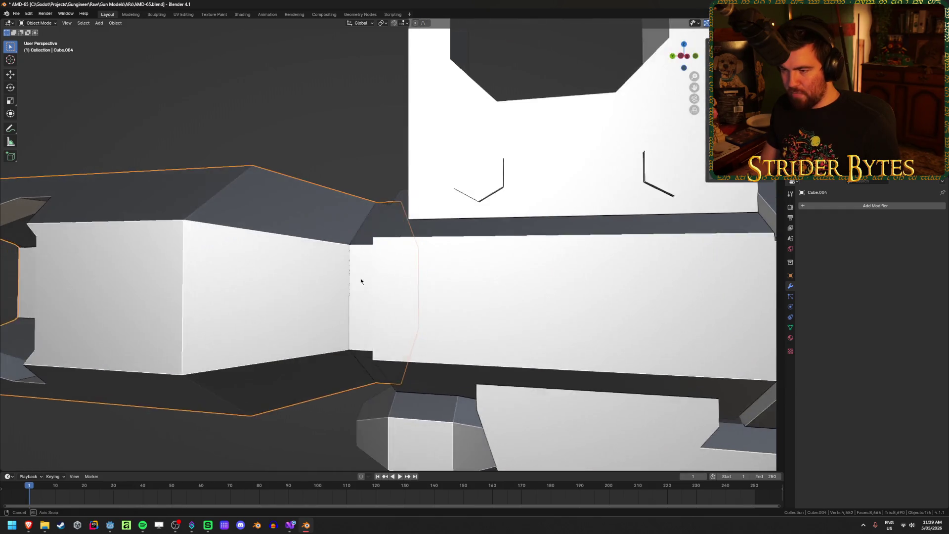
key(ctrl+KP_3)
key(KP_3)
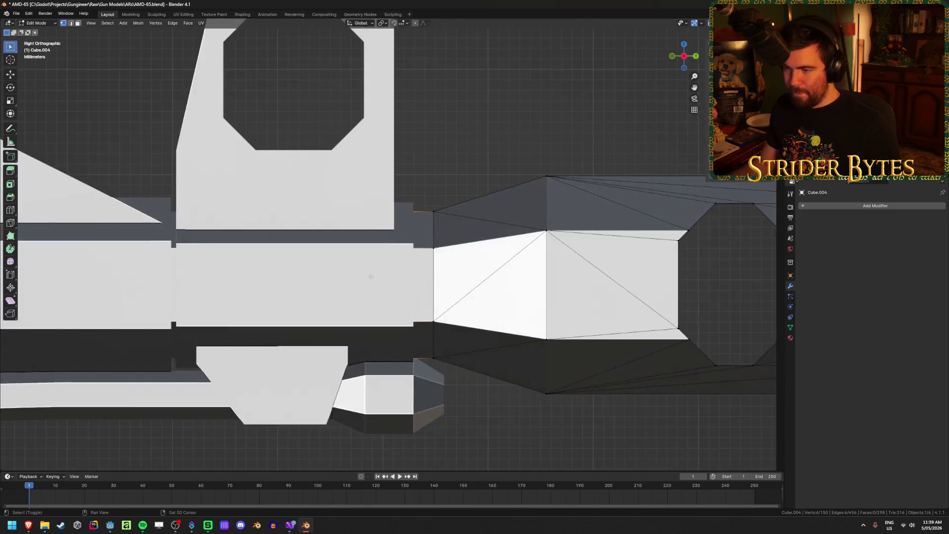
key(alt+z)
drag(373, 185, 448, 384)
key(s)
key(shift+y)
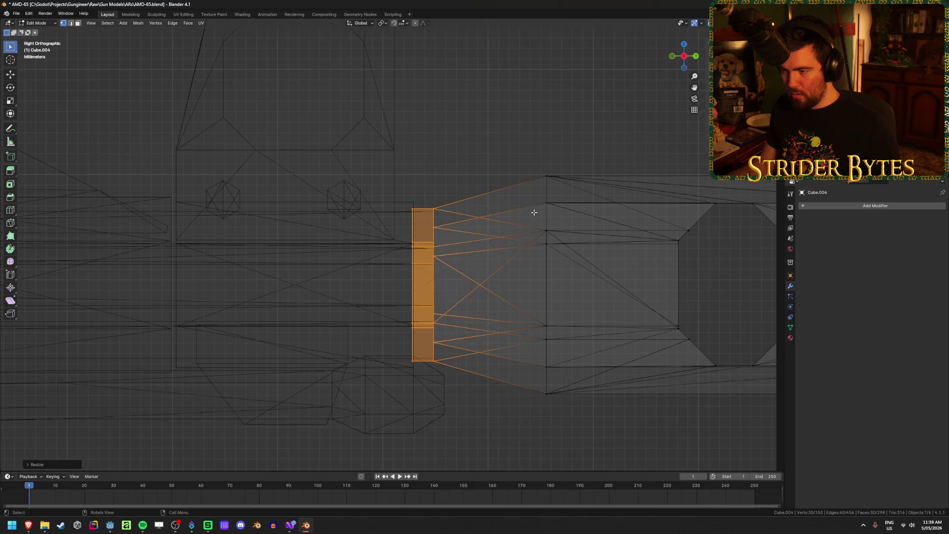
click(533, 212)
- Exit Edit Mode, then delete the barrel block and undo the deletion
key(shift+z)
key(alt+a)
mouse_move(501, 147)
middle_down()
mouse_move(437, 163)
mouse_move(296, 149)
mouse_move(320, 117)
mouse_move(275, 176)
mouse_move(301, 244)
mouse_move(290, 212)
mouse_move(272, 209)
mouse_move(385, 205)
mouse_move(195, 220)
mouse_move(392, 237)
mouse_move(497, 283)
middle_up()
key(Tab)
scroll(286, 135, up, 4)
key(alt+a)
scroll(285, 134, down, 3)
click(301, 244)
key(Delete)
key(ctrl+z)
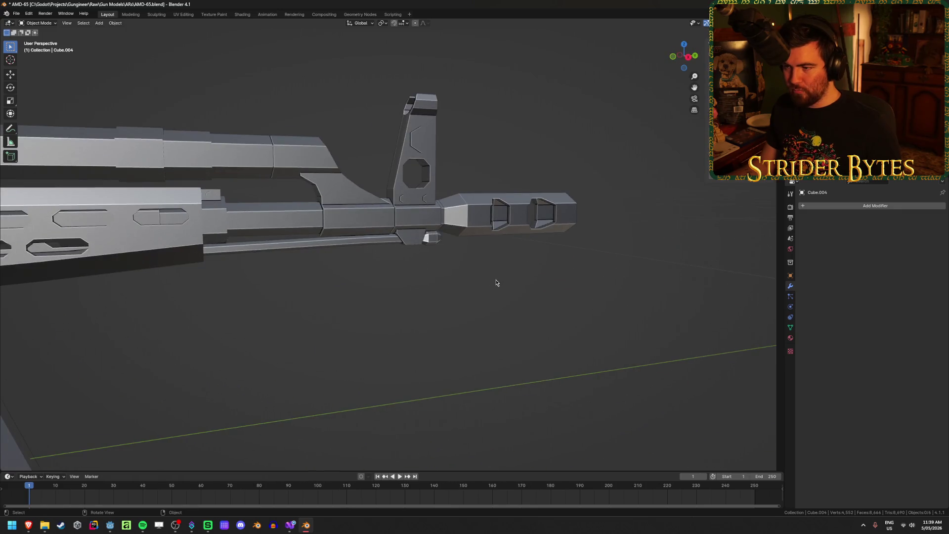
- Select the rifle's main body mesh and enter Edit Mode on it
scroll(496, 283, down, 3)
mouse_move(383, 261)
middle_down()
mouse_move(405, 261)
mouse_move(350, 275)
mouse_move(491, 260)
middle_up()
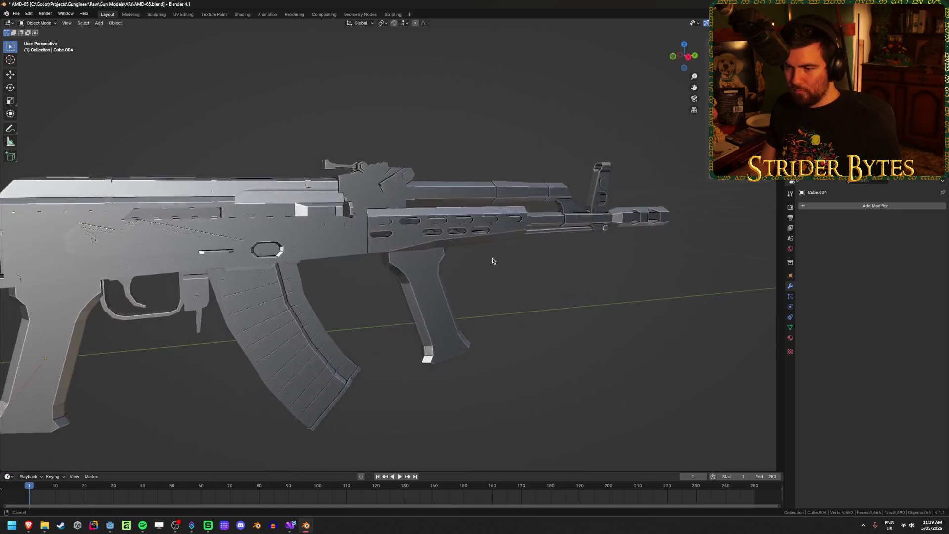
scroll(490, 260, down, 3)
shift+click(558, 267)
scroll(559, 270, up, 4)
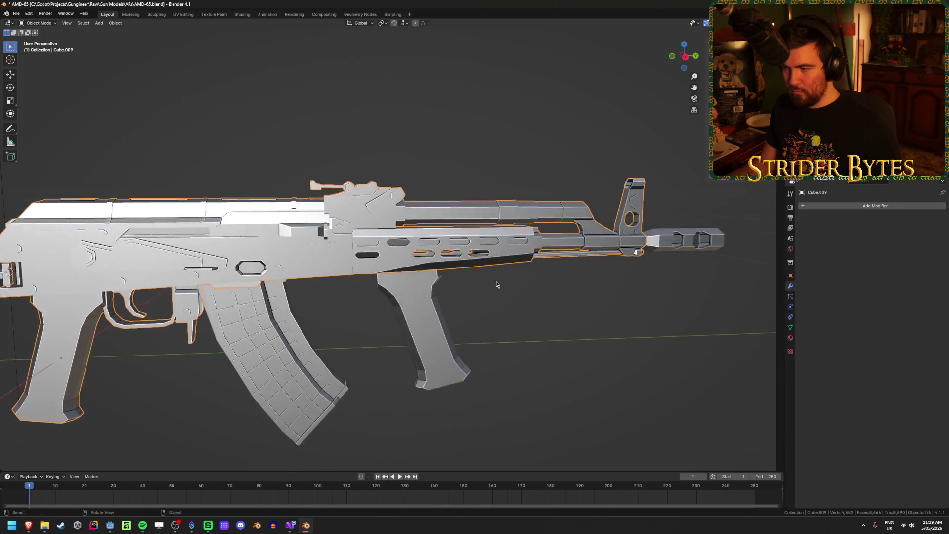
scroll(593, 307, up, 2)
scroll(594, 308, down, 5)
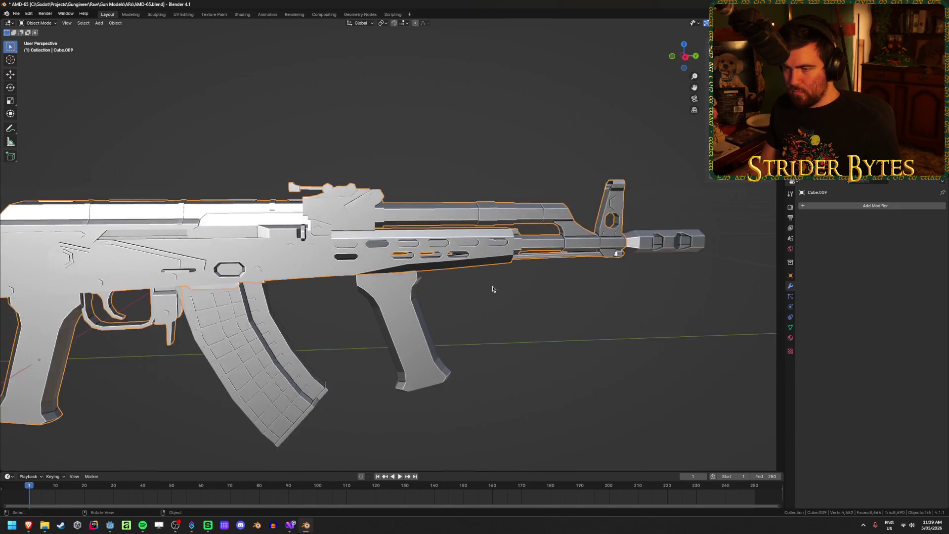
scroll(492, 288, up, 5)
scroll(492, 288, down, 5)
middle_drag(493, 288, 286, 241)
scroll(500, 101, up, 4)
key(Tab)
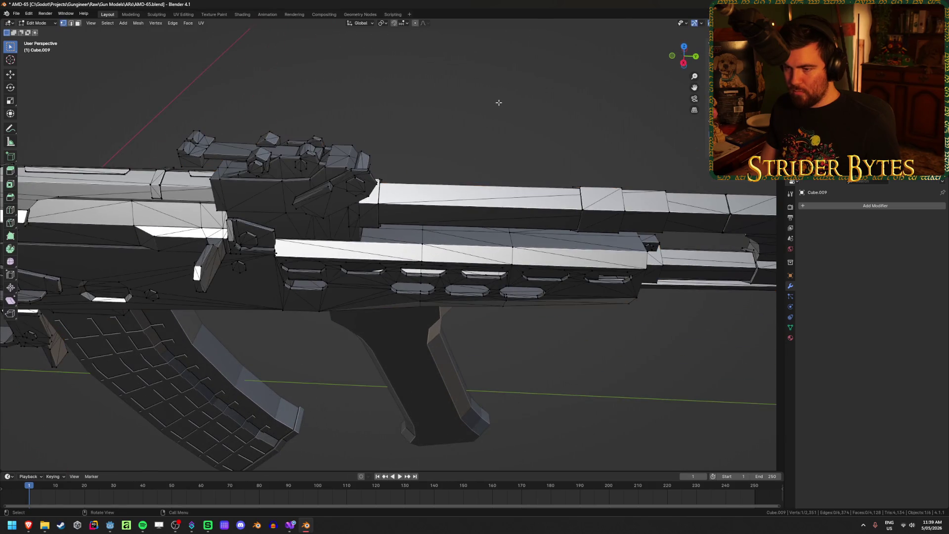
- Use Select Linked to pick the handguard, gas tube and front sight block pieces
scroll(488, 121, down, 1)
scroll(469, 136, up, 2)
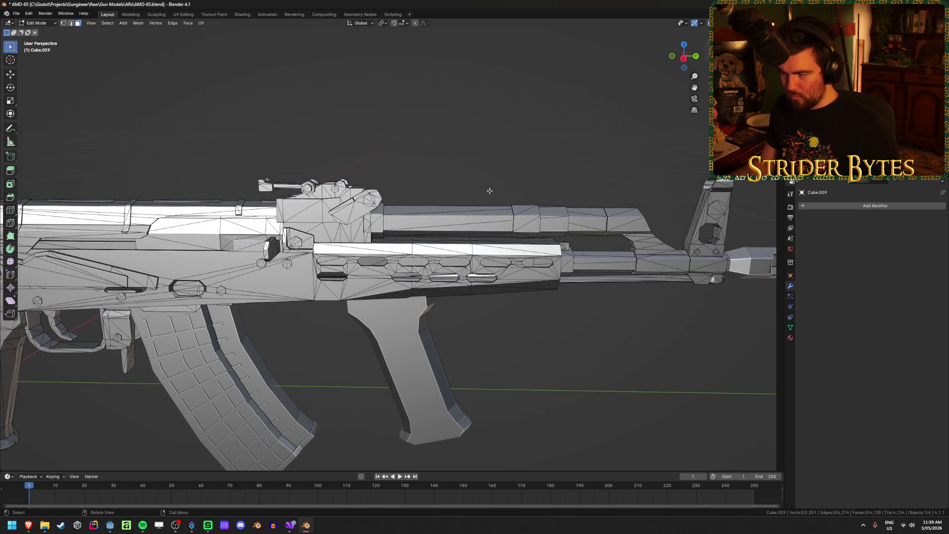
key(l)
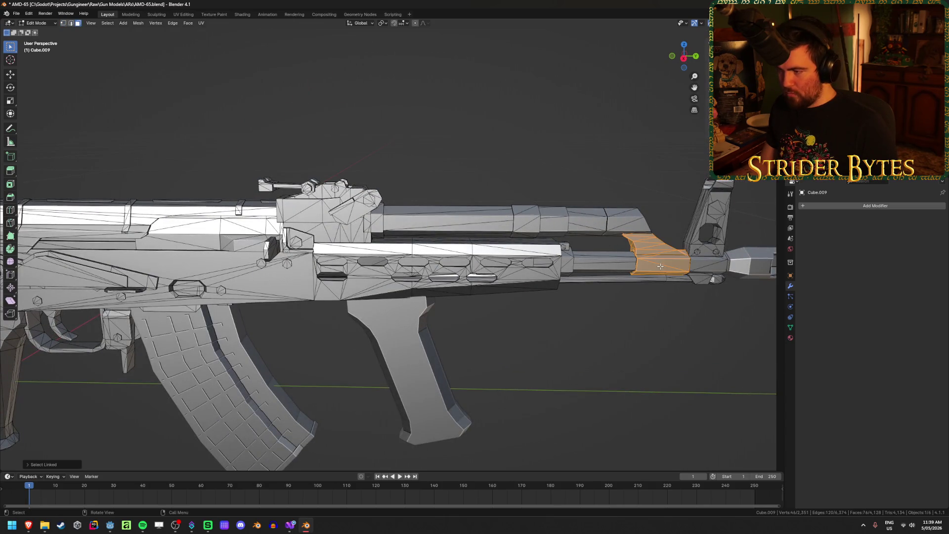
key(l)
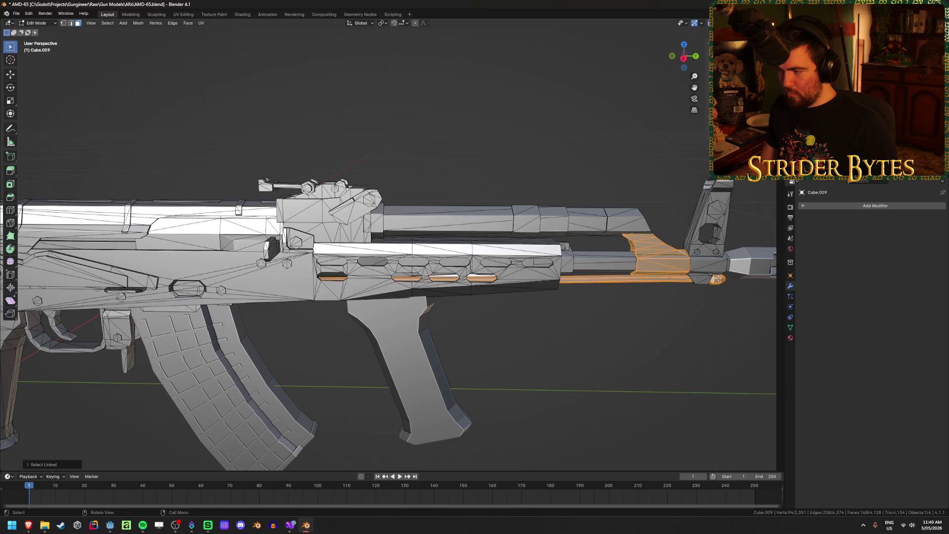
key(l)
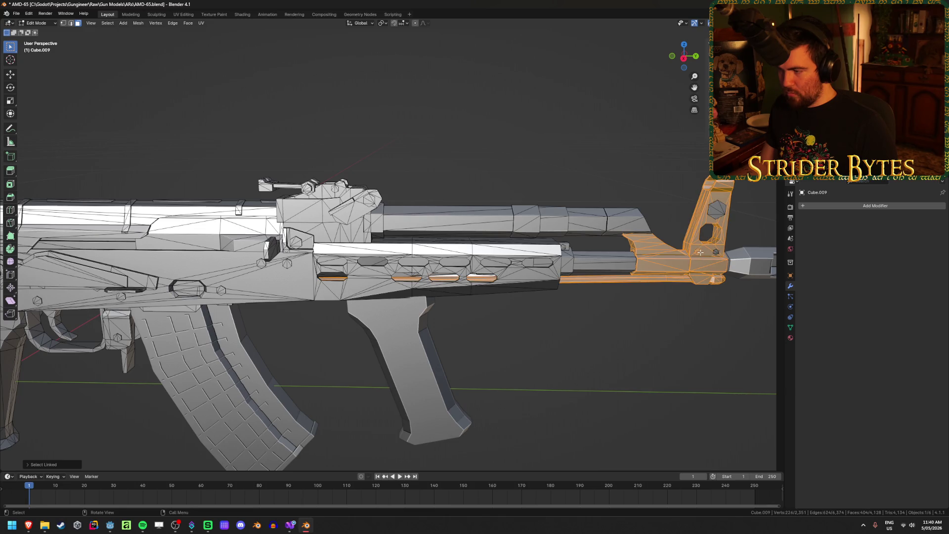
key(l)
mouse_move(717, 252)
middle_down()
mouse_move(692, 187)
mouse_move(684, 248)
middle_up()
mouse_move(586, 267)
middle_down()
mouse_move(535, 285)
mouse_move(695, 286)
middle_up()
- Add the handguard and its two openings to the selection, with X-ray turned on
key(l)
scroll(536, 285, up, 4)
key(l)
mouse_move(628, 276)
middle_down()
mouse_move(579, 262)
mouse_move(543, 266)
middle_up()
key(alt+z)
key(alt+z)
shift+middle_drag(598, 254, 548, 254)
- Add the gas tube section, upper receiver and sight block to the linked selection
key(l)
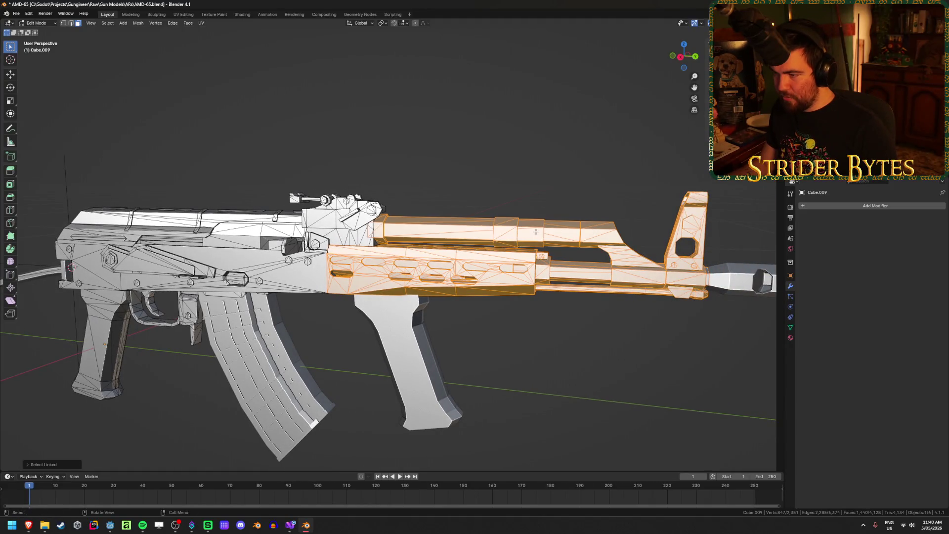
scroll(406, 246, up, 3)
middle_drag(406, 245, 469, 246)
scroll(527, 247, up, 4)
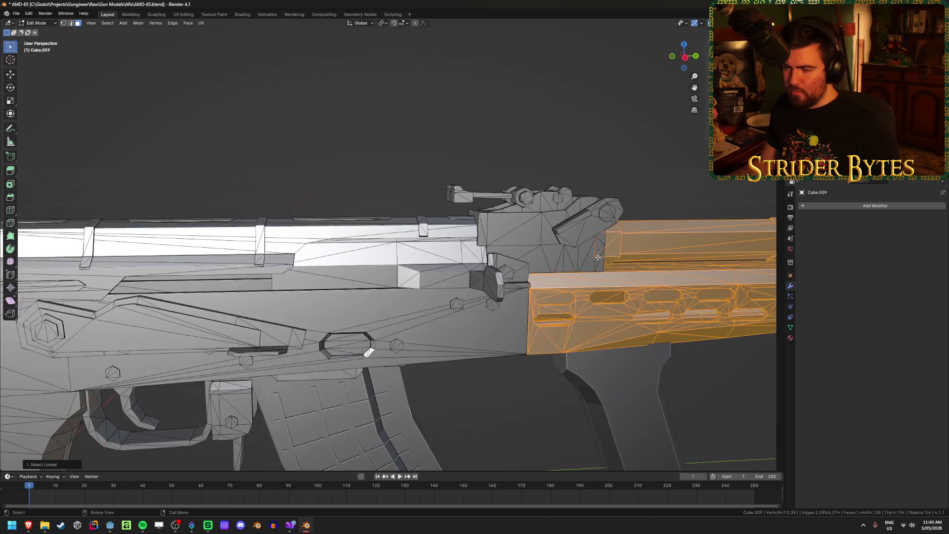
middle_drag(527, 248, 458, 256)
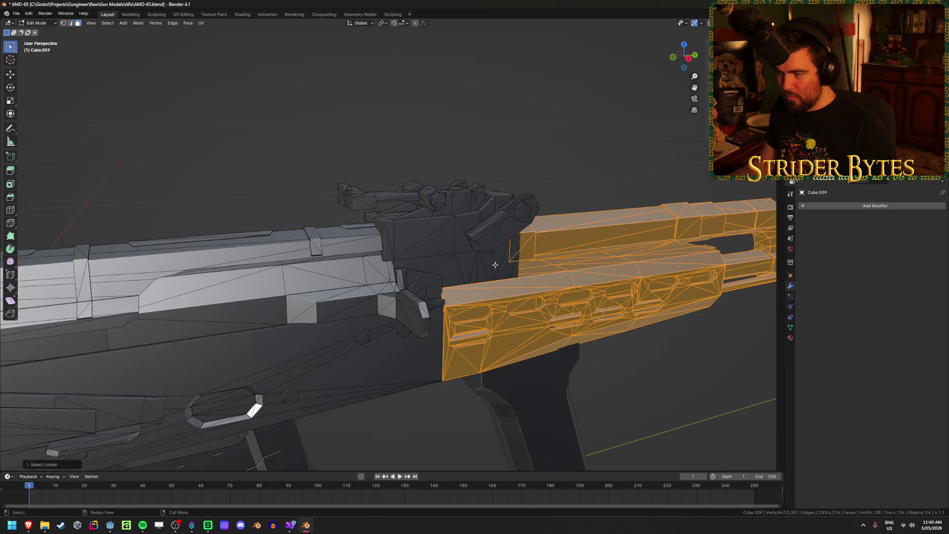
key(l)
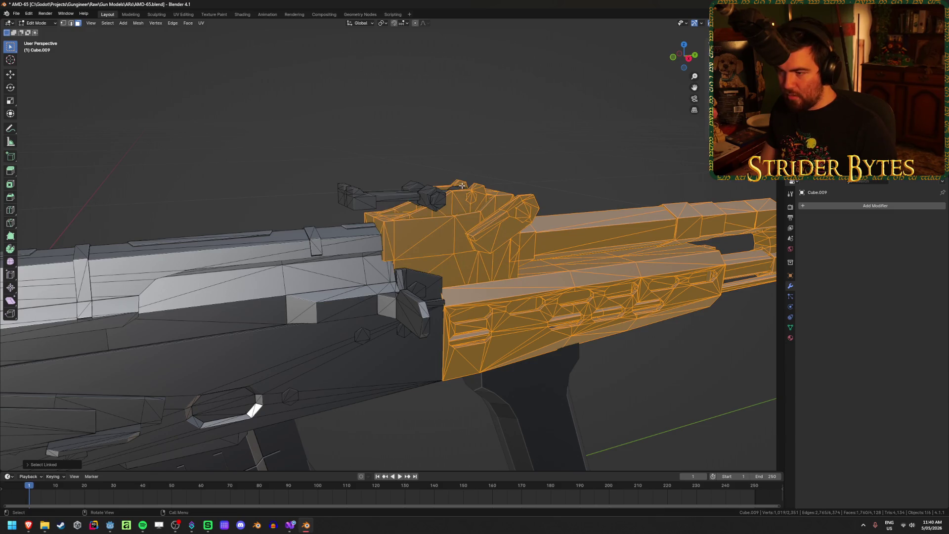
mouse_move(355, 199)
middle_down()
mouse_move(538, 216)
mouse_move(495, 267)
mouse_move(519, 267)
mouse_move(545, 237)
middle_up()
scroll(537, 216, down, 3)
scroll(495, 267, up, 6)
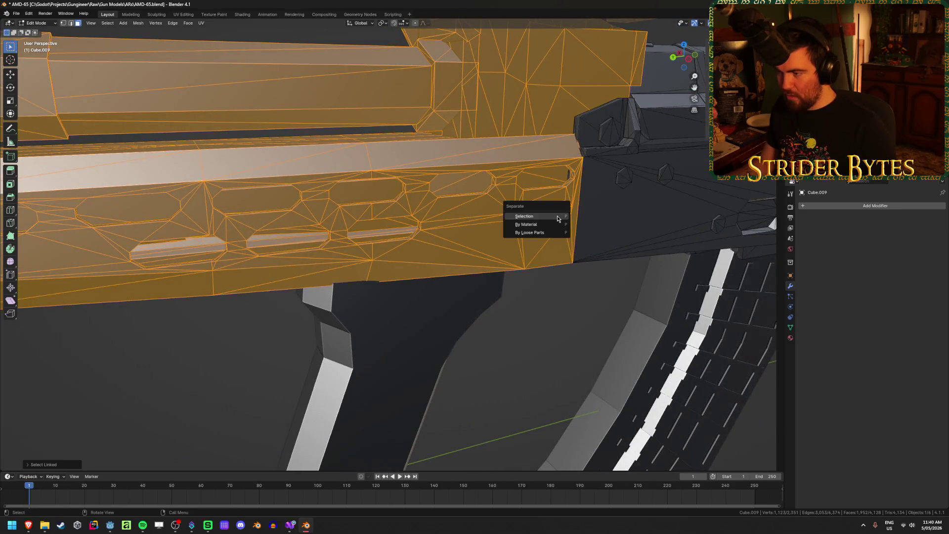
- Verify the front-part selection by toggling see-through and hiding and unhiding it
scroll(554, 213, down, 6)
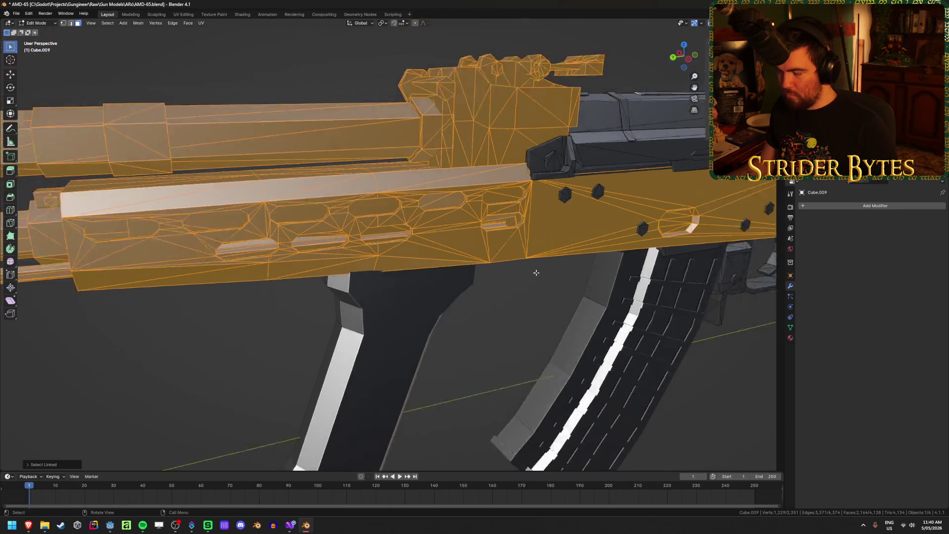
mouse_move(472, 294)
middle_down()
mouse_move(346, 247)
mouse_move(292, 236)
mouse_move(214, 237)
middle_up()
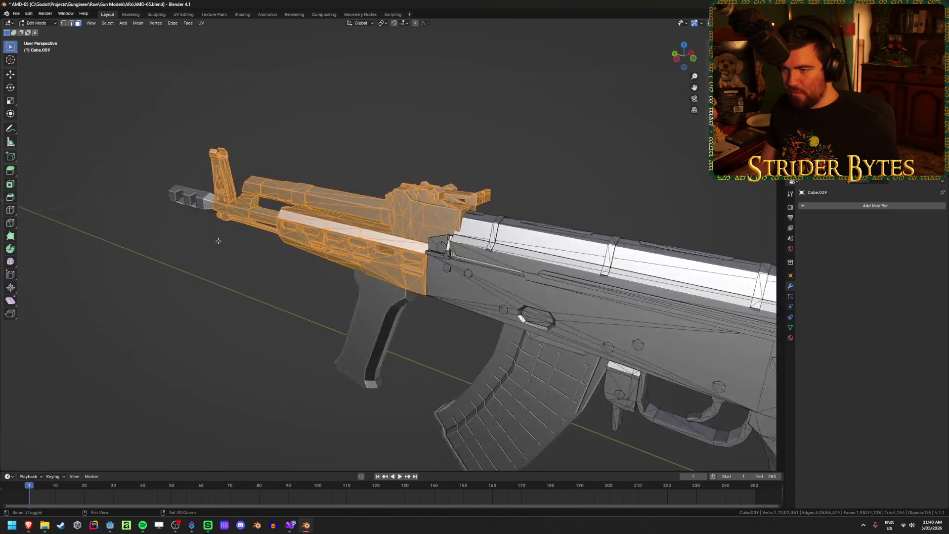
key(shift+z)
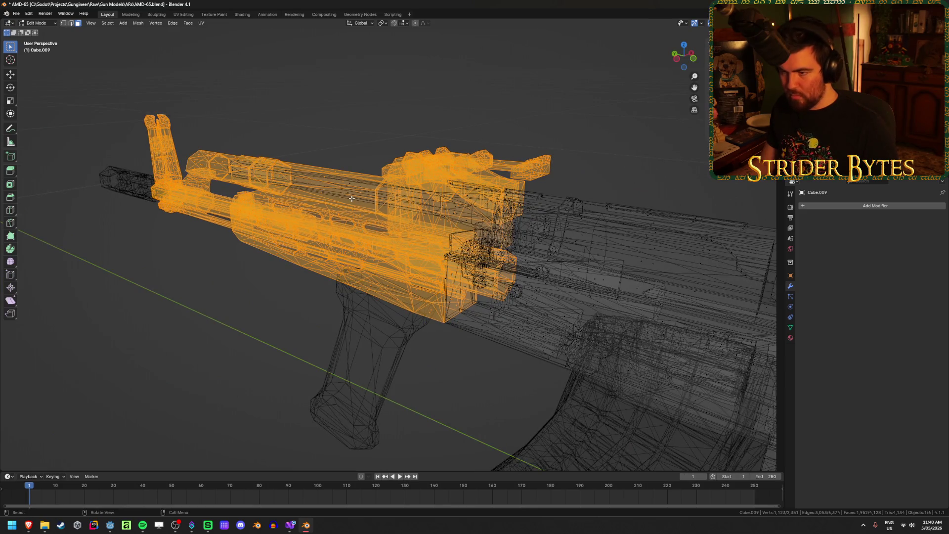
key(h)
key(shift+z)
mouse_move(352, 198)
middle_down()
mouse_move(357, 236)
mouse_move(381, 220)
mouse_move(492, 252)
mouse_move(557, 240)
mouse_move(557, 247)
middle_up()
key(alt+h)
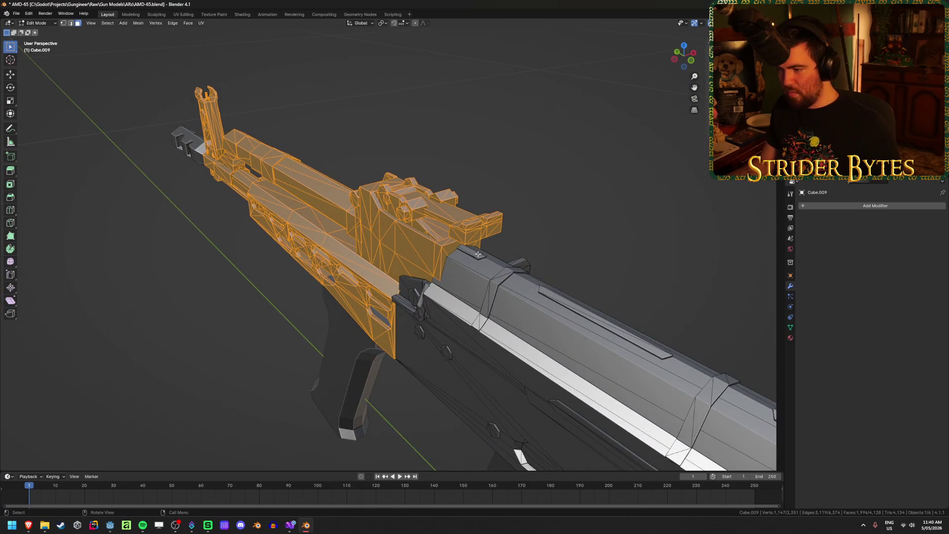
mouse_move(318, 268)
middle_down()
mouse_move(514, 244)
mouse_move(525, 267)
mouse_move(356, 248)
mouse_move(407, 245)
middle_up()
key(h)
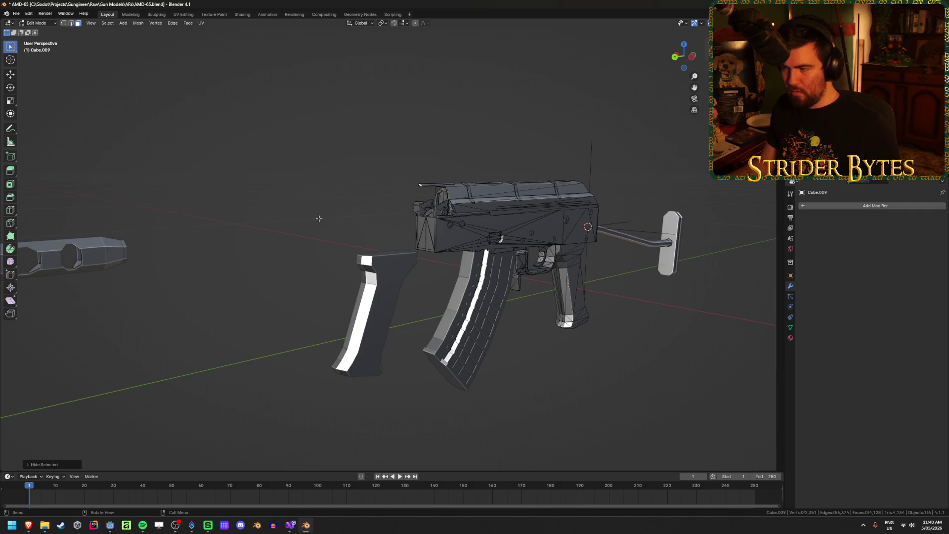
- Reveal the hidden front parts and separate them by Selection into a new object
mouse_move(346, 219)
middle_down()
mouse_move(303, 233)
mouse_move(343, 235)
mouse_move(307, 224)
mouse_move(312, 214)
mouse_move(444, 227)
mouse_move(404, 243)
mouse_move(595, 291)
middle_up()
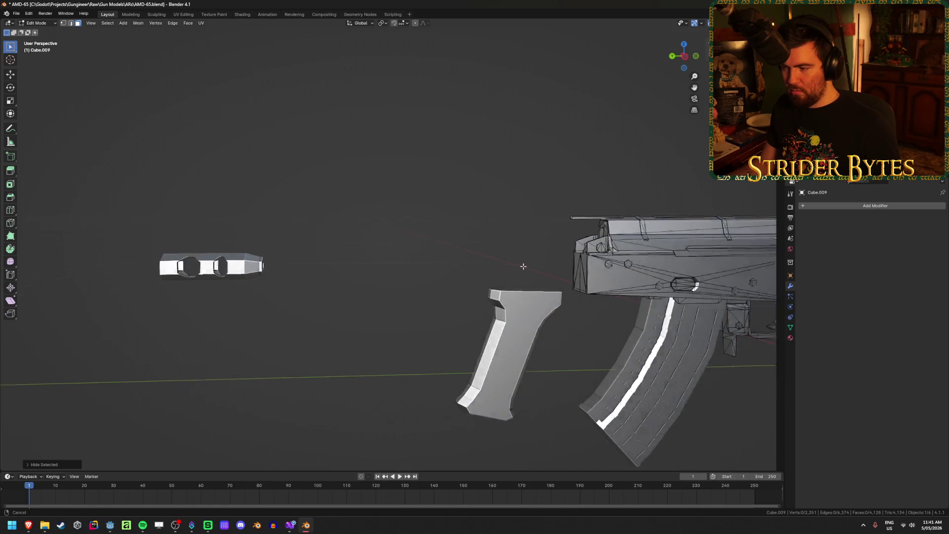
shift+middle_drag(555, 271, 306, 232)
mouse_move(245, 237)
middle_down()
mouse_move(244, 267)
mouse_move(397, 278)
middle_up()
scroll(251, 257, down, 3)
key(alt+h)
key(p)
click(409, 278)
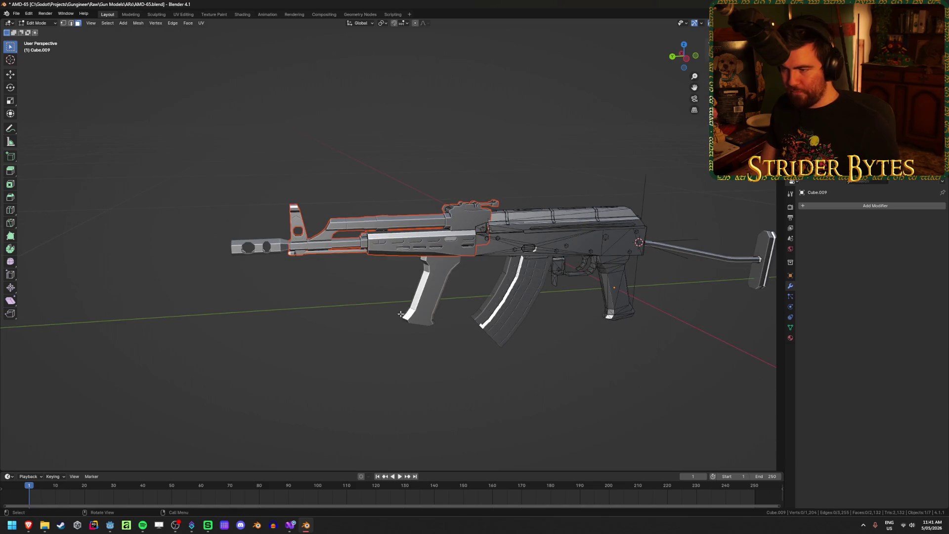
- In Object Mode, isolate the separated handguard to inspect it, then unhide everything
key(Tab)
click(524, 230)
key(h)
mouse_move(524, 230)
middle_down()
mouse_move(477, 248)
mouse_move(485, 263)
mouse_move(283, 280)
mouse_move(422, 254)
middle_up()
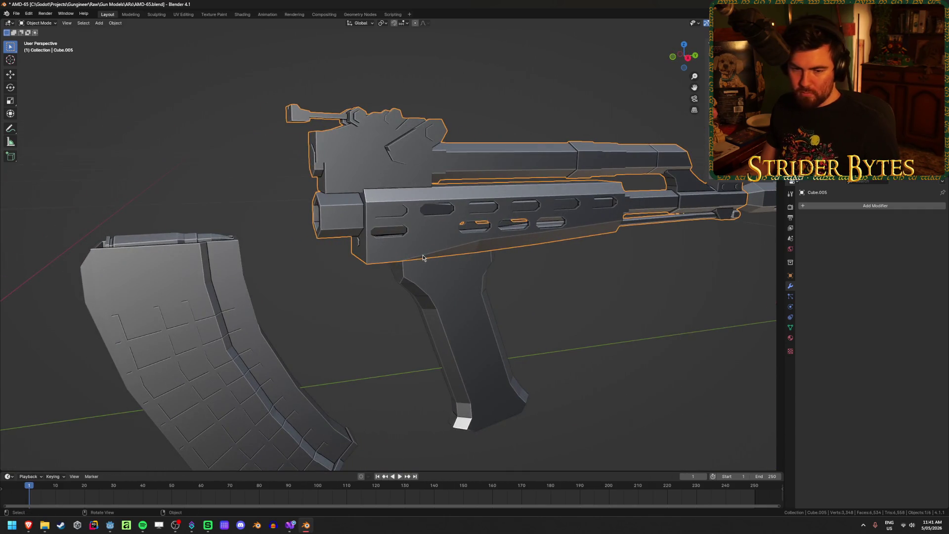
scroll(423, 254, up, 2)
scroll(423, 254, down, 5)
key(alt+h)
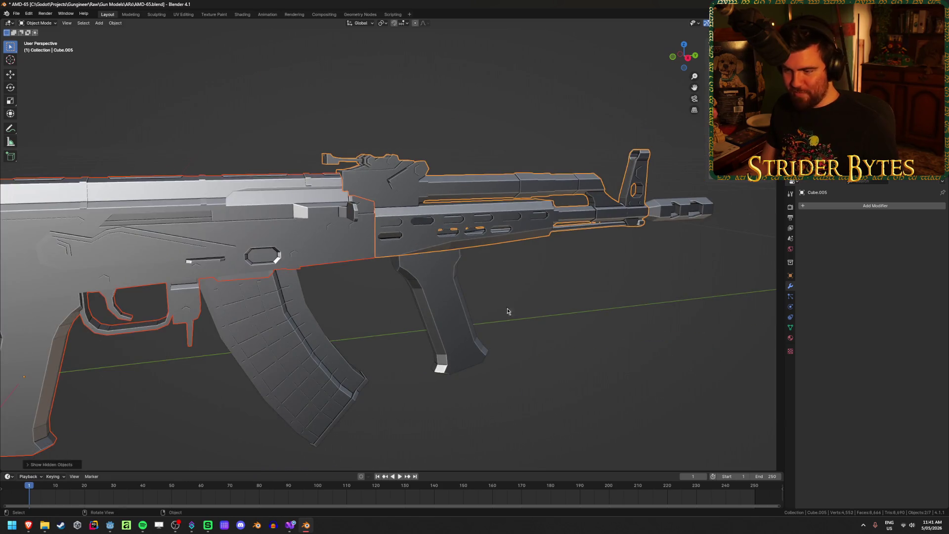
- Check the pistol grip, magazine and foregrip objects, then save AMD-65.blend
click(457, 296)
mouse_move(457, 297)
middle_down()
mouse_move(507, 320)
mouse_move(450, 285)
middle_up()
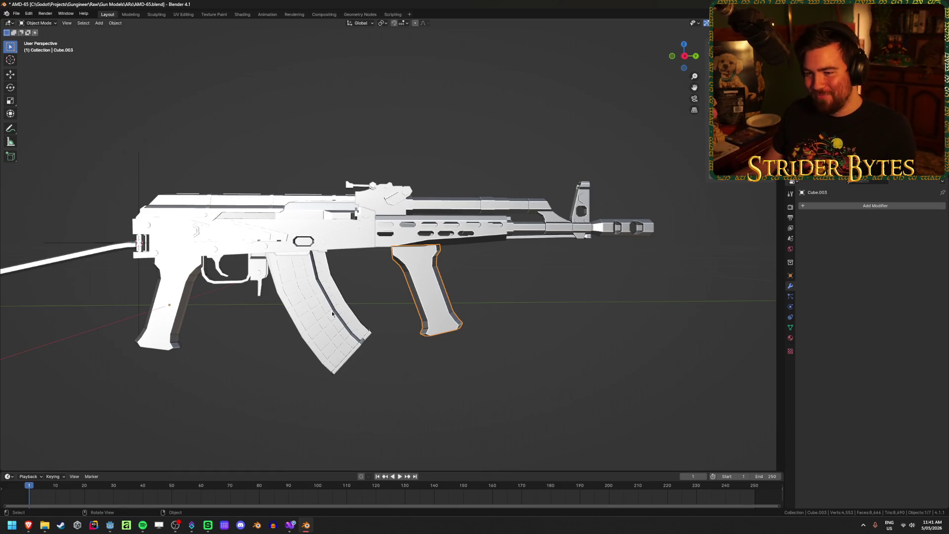
click(345, 297)
click(457, 330)
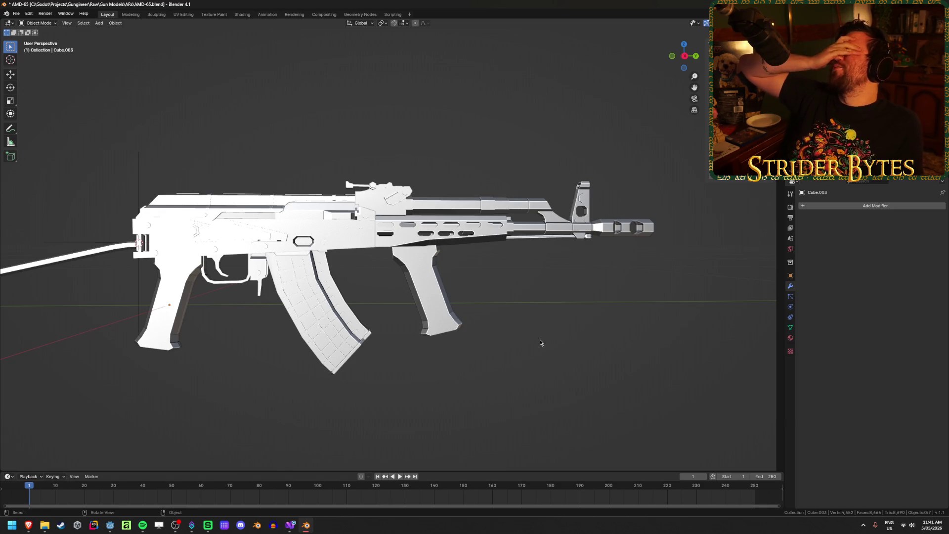
key(ctrl+s)
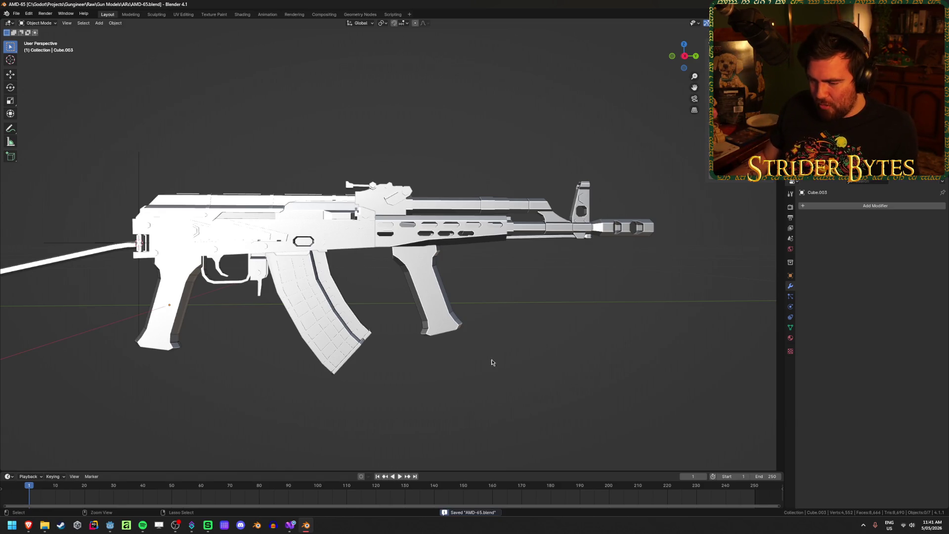
- Open DT MDR.blend from Blender's recent files and inspect the MDR receiver body
right_click(311, 527)
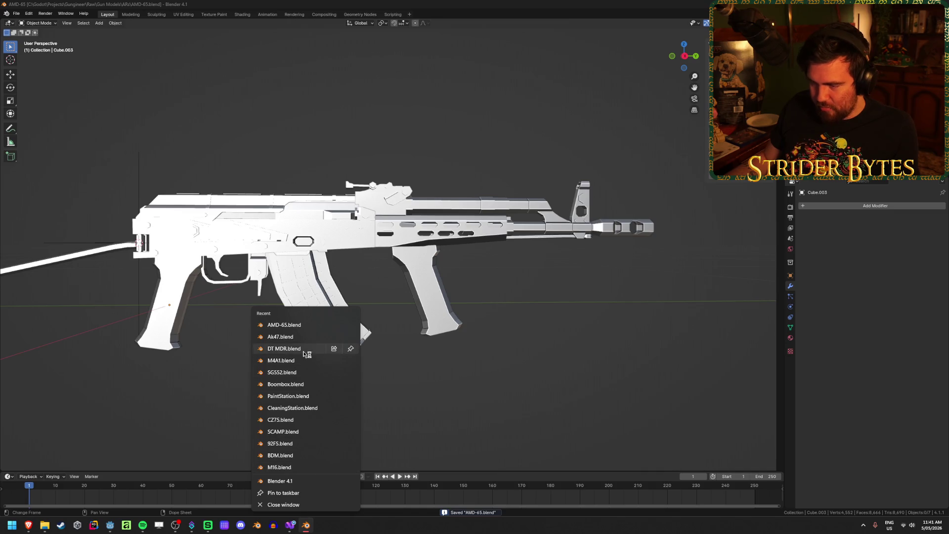
click(304, 354)
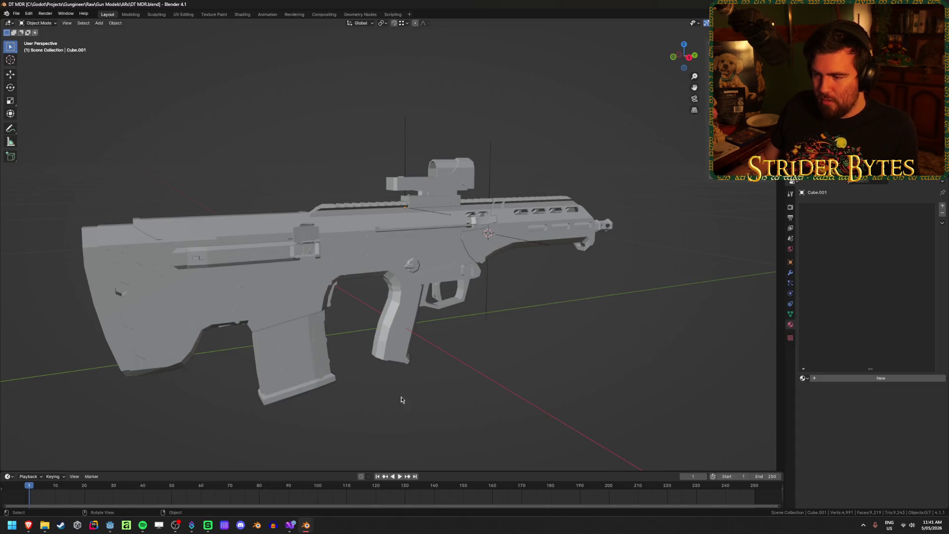
mouse_move(401, 395)
middle_down()
mouse_move(297, 338)
mouse_move(310, 380)
mouse_move(301, 277)
middle_up()
click(299, 270)
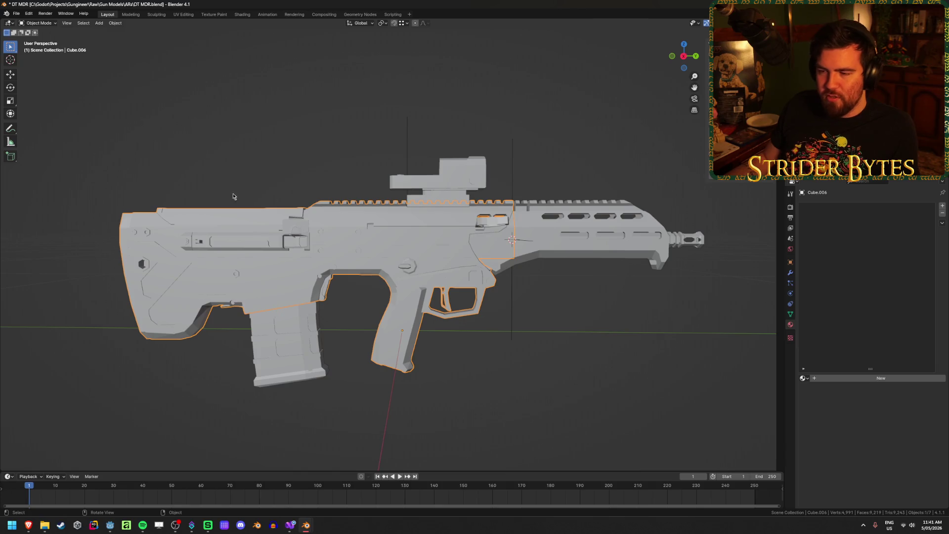
click(292, 353)
- Copy the AMD-65 receiver object from the AMD-65 window
click(349, 359)
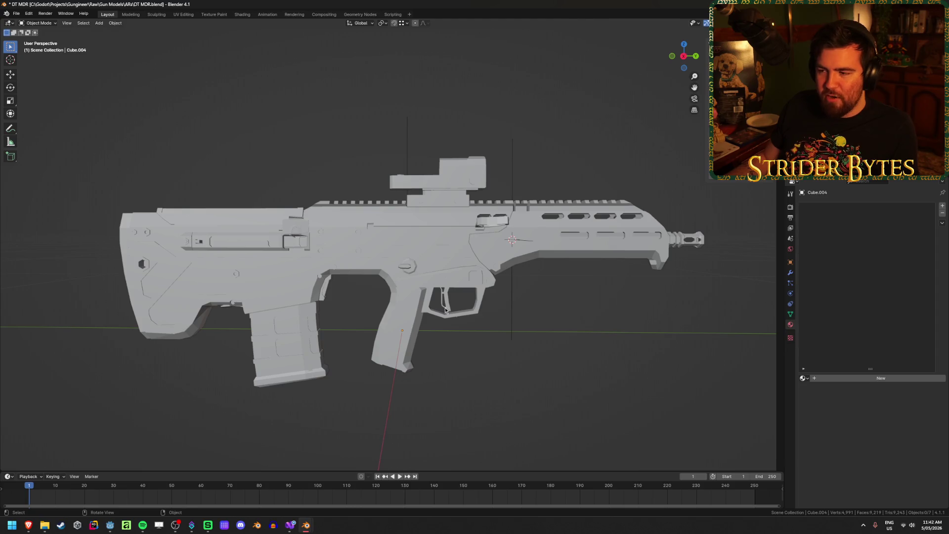
click(373, 366)
click(557, 381)
mouse_move(306, 525)
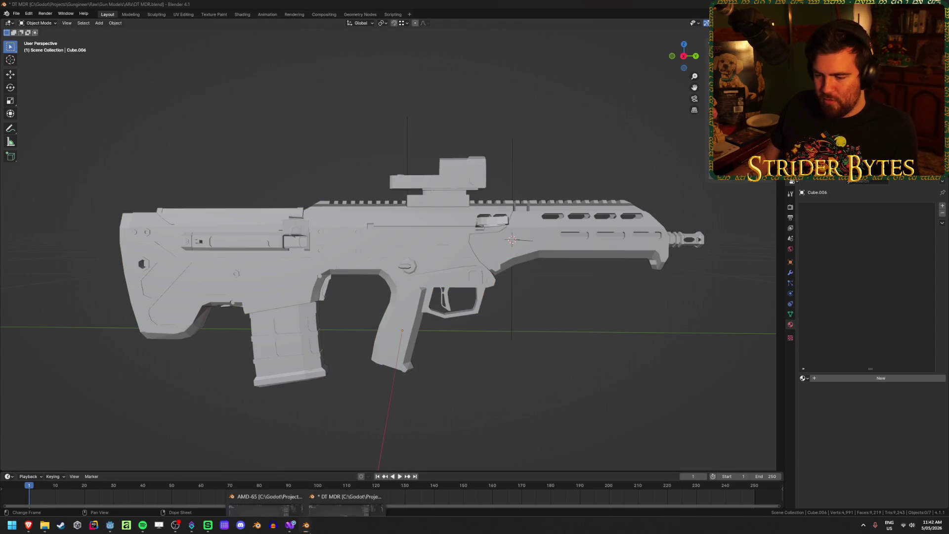
click(280, 493)
click(279, 215)
key(ctrl+c)
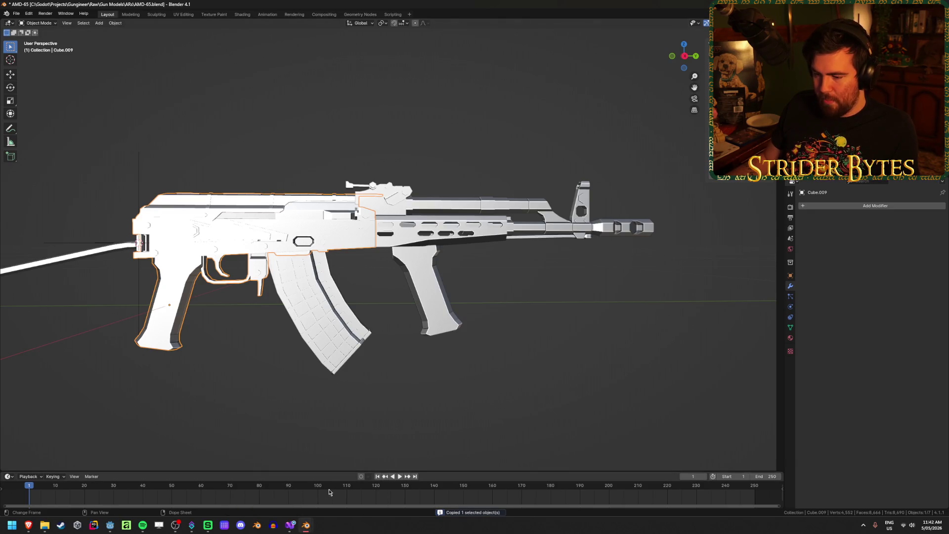
- Paste the receiver into DT MDR and move it along X over the MDR body
click(341, 489)
key(ctrl+v)
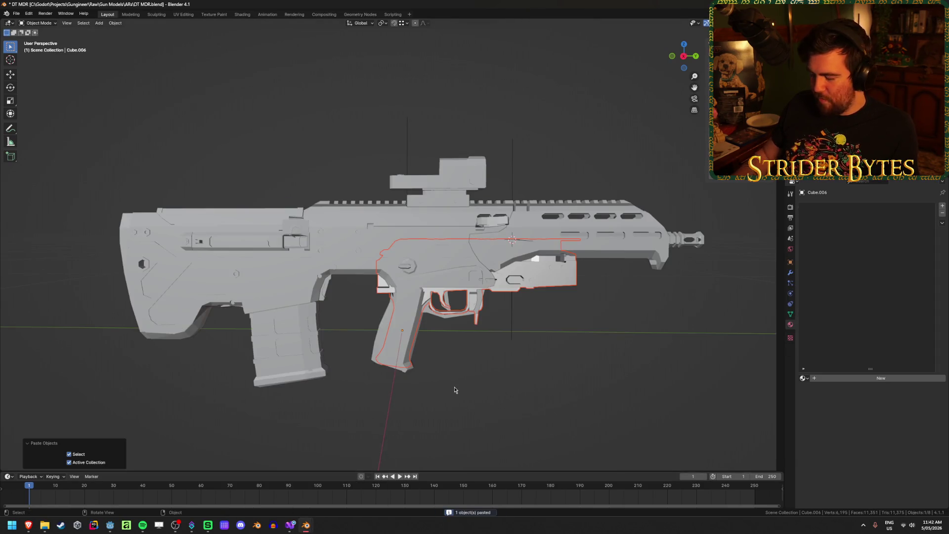
key(KP_3)
key(shift+z)
key(shift+z)
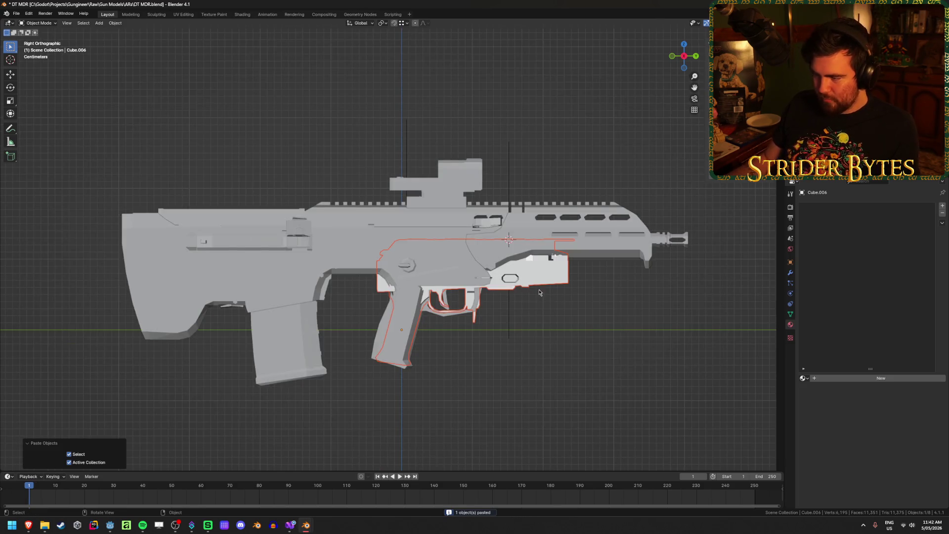
key(g)
key(y)
key(x)
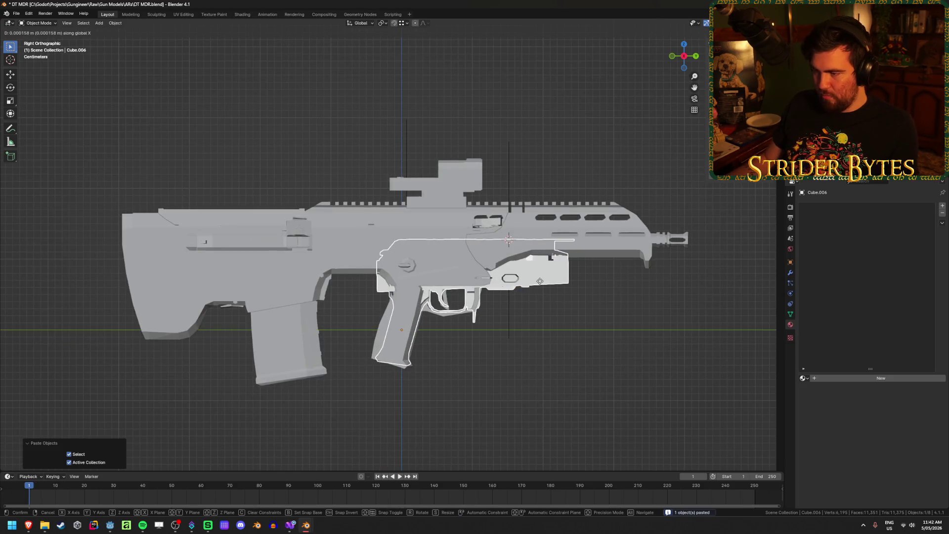
click(540, 282)
key(g)
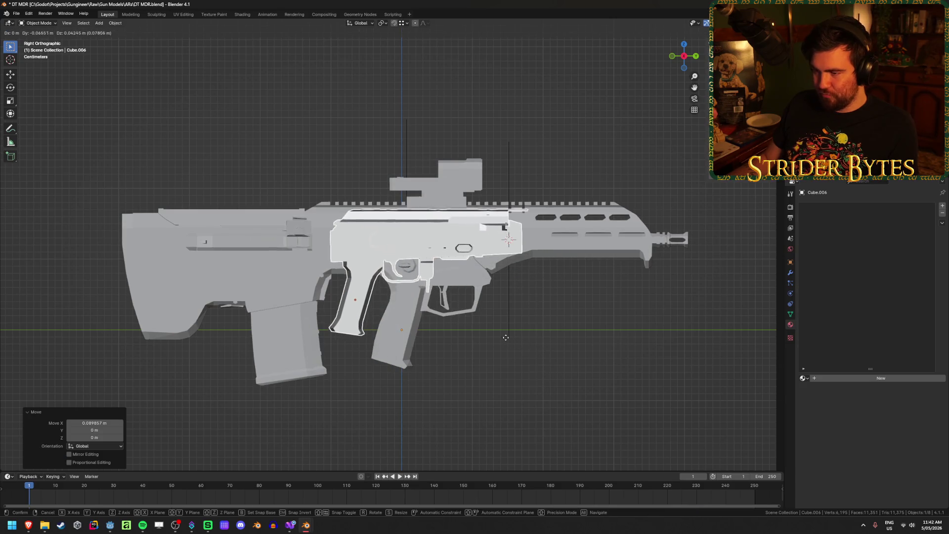
click(507, 343)
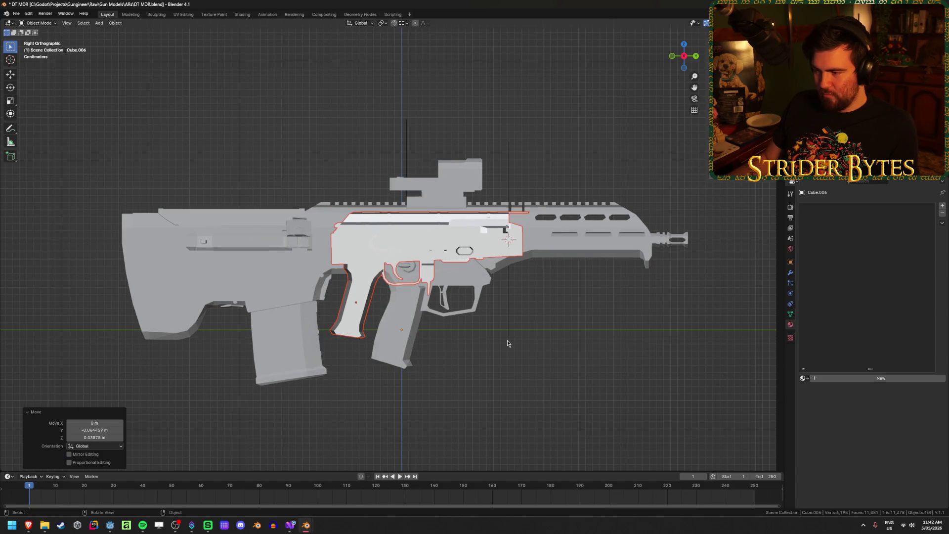
click(408, 336)
- Duplicate the MDR magazine and place the copy under the pasted receiver
click(608, 399)
click(292, 361)
key(shift+d)
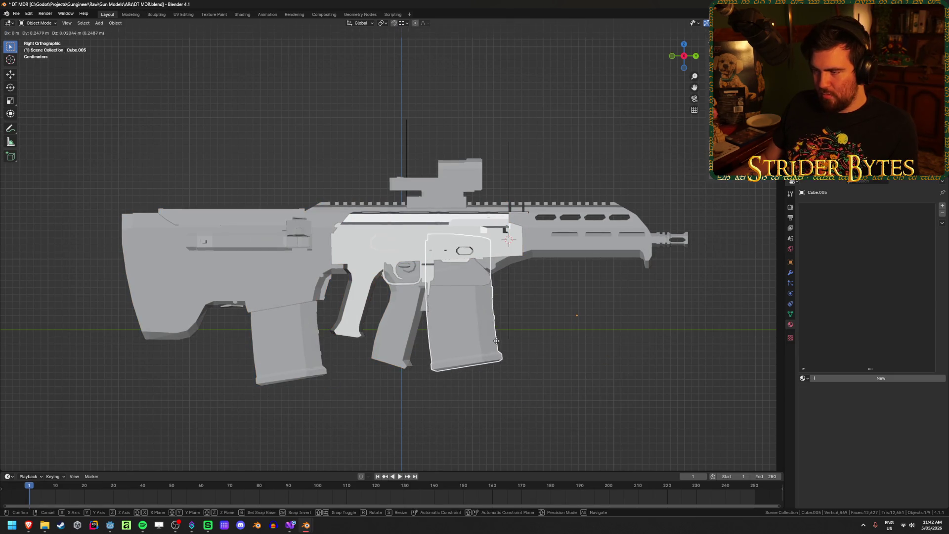
click(497, 354)
key(g)
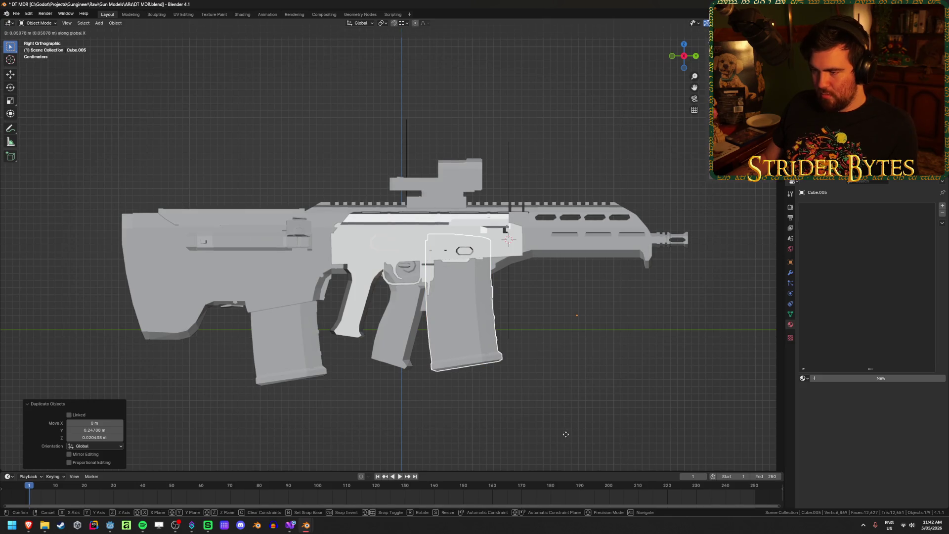
click(543, 400)
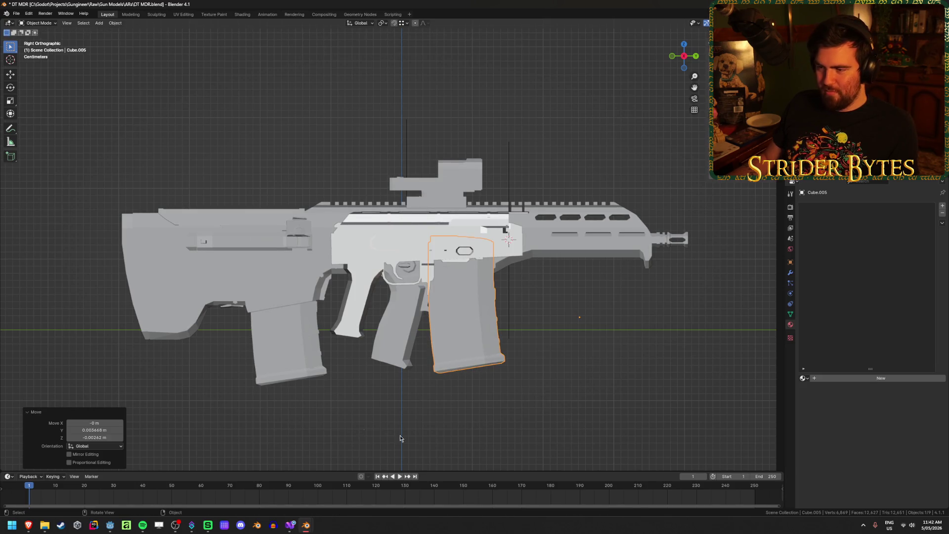
click(360, 429)
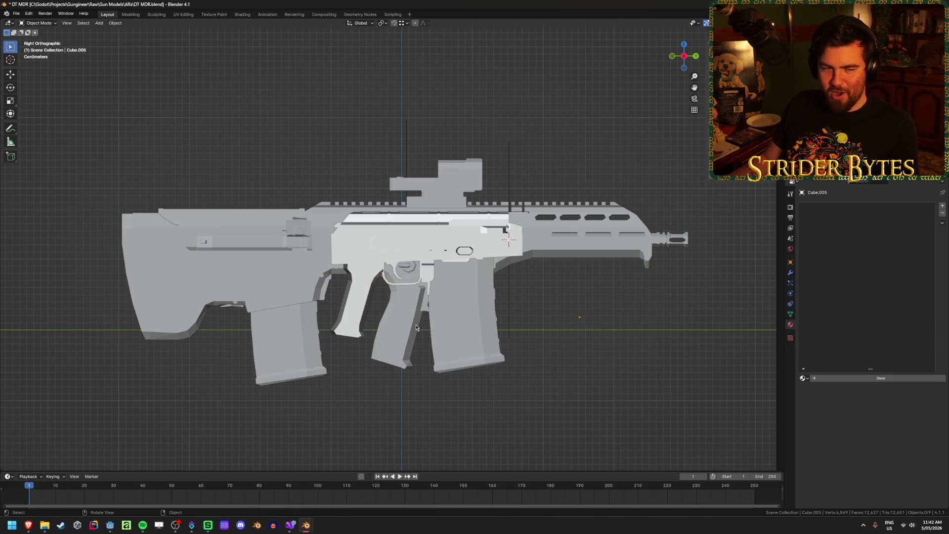
- Nudge the front magazine a small distance along the X axis
middle_drag(437, 334, 378, 333)
click(447, 332)
key(g)
key(y)
key(x)
click(472, 333)
mouse_move(472, 333)
middle_down()
mouse_move(463, 333)
mouse_move(533, 322)
mouse_move(312, 343)
mouse_move(402, 267)
middle_up()
key(g)
key(x)
click(529, 319)
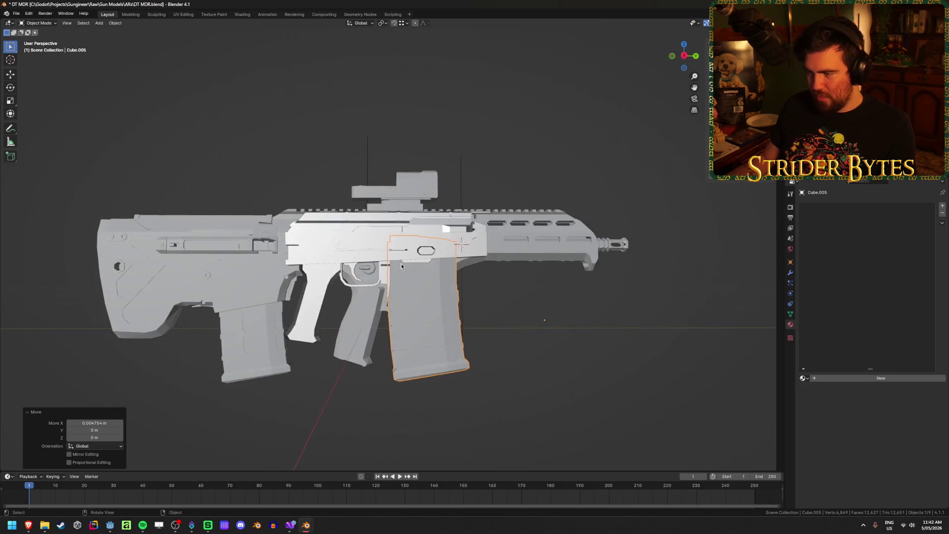
- Inspect the rear magazine from the straight side view, then close the DT MDR file
click(265, 373)
key(KP_3)
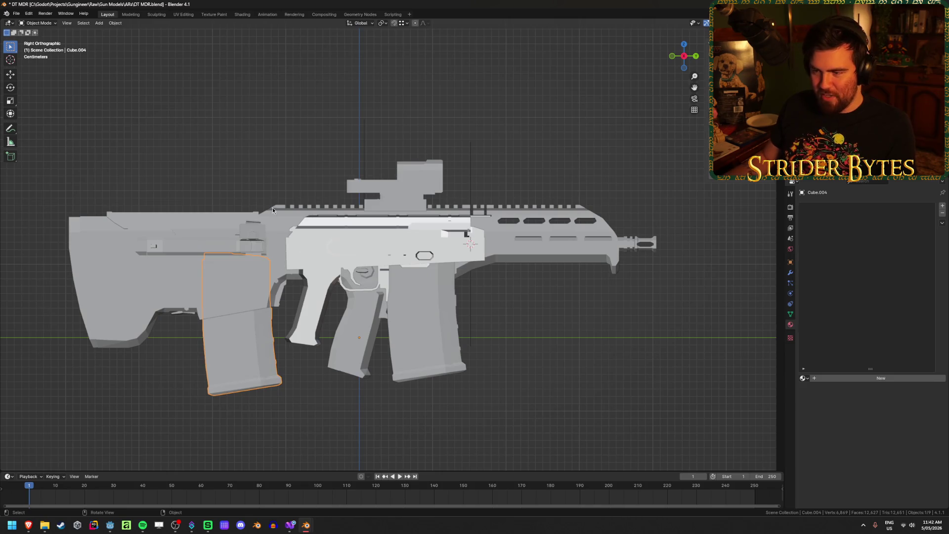
click(546, 396)
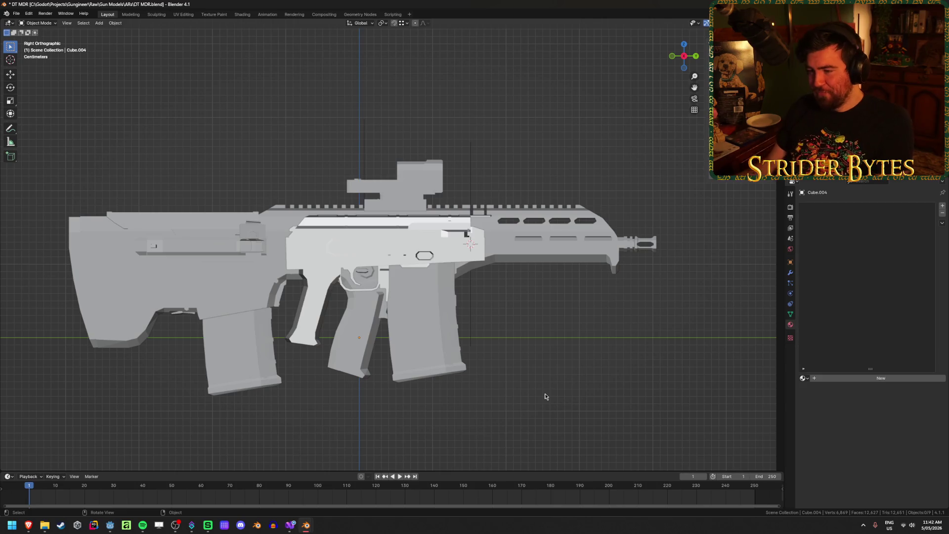
key(ctrl+q)
- Confirm leaving DT MDR, load AMD-65.blend and save it
click(493, 275)
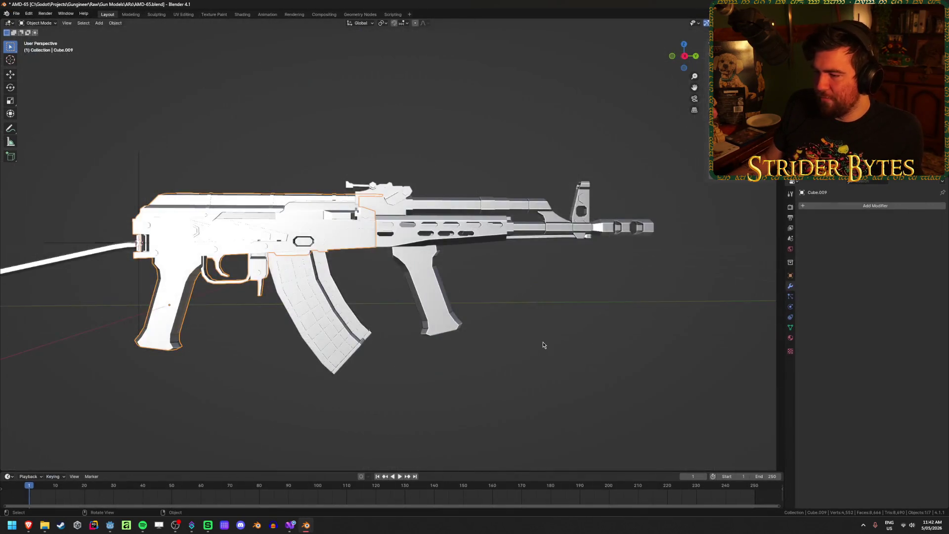
key(KP_3)
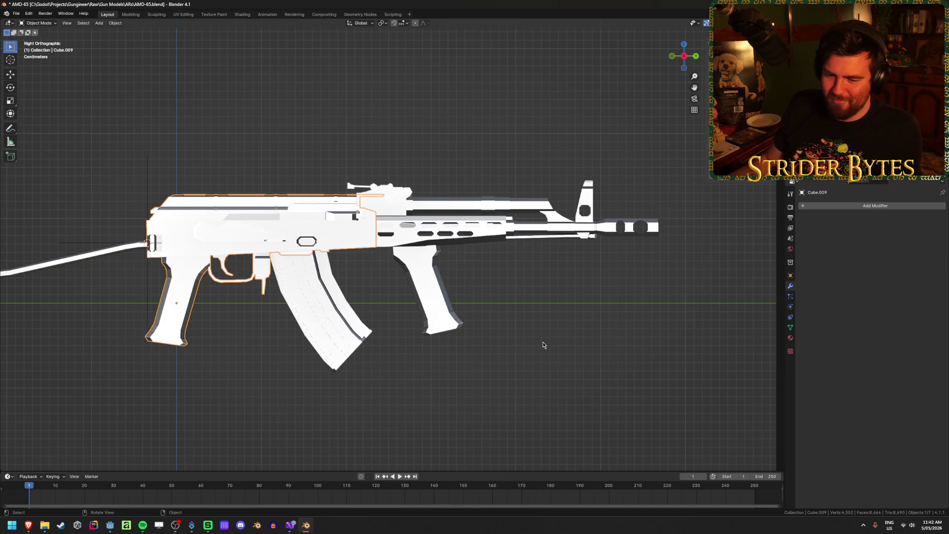
mouse_move(233, 434)
shift+middle_down()
mouse_move(303, 381)
mouse_move(288, 384)
shift+middle_up()
key(ctrl+s)
- Review the magazine and upper receiver parts from several angles, re-saving AMD-65.blend
click(376, 368)
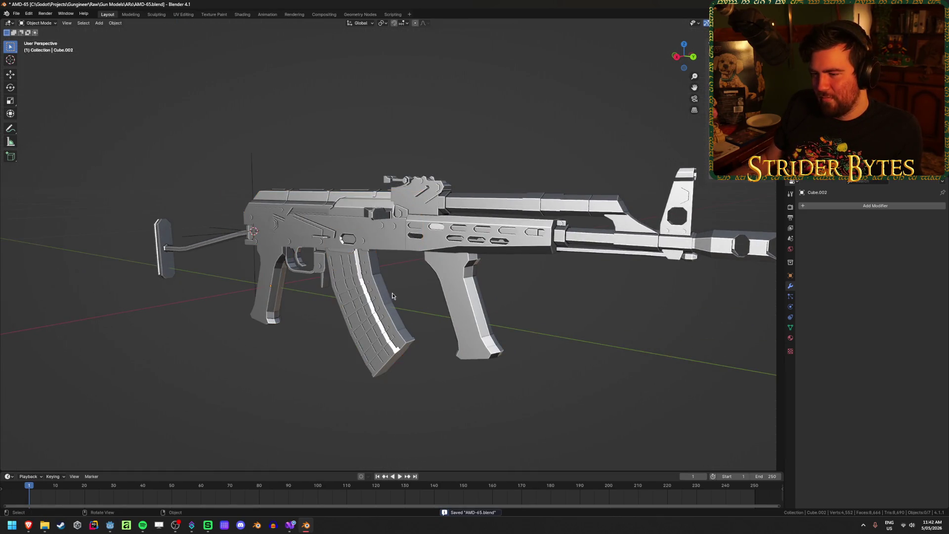
click(495, 215)
click(402, 382)
mouse_move(403, 381)
middle_down()
mouse_move(423, 383)
mouse_move(239, 375)
mouse_move(351, 375)
middle_up()
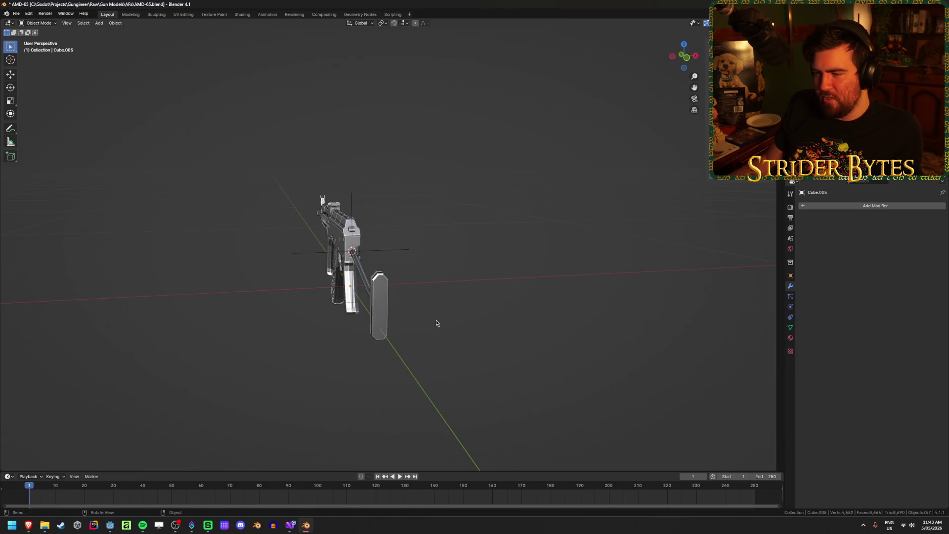
middle_drag(464, 297, 468, 306)
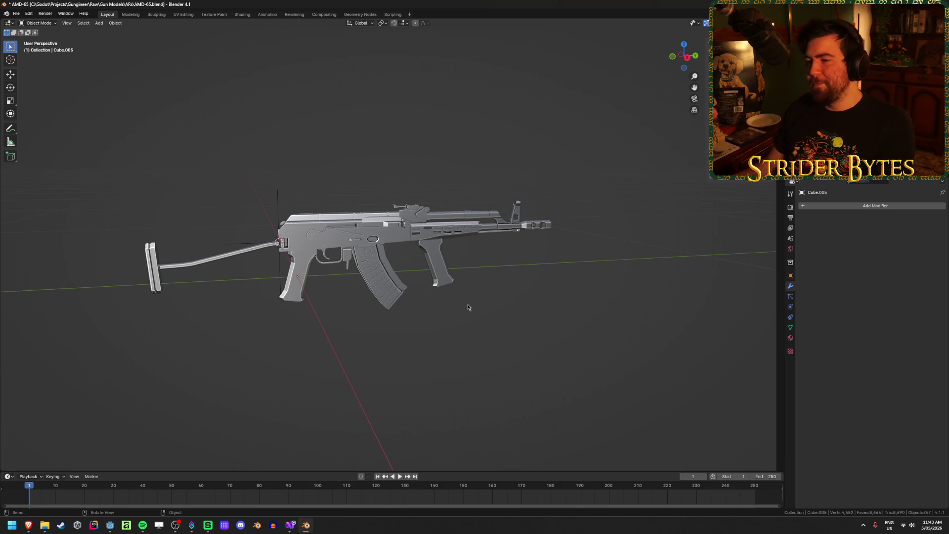
key(ctrl+s)
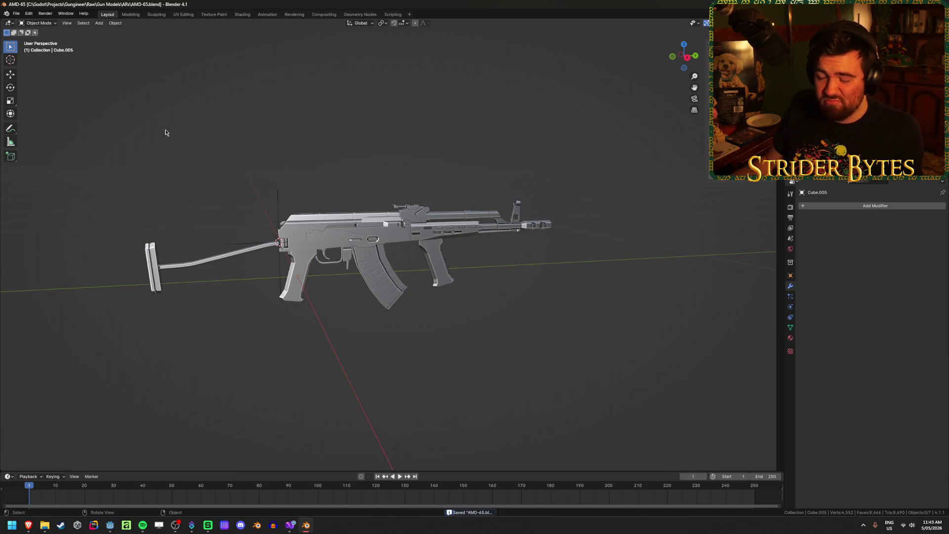
scroll(488, 324, up, 3)
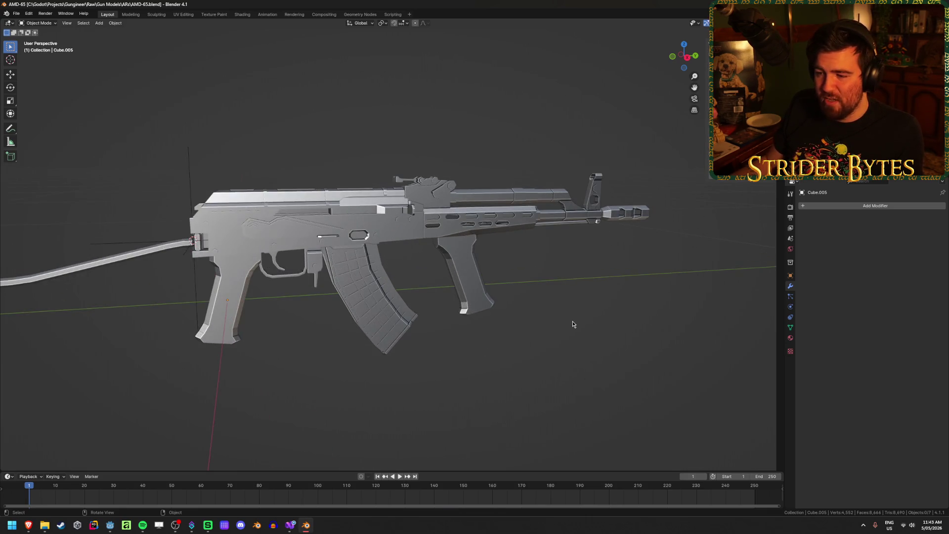
middle_drag(573, 325, 555, 310)
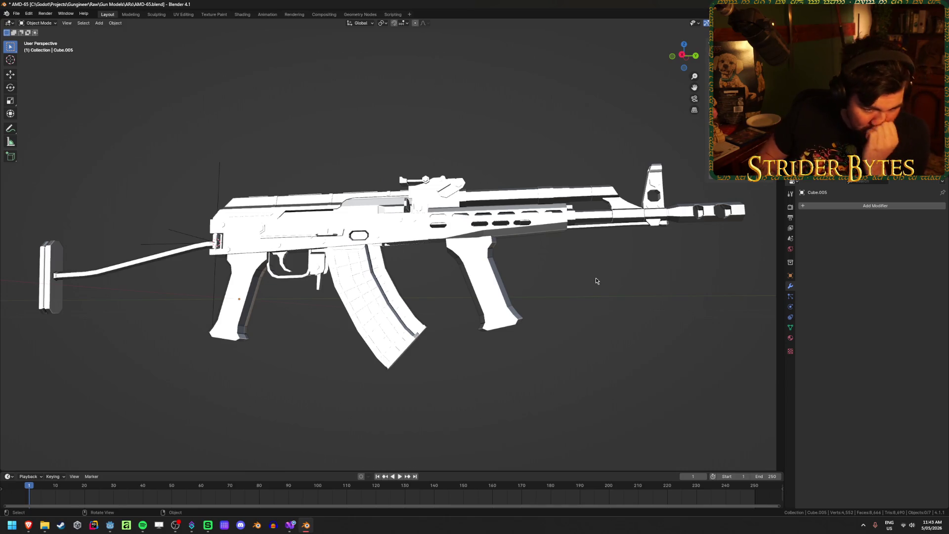
key(ctrl+s)
mouse_move(596, 282)
middle_down()
mouse_move(562, 308)
mouse_move(505, 323)
middle_up()
- Hide the handguard Cube.005
click(354, 235)
click(428, 265)
scroll(503, 322, up, 3)
key(h)
- Delete the rail piece's vertices from the receiver Cube.009 mesh
mouse_move(503, 323)
middle_down()
mouse_move(448, 319)
mouse_move(425, 257)
middle_up()
click(361, 227)
key(Tab)
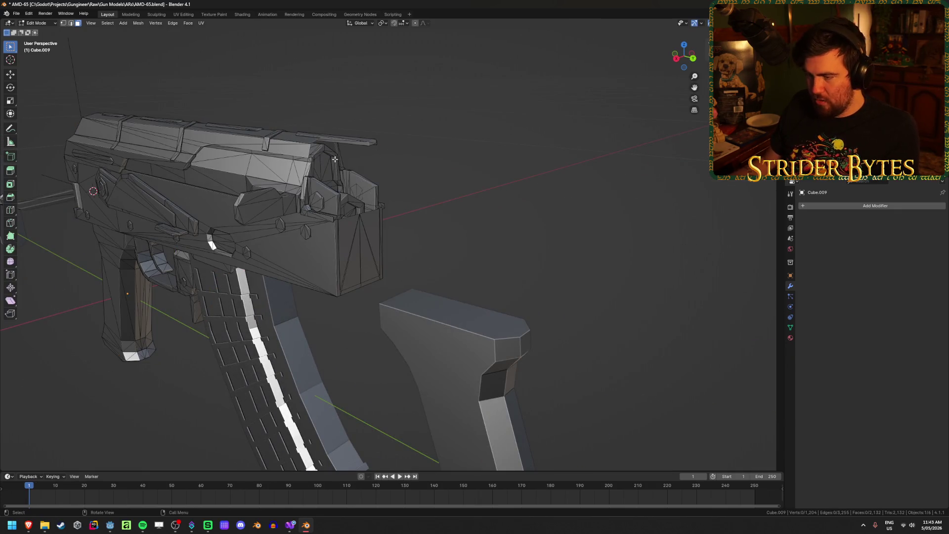
key(l)
key(x)
click(470, 202)
mouse_move(470, 203)
middle_down()
mouse_move(498, 237)
mouse_move(459, 233)
mouse_move(366, 252)
middle_up()
key(Tab)
- Switch to vertex select and move a receiver vertex to a new position
scroll(435, 307, up, 5)
key(Tab)
middle_drag(426, 305, 429, 182)
key(Tab)
key(Tab)
key(1)
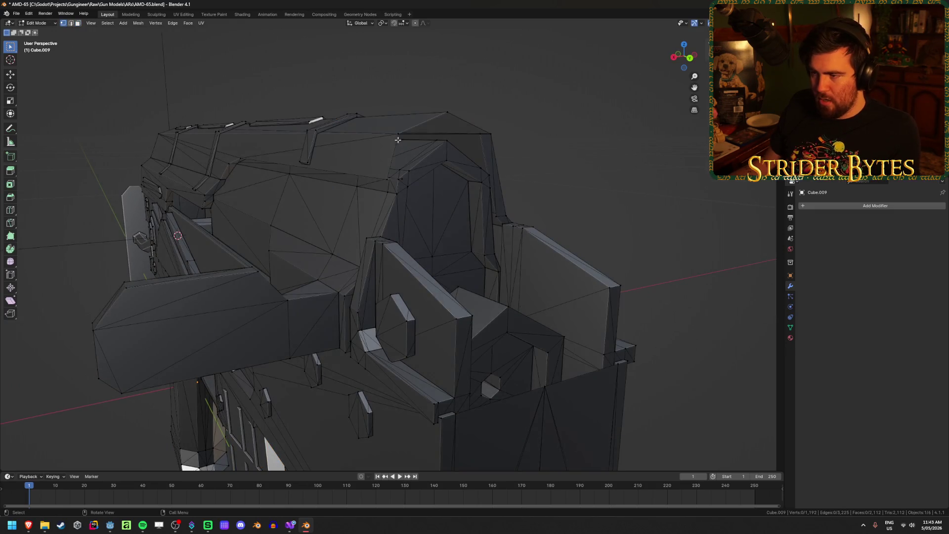
mouse_move(462, 165)
middle_down()
mouse_move(431, 203)
mouse_move(455, 221)
mouse_move(340, 180)
mouse_move(404, 178)
middle_up()
key(g)
click(431, 202)
- Scale down the receiver's top edge loop, check it in X-ray, and return to Object Mode
alt+click(404, 178)
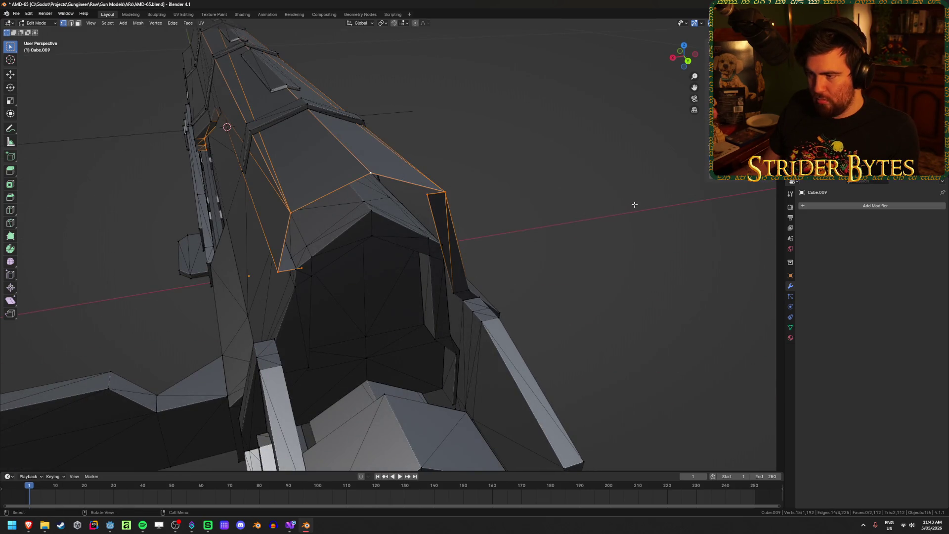
key(s)
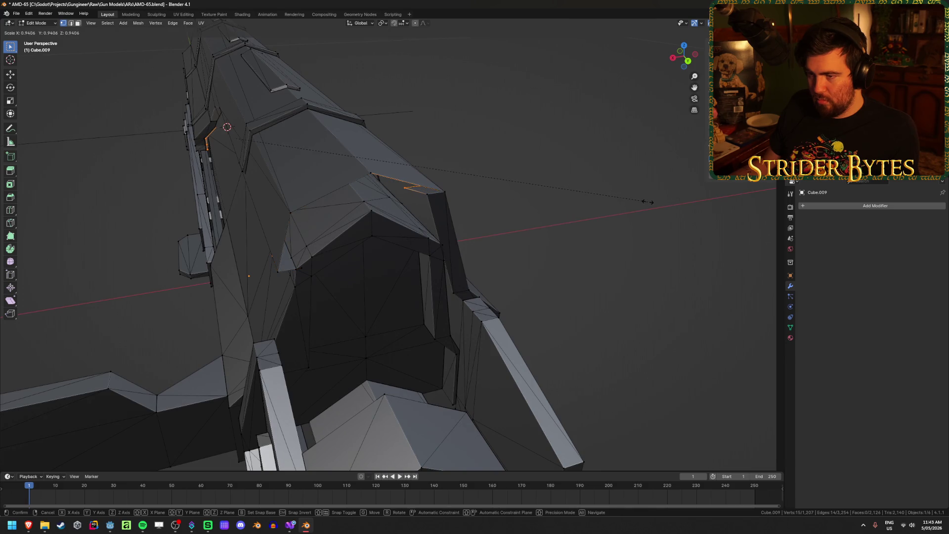
click(647, 202)
middle_drag(640, 203, 622, 214)
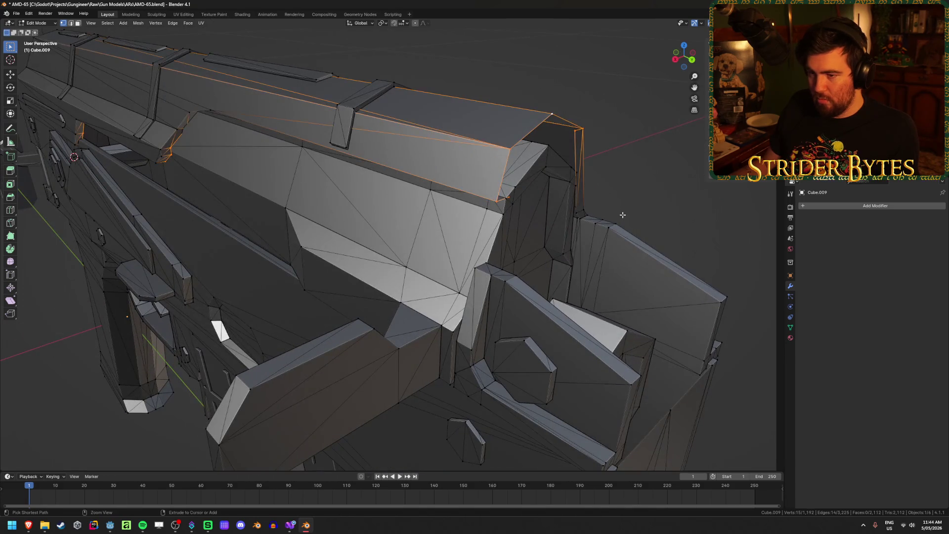
click(626, 183)
alt+click(520, 140)
key(alt+z)
mouse_move(520, 140)
middle_down()
mouse_move(421, 130)
mouse_move(532, 170)
middle_up()
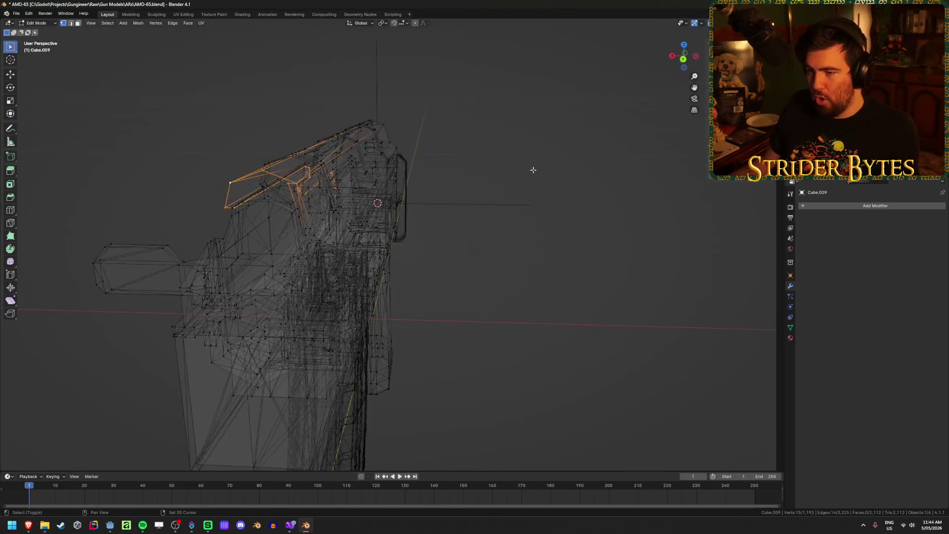
key(alt+z)
click(561, 227)
scroll(508, 245, up, 5)
middle_drag(508, 245, 429, 246)
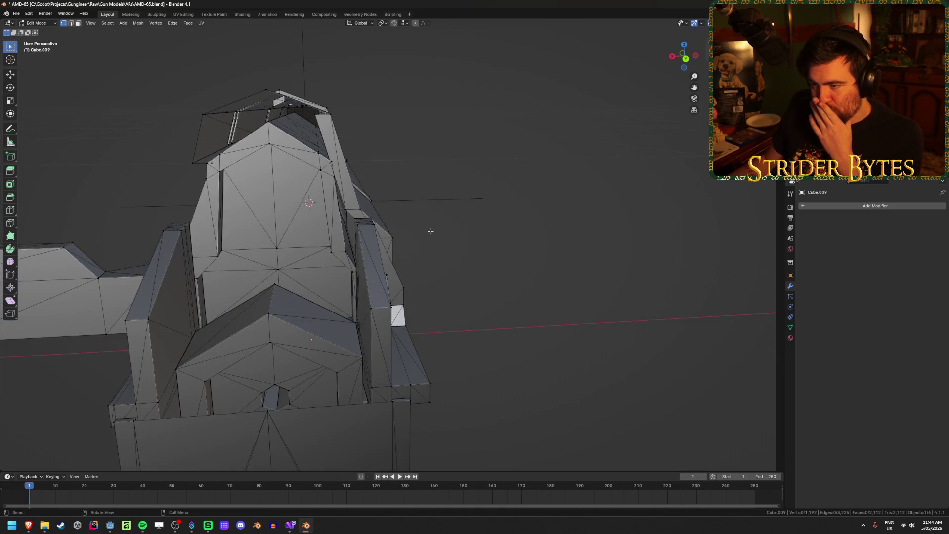
key(Tab)
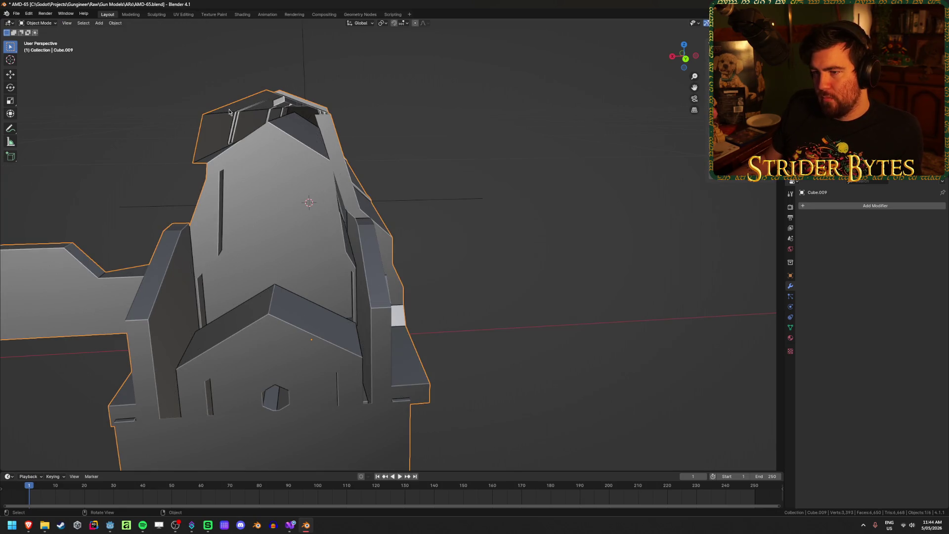
- Unhide all hidden rifle parts and switch to wireframe display
click(406, 158)
mouse_move(407, 158)
middle_down()
mouse_move(435, 163)
mouse_move(408, 159)
mouse_move(491, 260)
mouse_move(516, 255)
mouse_move(510, 267)
mouse_move(634, 271)
mouse_move(546, 276)
mouse_move(435, 258)
mouse_move(444, 255)
mouse_move(427, 267)
mouse_move(651, 303)
middle_up()
key(Tab)
key(Tab)
click(634, 271)
key(alt+h)
key(shift+z)
scroll(408, 269, down, 3)
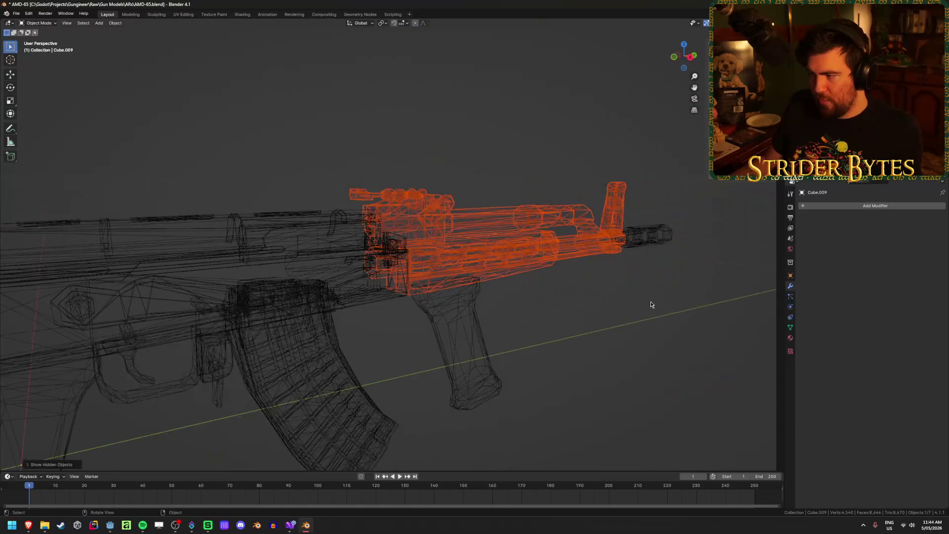
- Delete the overlapping extra part and return to solid shading
click(651, 303)
scroll(358, 279, up, 4)
click(317, 297)
middle_drag(411, 298, 395, 298)
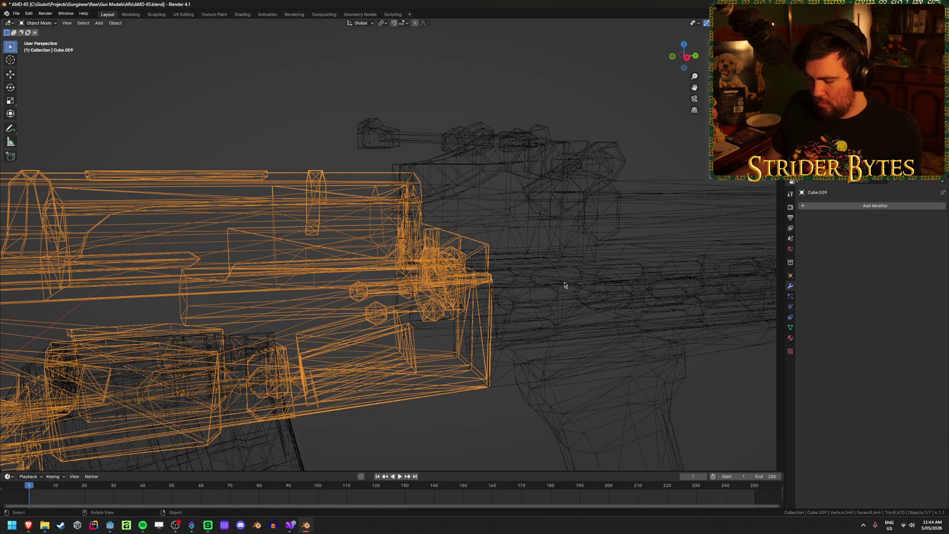
key(Delete)
key(shift+z)
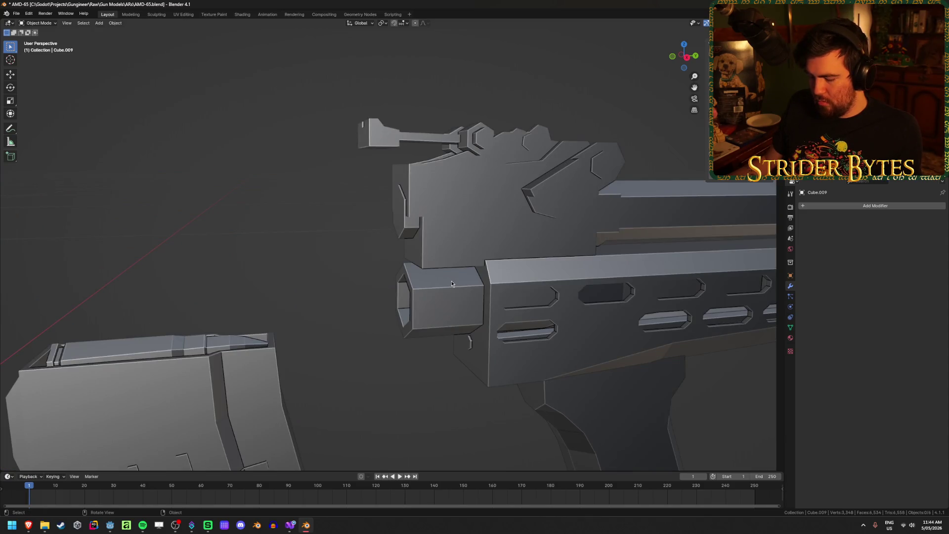
- Open the receiver Cube.009 in Edit Mode again
middle_drag(451, 283, 460, 285)
scroll(521, 290, down, 5)
mouse_move(521, 290)
middle_down()
mouse_move(508, 288)
mouse_move(557, 258)
mouse_move(507, 155)
mouse_move(373, 275)
middle_up()
click(557, 259)
key(Tab)
scroll(507, 155, up, 5)
scroll(157, 364, down, 5)
mouse_move(157, 365)
middle_down()
mouse_move(404, 204)
mouse_move(415, 250)
mouse_move(485, 258)
middle_up()
scroll(359, 202, up, 3)
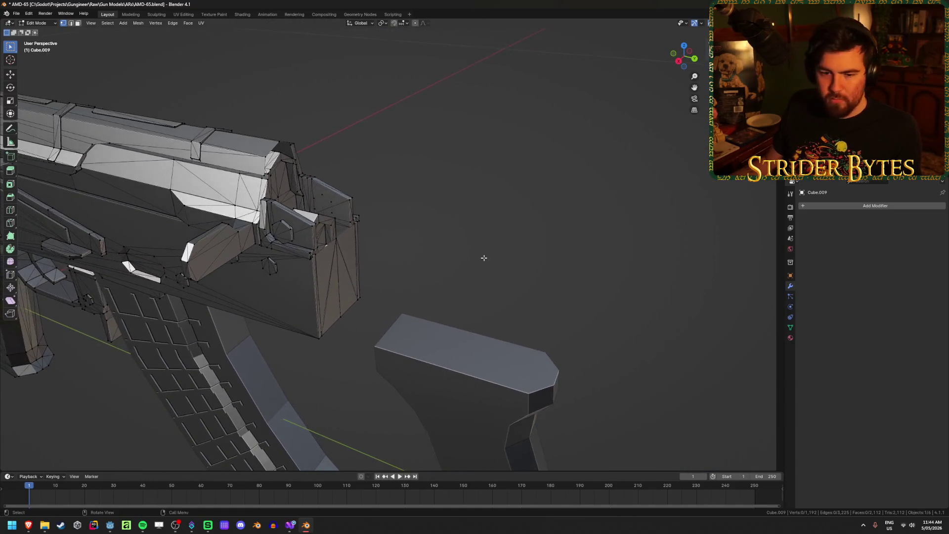
- Reselect the receiver and frame a selected vertex in the view
key(Tab)
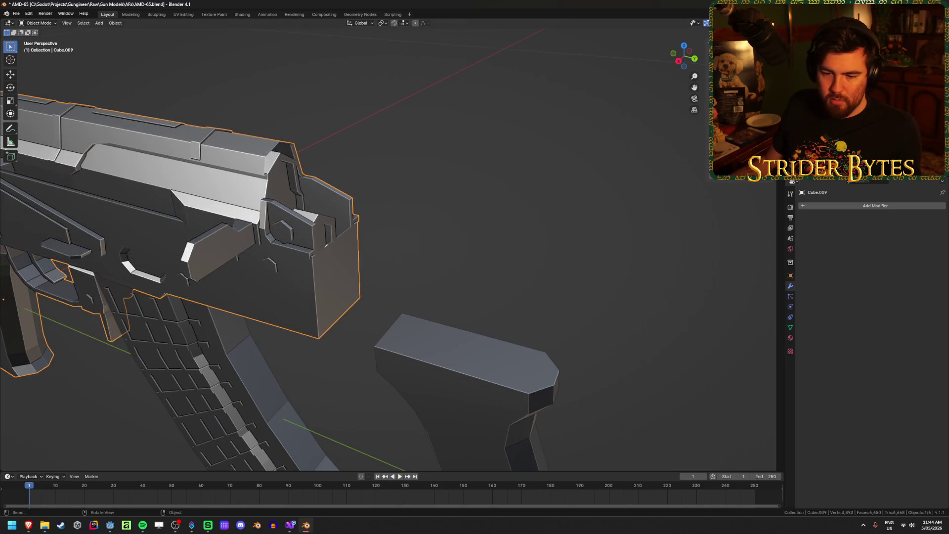
click(495, 228)
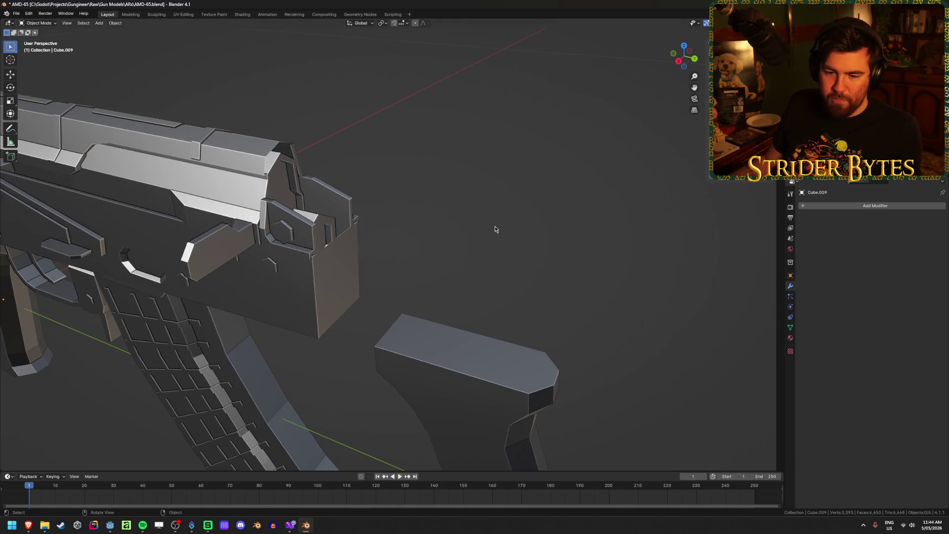
click(299, 230)
key(Tab)
middle_drag(299, 229, 389, 142)
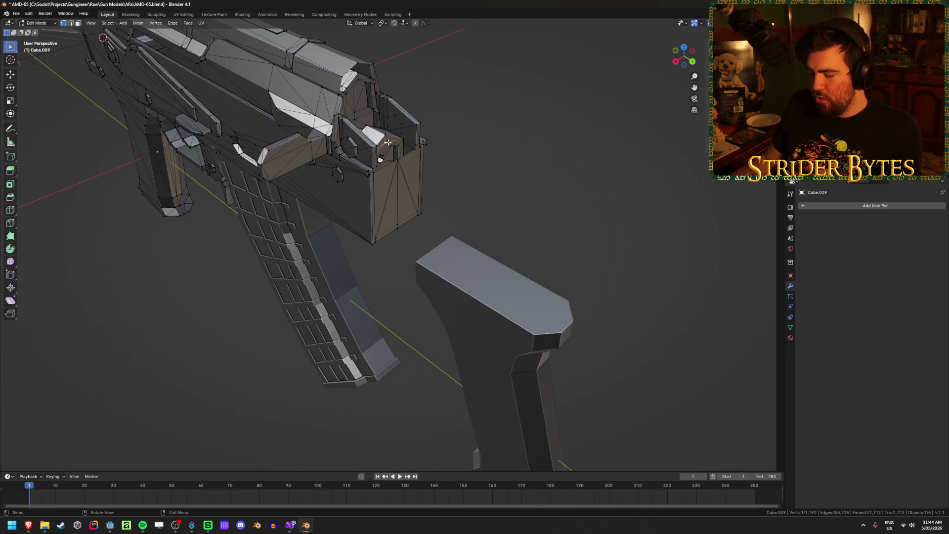
key(KP_Decimal)
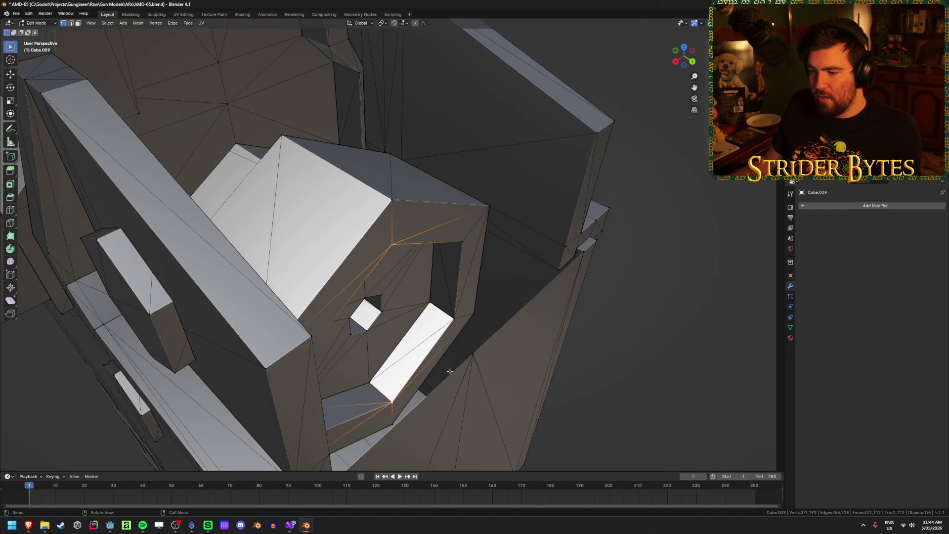
key(Tab)
middle_drag(397, 383, 532, 339)
scroll(538, 371, up, 3)
mouse_move(537, 372)
middle_down()
mouse_move(567, 352)
mouse_move(538, 343)
mouse_move(546, 343)
middle_up()
- Inspect the receiver's front in Edit Mode from several angles
key(Tab)
mouse_move(337, 266)
middle_down()
mouse_move(298, 243)
mouse_move(277, 244)
middle_up()
scroll(277, 244, down, 5)
middle_drag(308, 275, 271, 271)
mouse_move(431, 280)
middle_down()
mouse_move(396, 313)
mouse_move(346, 333)
mouse_move(425, 299)
mouse_move(523, 303)
mouse_move(296, 282)
middle_up()
scroll(523, 303, down, 2)
key(Tab)
scroll(524, 307, up, 3)
scroll(489, 293, down, 5)
scroll(296, 282, up, 6)
- Hide the handguard and select the receiver
click(216, 275)
key(h)
click(428, 291)
middle_drag(428, 292, 508, 287)
- Delete the receiver's front faces to open it up
key(Tab)
scroll(527, 284, up, 5)
scroll(528, 283, down, 4)
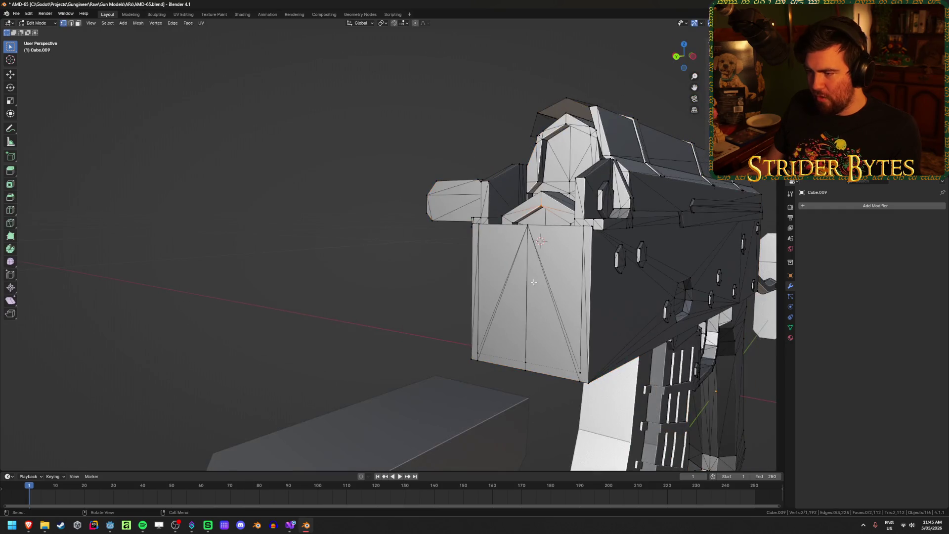
click(525, 232)
key(x)
click(524, 249)
key(Tab)
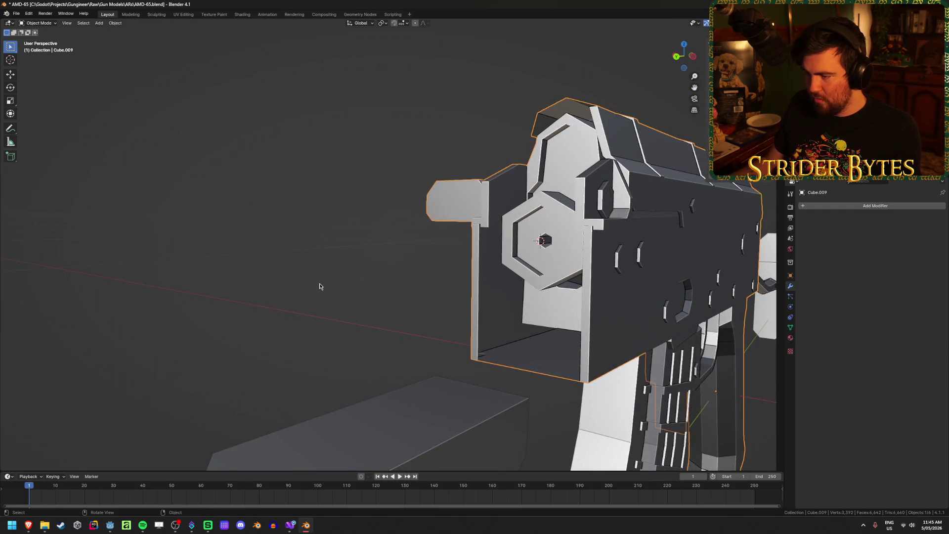
- Select the corner vertices of the bottom gap and fill it with a face
mouse_move(319, 287)
middle_down()
mouse_move(466, 337)
mouse_move(405, 316)
middle_up()
key(Tab)
scroll(402, 314, up, 5)
click(248, 307)
mouse_move(324, 315)
middle_down()
mouse_move(313, 318)
mouse_move(399, 307)
mouse_move(358, 317)
middle_up()
click(547, 288)
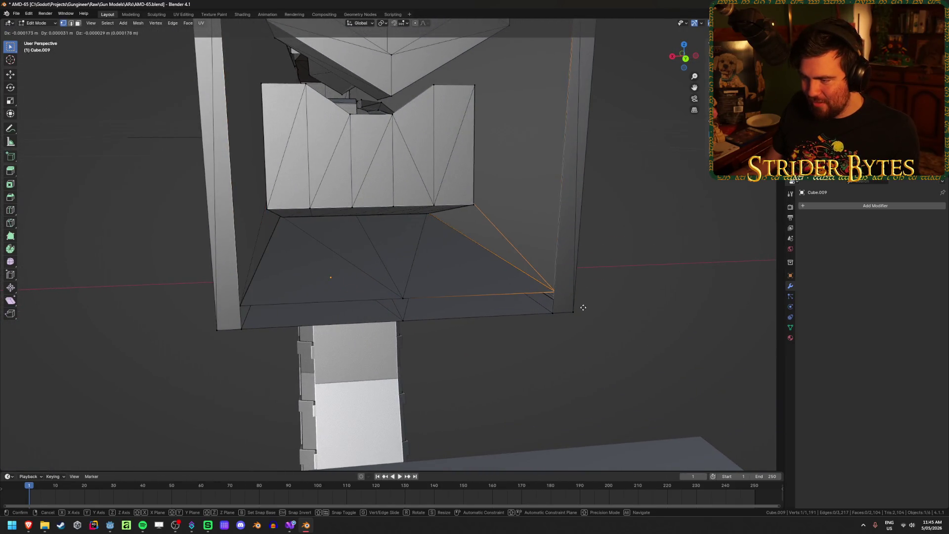
shift+click(552, 314)
shift+click(405, 300)
key(f)
key(Tab)
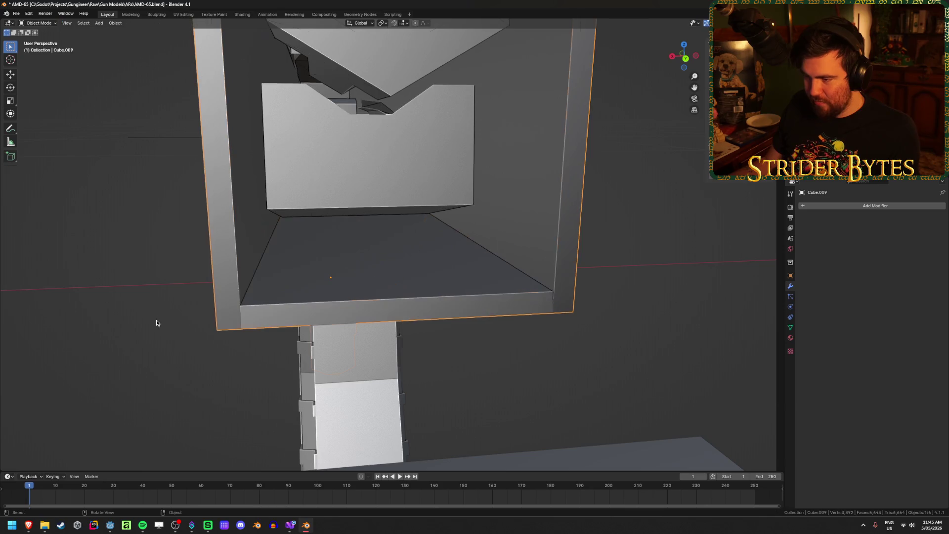
- Fill the remaining bottom strip and the right strip with new faces
key(Tab)
click(240, 306)
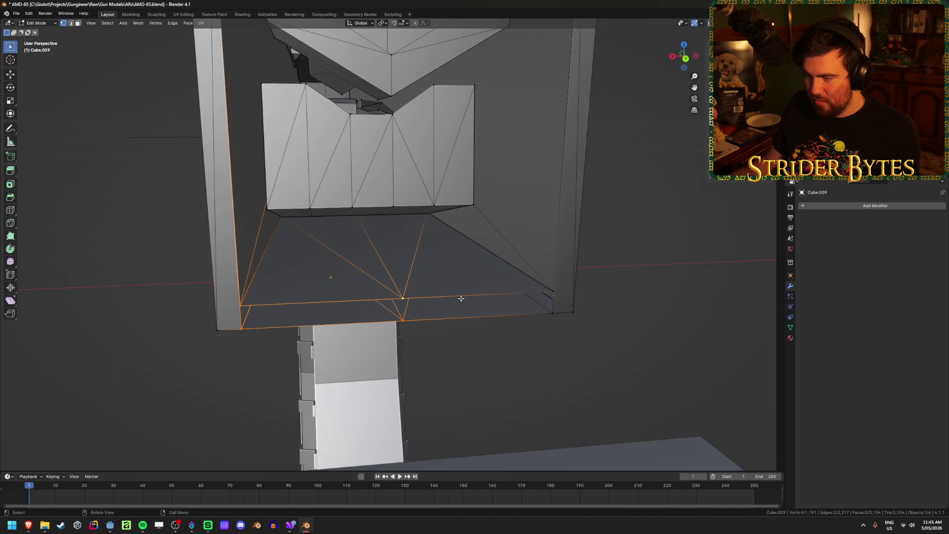
key(f)
shift+click(405, 321)
shift+click(559, 311)
key(f)
key(Tab)
mouse_move(607, 343)
middle_down()
mouse_move(387, 344)
mouse_move(458, 278)
mouse_move(271, 285)
mouse_move(296, 273)
mouse_move(371, 269)
mouse_move(346, 284)
mouse_move(230, 283)
middle_up()
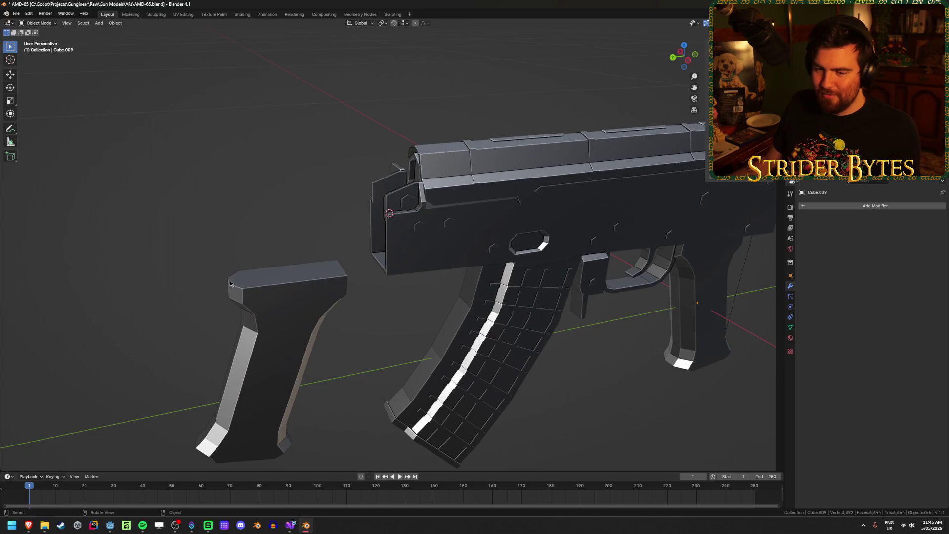
- Move a corner vertex on the receiver's front top to a new position
middle_drag(262, 238, 303, 233)
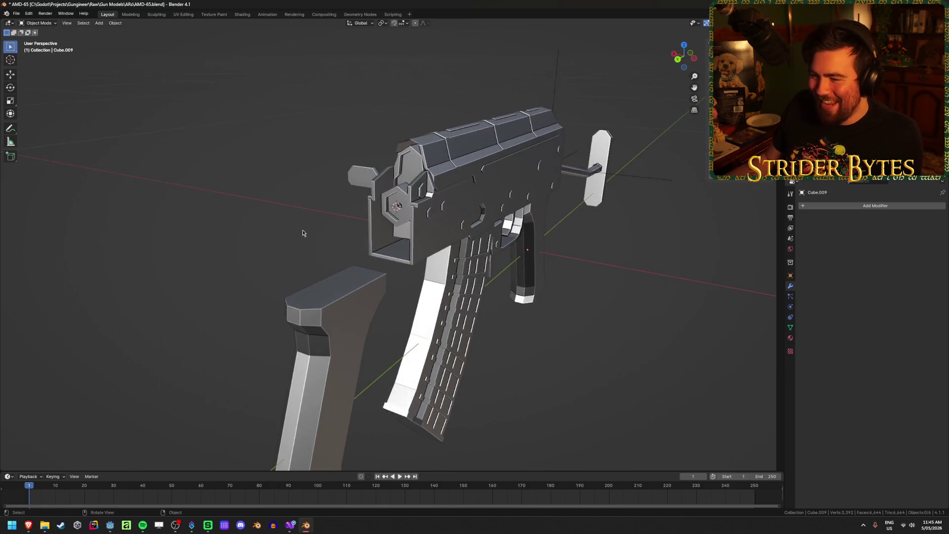
mouse_move(235, 237)
middle_down()
mouse_move(276, 247)
mouse_move(381, 309)
mouse_move(376, 255)
middle_up()
key(Tab)
click(415, 191)
key(KP_Decimal)
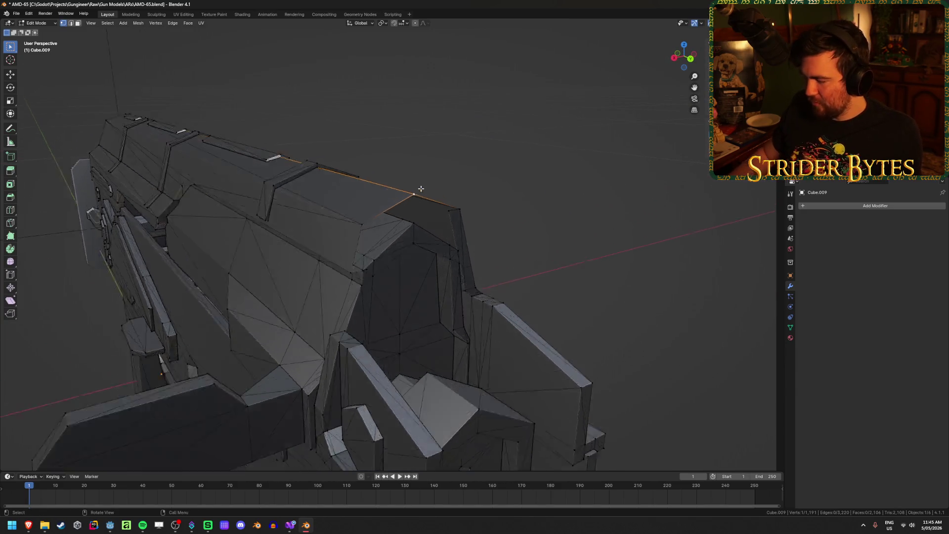
mouse_move(402, 206)
middle_down()
mouse_move(447, 283)
mouse_move(417, 277)
mouse_move(523, 313)
middle_up()
key(g)
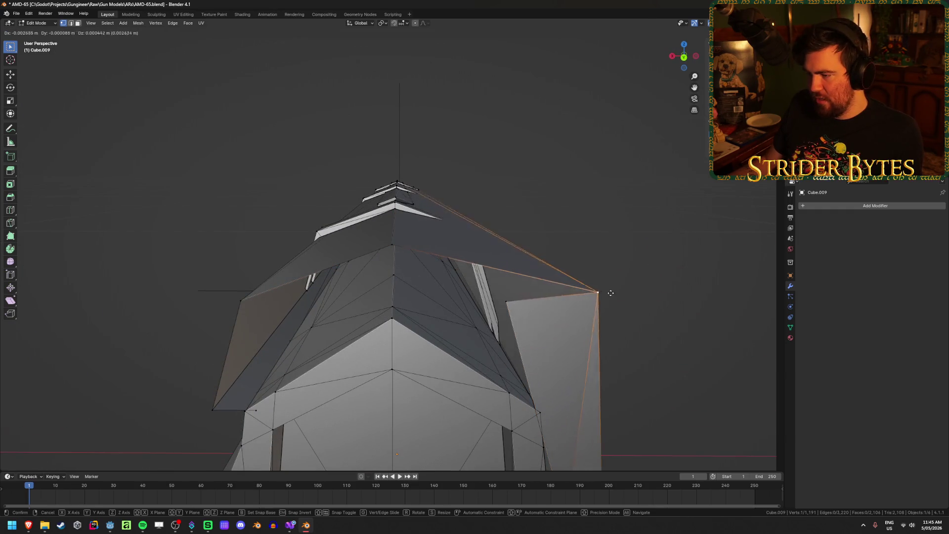
click(557, 302)
scroll(514, 302, down, 4)
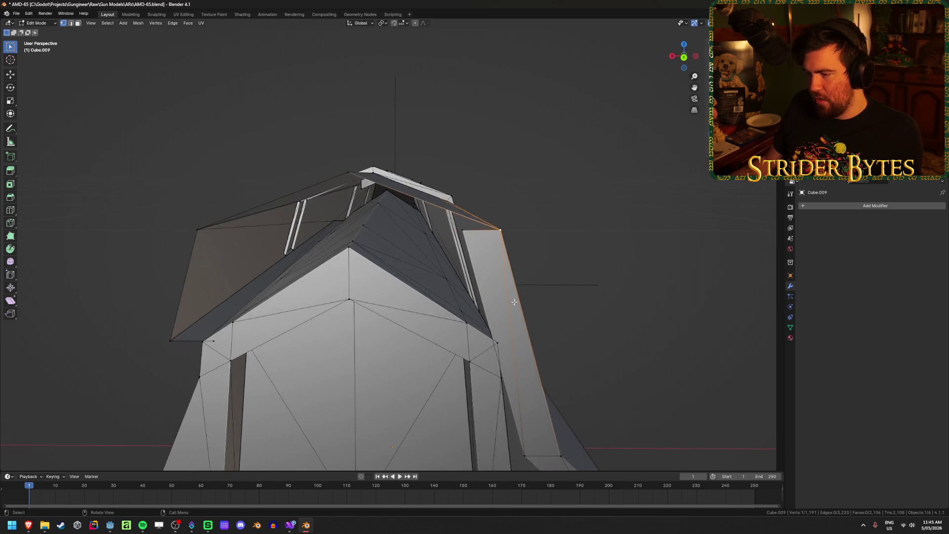
scroll(514, 301, up, 3)
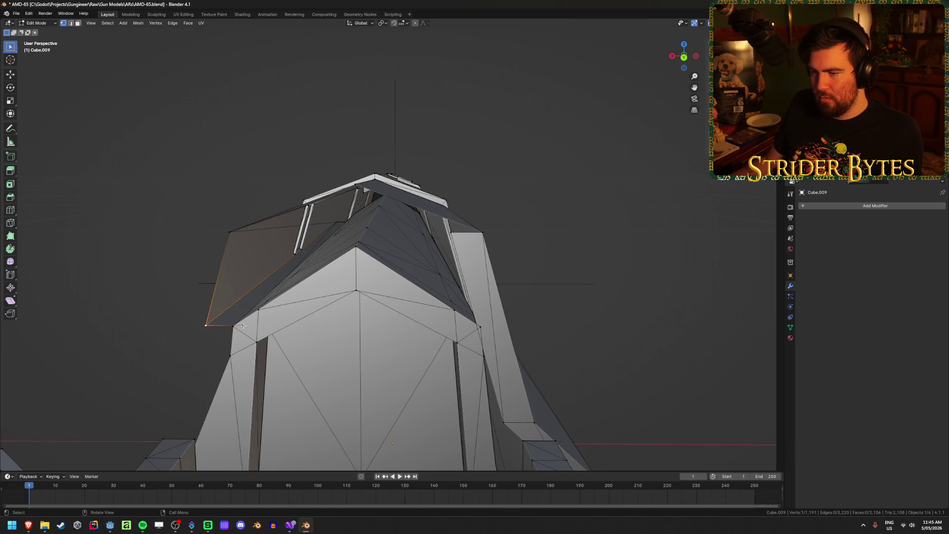
- Fill the gap at the receiver top with a face from the lower corner vertex
middle_drag(253, 308, 228, 262)
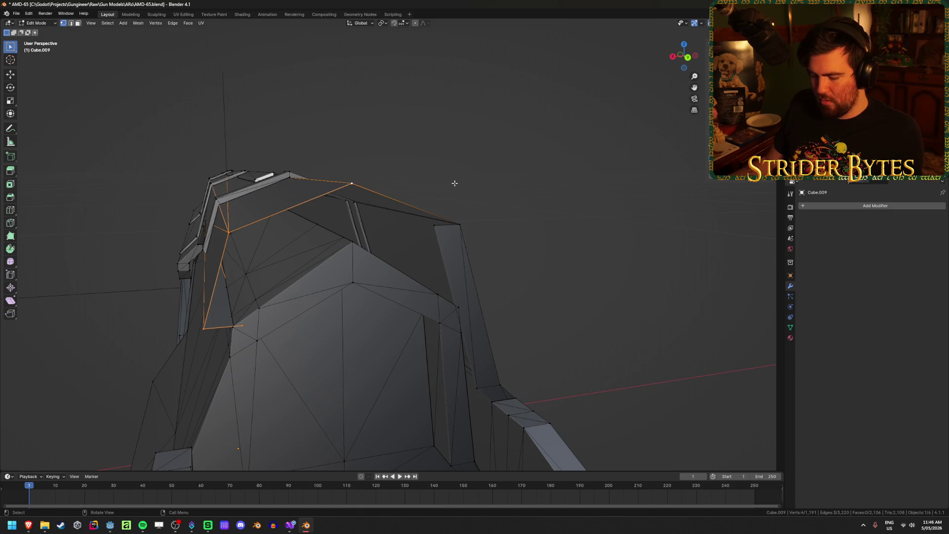
key(f)
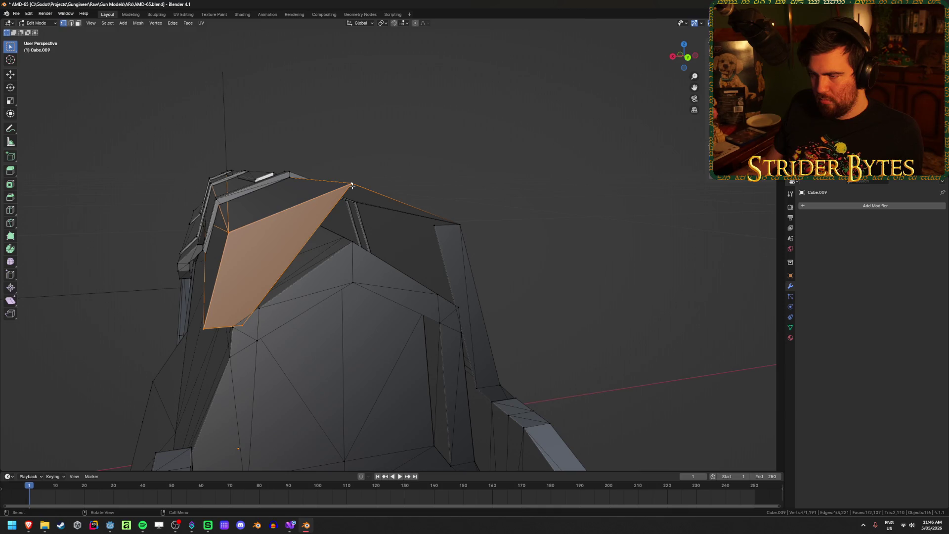
key(ctrl+z)
middle_drag(491, 222, 224, 278)
click(233, 229)
key(f)
mouse_move(352, 245)
middle_down()
mouse_move(373, 314)
mouse_move(622, 250)
mouse_move(609, 272)
mouse_move(589, 274)
middle_up()
key(Tab)
key(Tab)
- Extrude a new vertex straight up along Z from the selected vertex
key(alt+a)
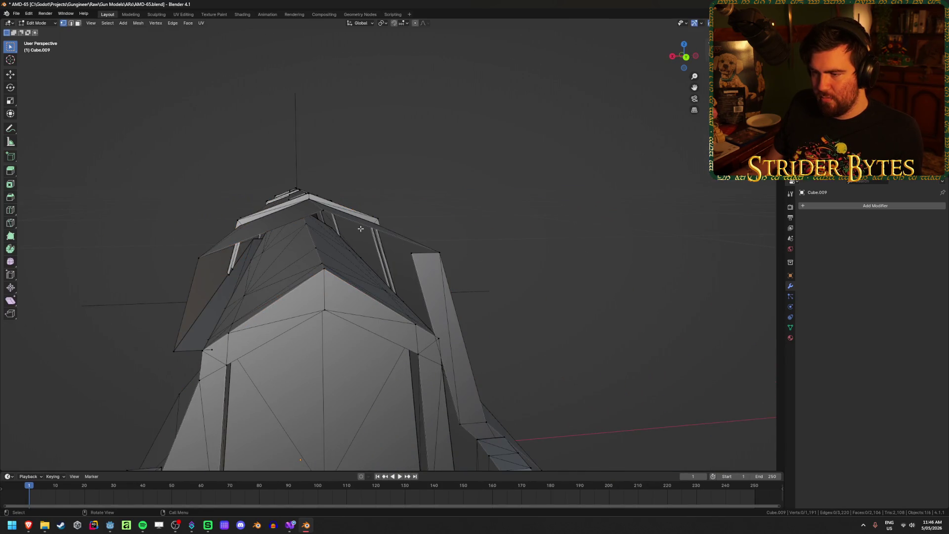
key(e)
key(z)
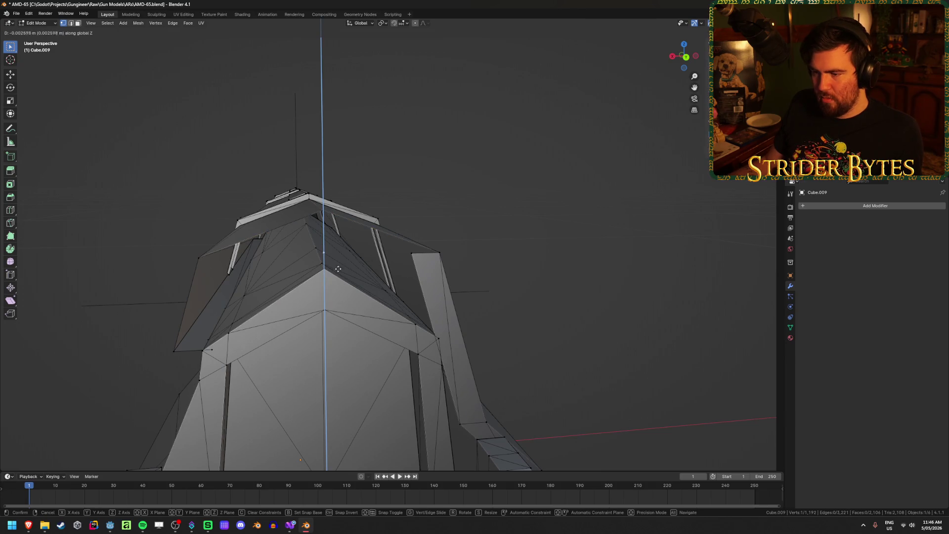
click(377, 257)
- Enable Snap To Vertex and move the new vertex along Z to align with existing geometry
click(403, 24)
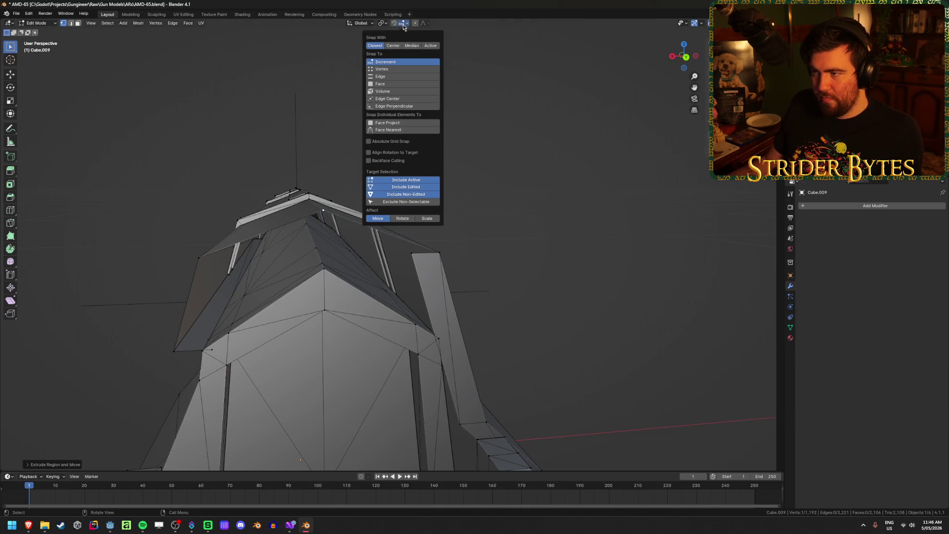
click(401, 70)
key(g)
key(z)
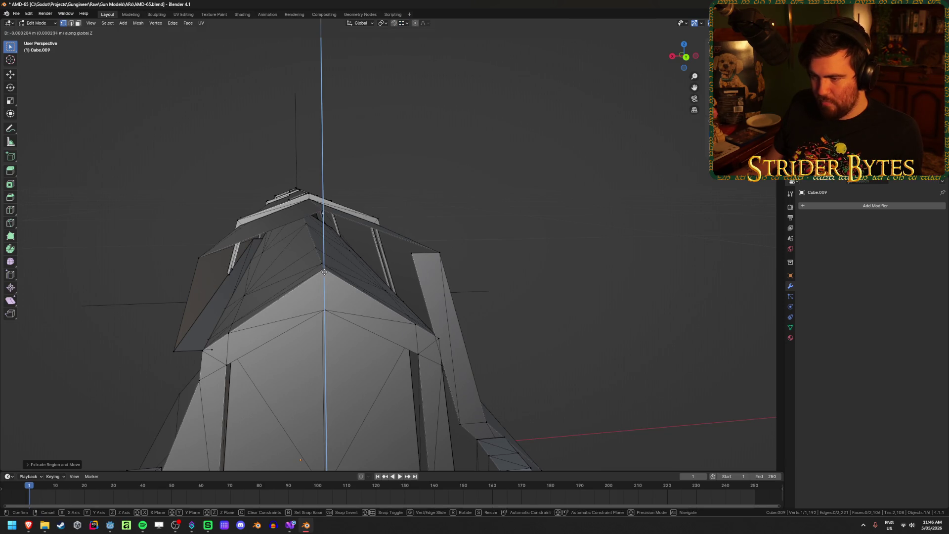
click(325, 272)
scroll(324, 271, up, 4)
mouse_move(325, 271)
middle_down()
mouse_move(372, 293)
mouse_move(400, 283)
mouse_move(343, 283)
mouse_move(336, 302)
middle_up()
mouse_move(252, 328)
middle_down()
mouse_move(343, 280)
mouse_move(324, 290)
mouse_move(376, 267)
mouse_move(383, 275)
mouse_move(352, 275)
mouse_move(356, 256)
middle_up()
key(alt+z)
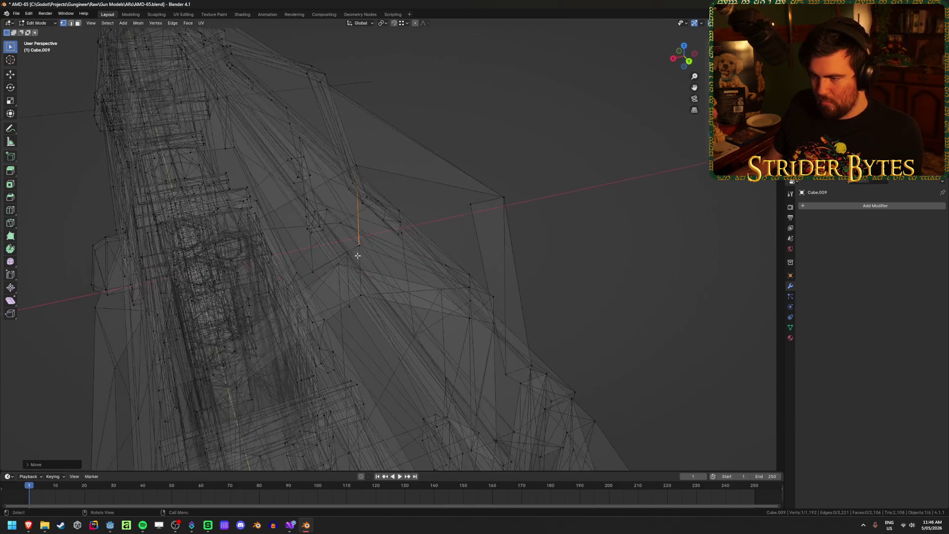
- Merge the hidden vertex with the selected one at centre and return to solid view
shift+click(360, 246)
key(m)
click(397, 270)
key(alt+z)
mouse_move(397, 271)
middle_down()
mouse_move(383, 301)
mouse_move(372, 276)
mouse_move(367, 292)
mouse_move(348, 295)
middle_up()
middle_drag(237, 368, 313, 322)
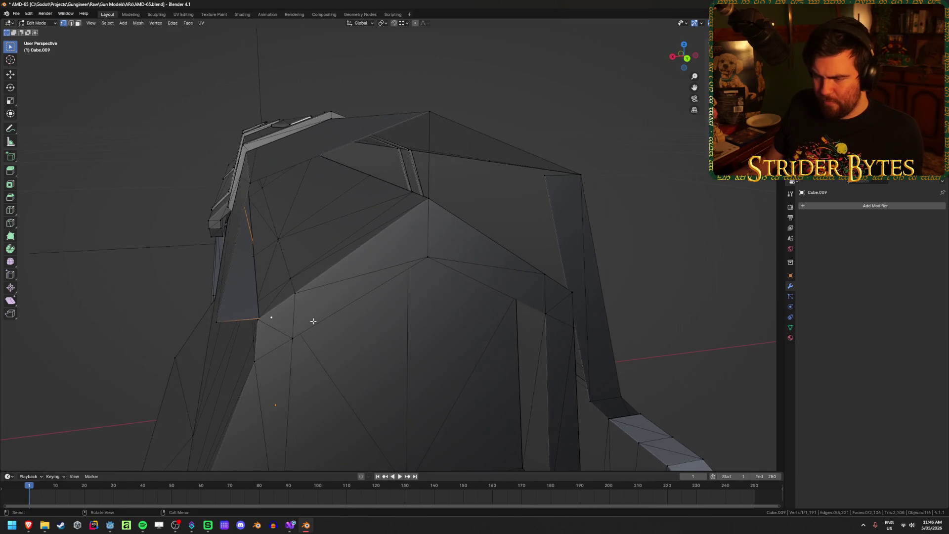
- Reposition a vertex, merge another vertex pair at centre, and move the merged vertex
key(g)
click(297, 311)
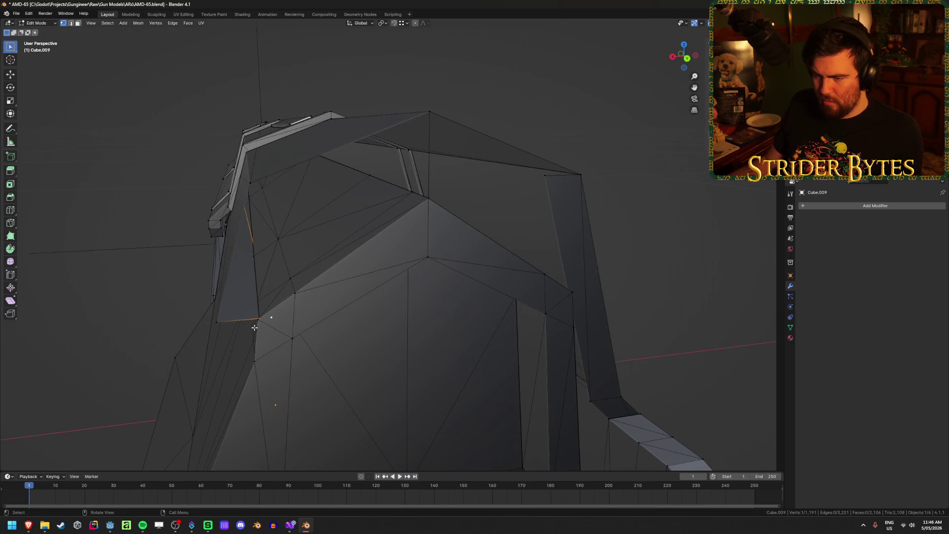
key(m)
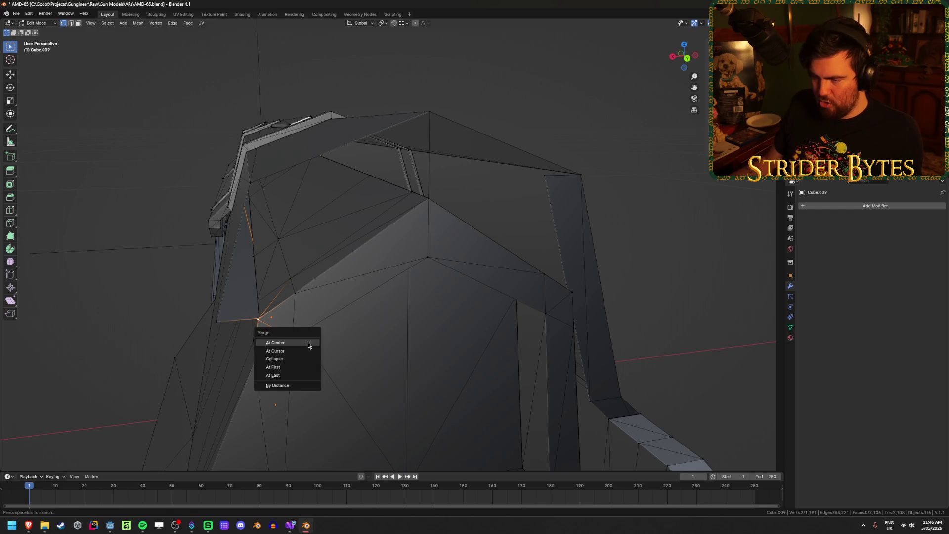
click(298, 375)
middle_drag(272, 338, 259, 306)
key(g)
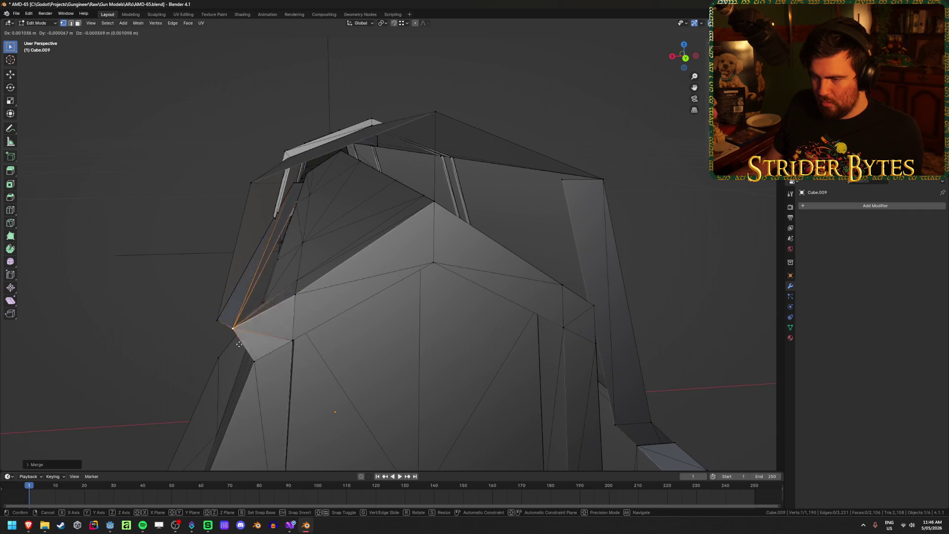
click(247, 341)
- Select vertices on the receiver's front top and fill a new face between them
mouse_move(248, 341)
middle_down()
mouse_move(320, 310)
mouse_move(256, 322)
mouse_move(234, 347)
middle_up()
middle_drag(356, 301, 359, 312)
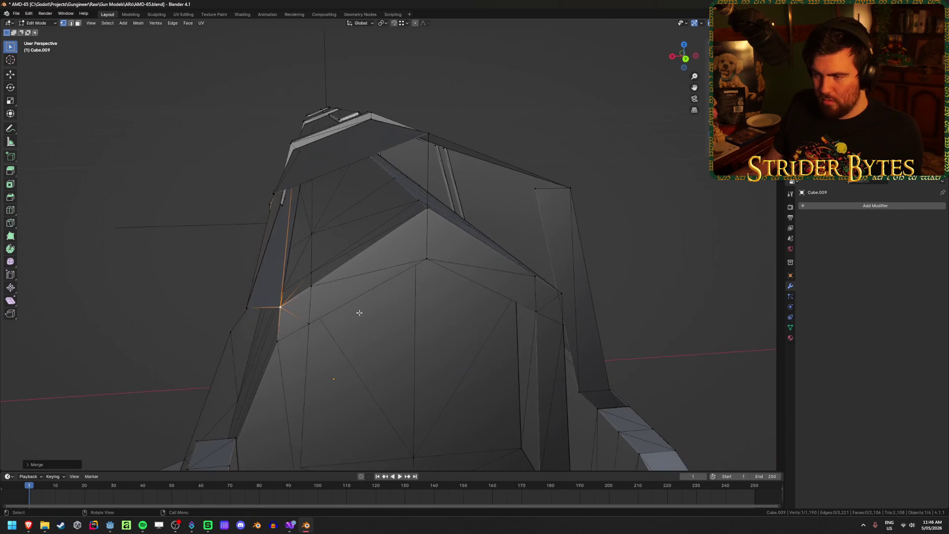
middle_drag(251, 218, 250, 282)
shift+click(251, 300)
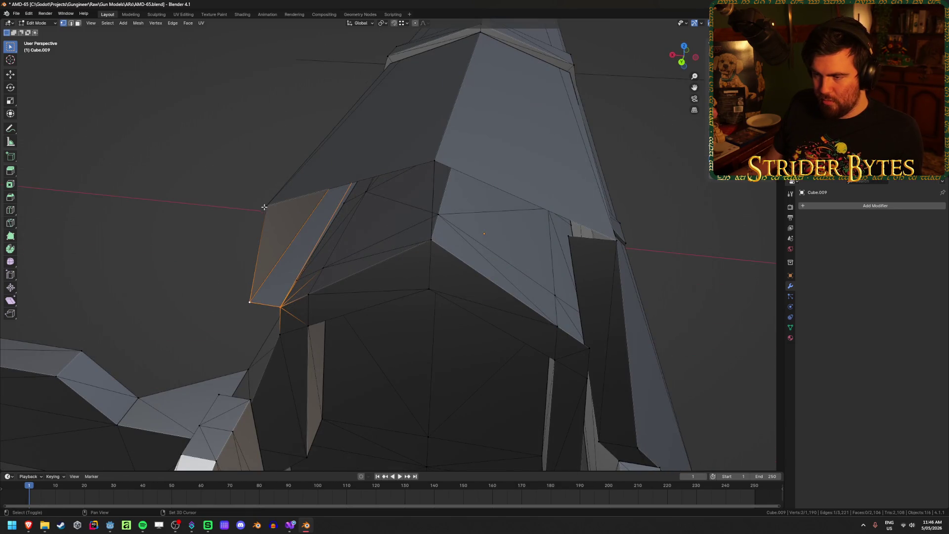
mouse_move(263, 208)
middle_down()
mouse_move(315, 287)
mouse_move(341, 299)
mouse_move(277, 302)
middle_up()
click(316, 290)
key(g)
key(Escape)
shift+click(246, 303)
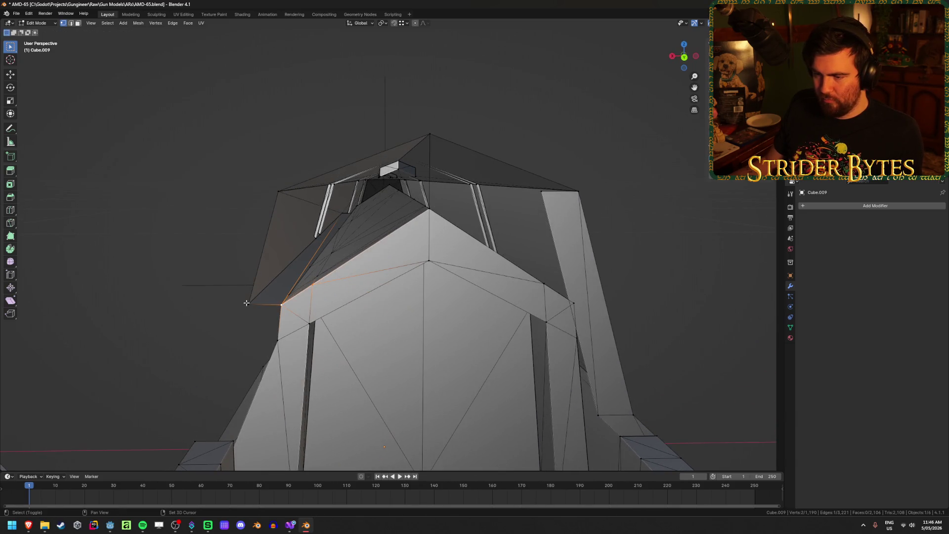
shift+click(275, 190)
key(f)
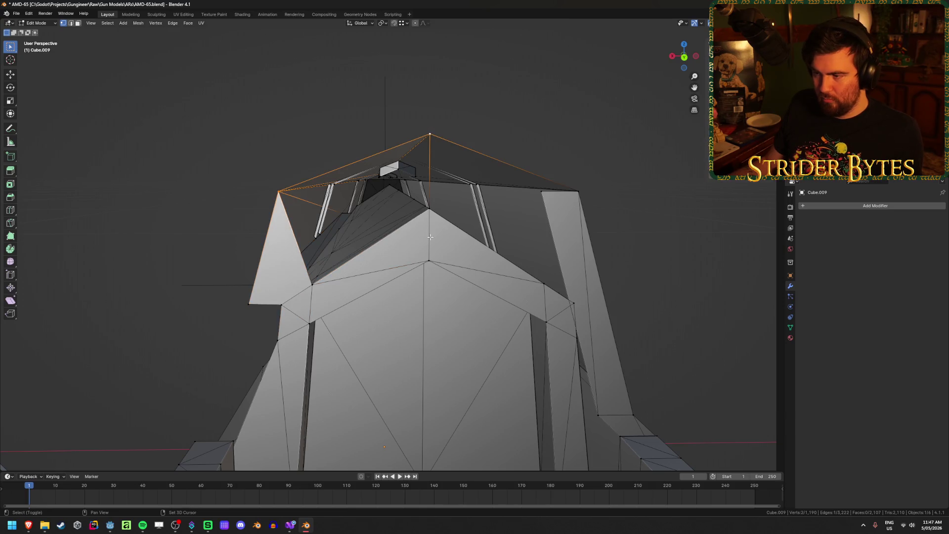
- Fill two more faces to close the gaps in the receiver's front top
shift+click(312, 285)
key(f)
mouse_move(312, 285)
middle_down()
mouse_move(483, 236)
mouse_move(519, 244)
mouse_move(515, 263)
middle_up()
click(519, 250)
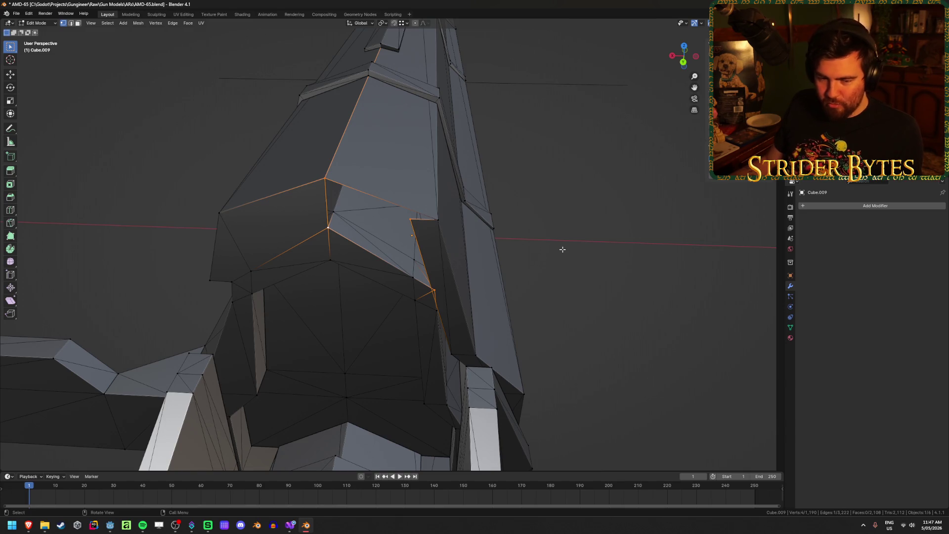
key(f)
click(586, 247)
mouse_move(586, 248)
middle_down()
mouse_move(559, 244)
mouse_move(564, 232)
middle_up()
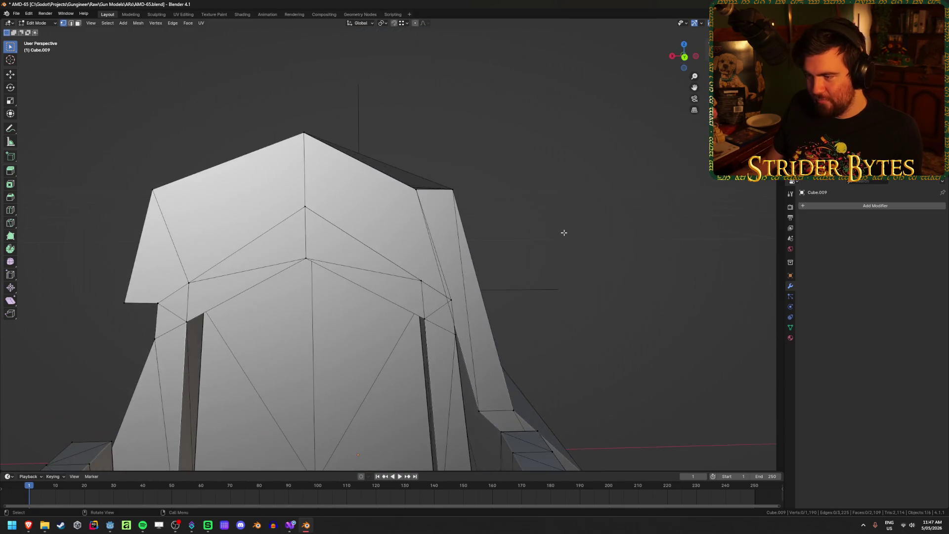
- Raise the top corner vertex along Z and exit Edit Mode
click(411, 194)
key(g)
key(z)
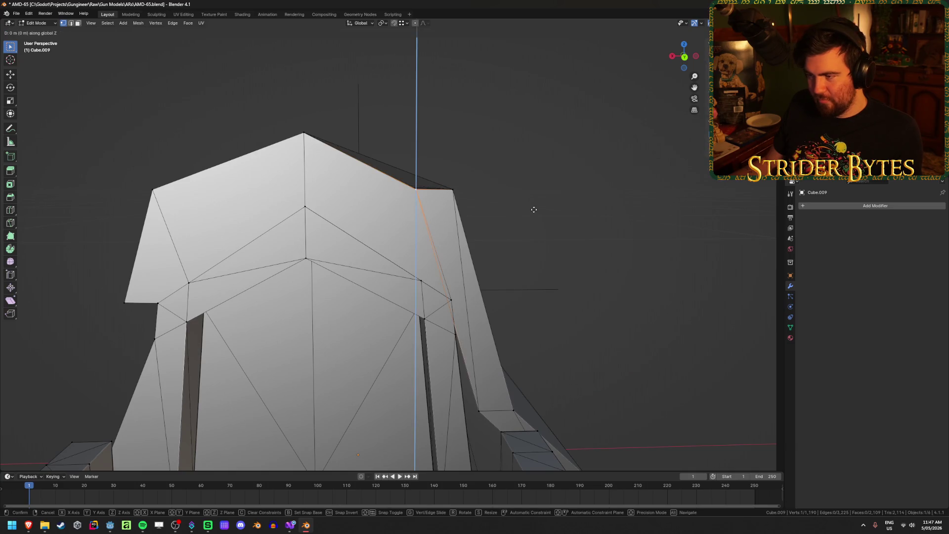
click(538, 196)
key(Tab)
- Select the StockAttach object, save AMD-65.blend, and switch over to Godot
middle_drag(549, 214, 594, 247)
click(594, 245)
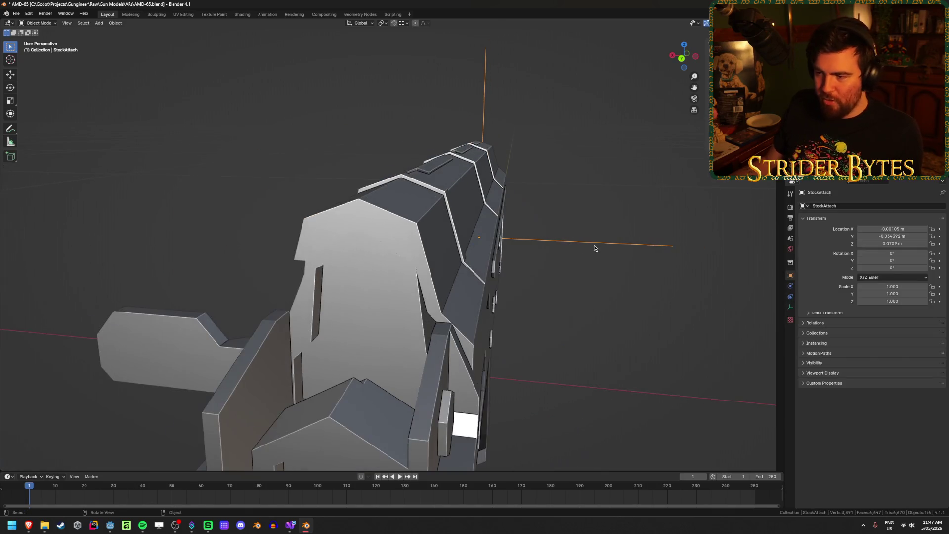
mouse_move(80, 171)
middle_down()
mouse_move(217, 159)
mouse_move(310, 174)
mouse_move(409, 153)
mouse_move(339, 184)
middle_up()
key(ctrl+s)
click(110, 525)
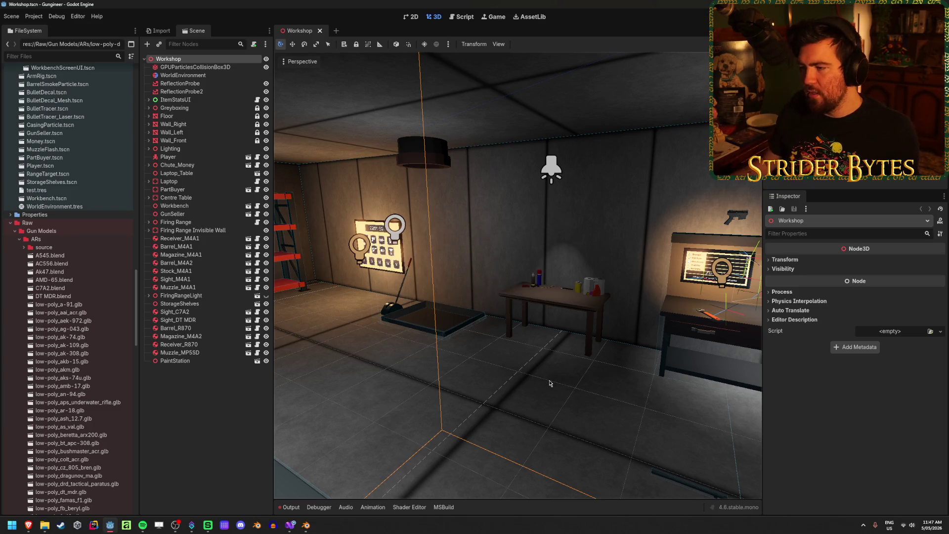
- Run the Workshop project with F5 to play-test it in first person
mouse_move(542, 330)
right_down()
mouse_move(411, 329)
mouse_move(517, 391)
right_up()
key(F5)
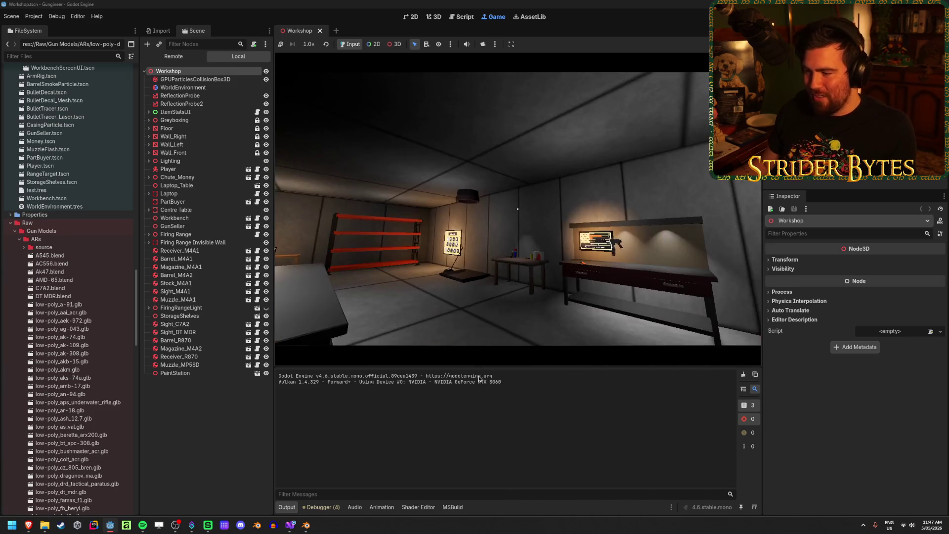
key(Escape)
- Resize the FileSystem dock, game view and output log panels around the running game
mouse_move(132, 274)
mouse_down()
mouse_move(112, 273)
mouse_move(121, 273)
mouse_up()
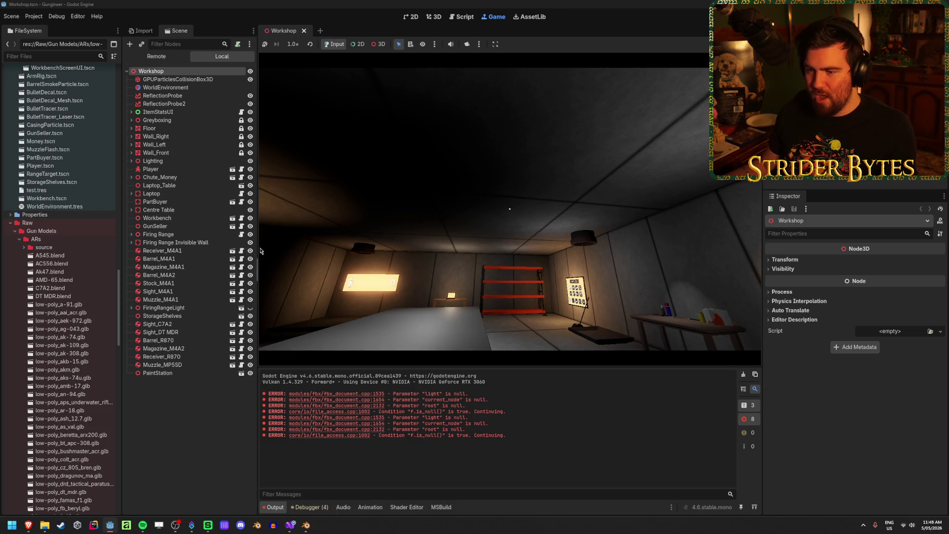
mouse_move(257, 247)
mouse_down()
mouse_move(209, 251)
mouse_move(252, 251)
mouse_up()
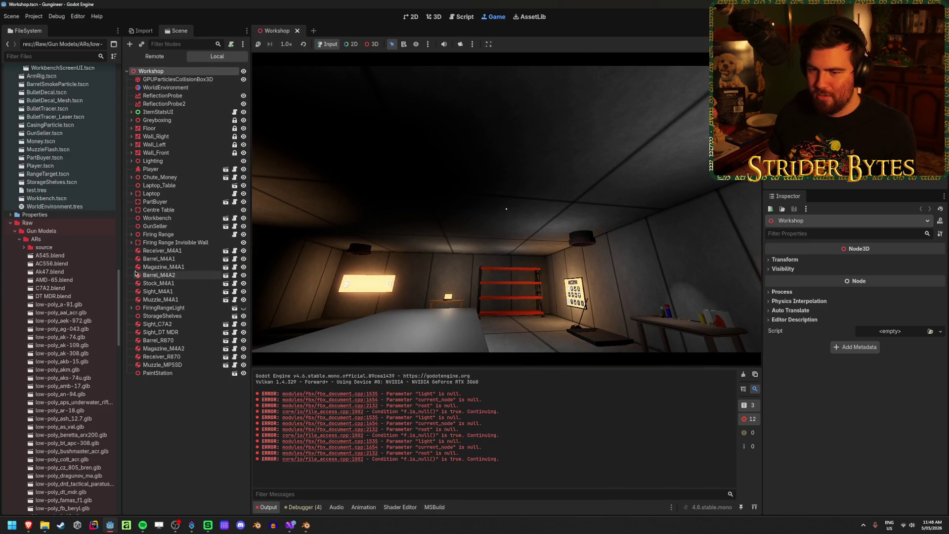
drag(121, 261, 136, 260)
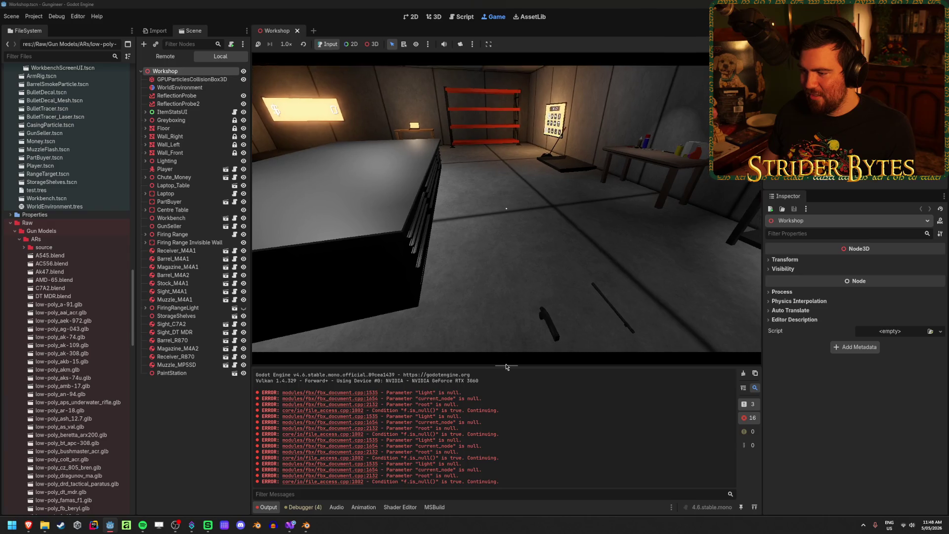
drag(506, 365, 505, 363)
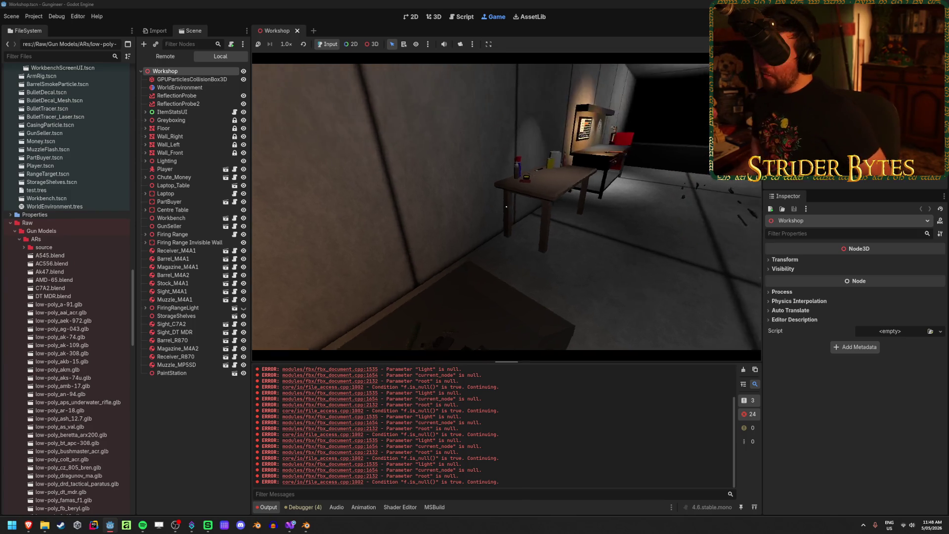
- Walk to the workbench, try the tray gun, then pick up the wall-mounted rifle
key(w)
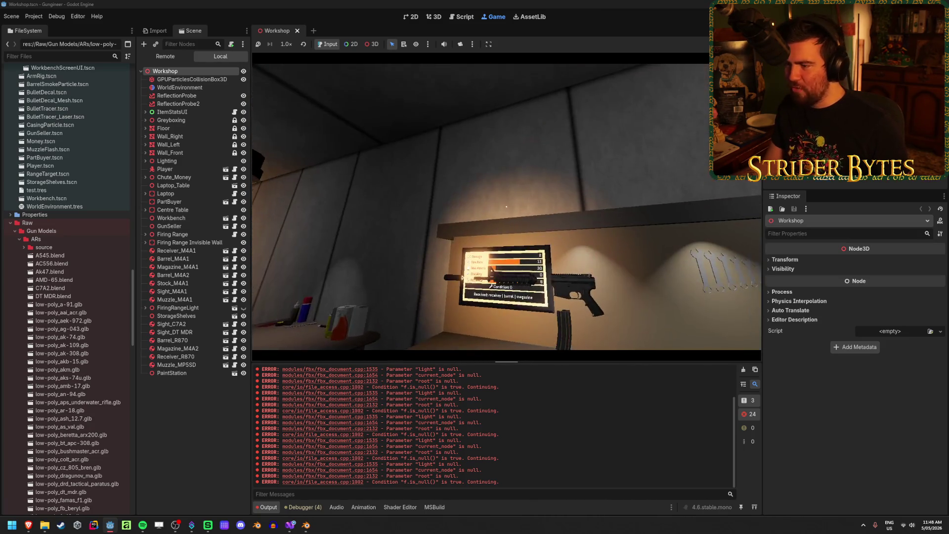
key(w)
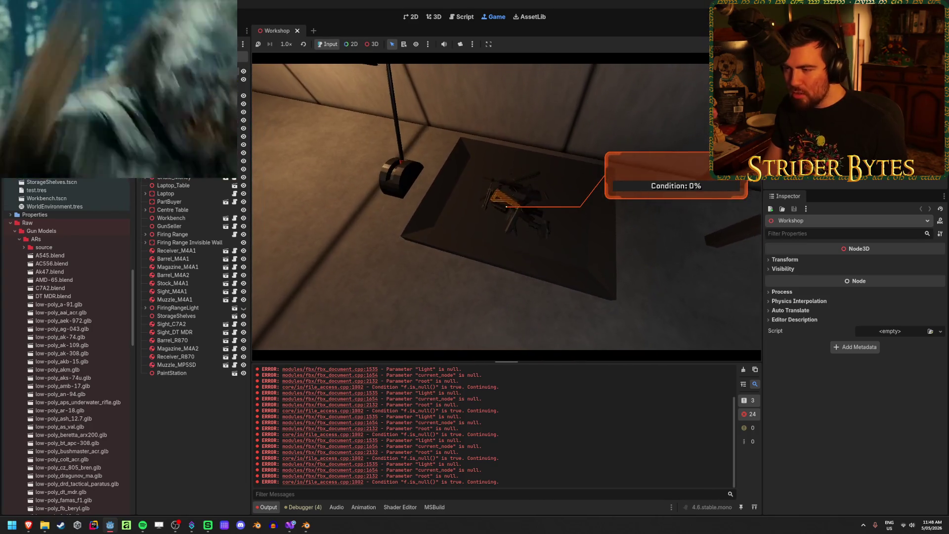
key(e)
key(e)
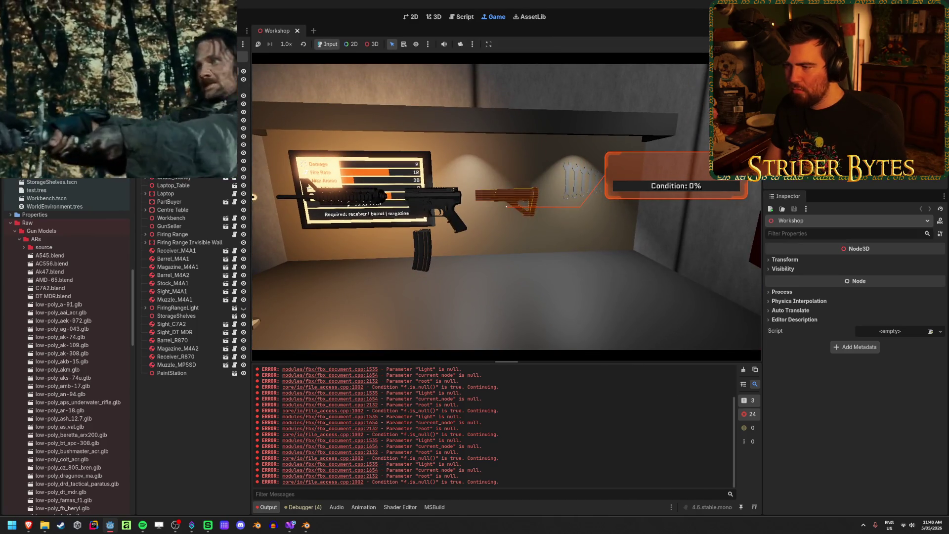
key(e)
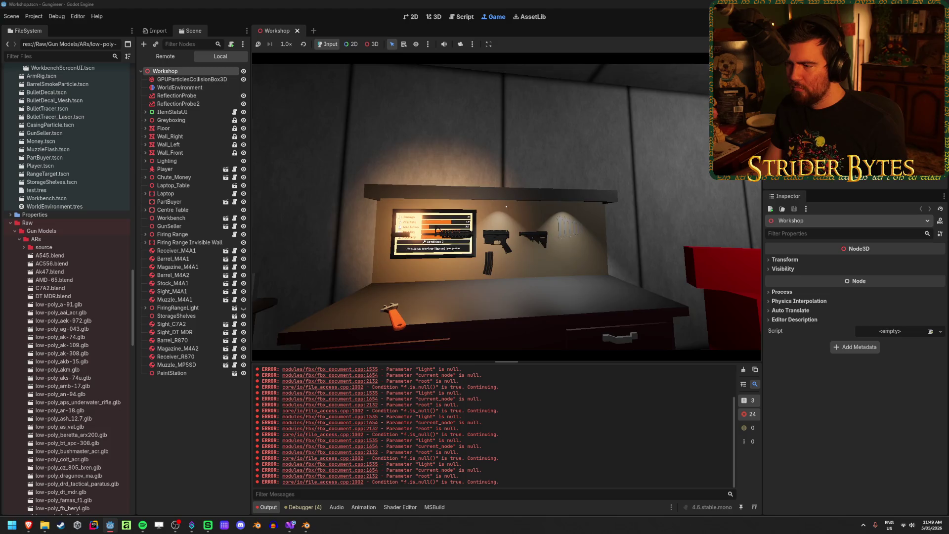
key(w)
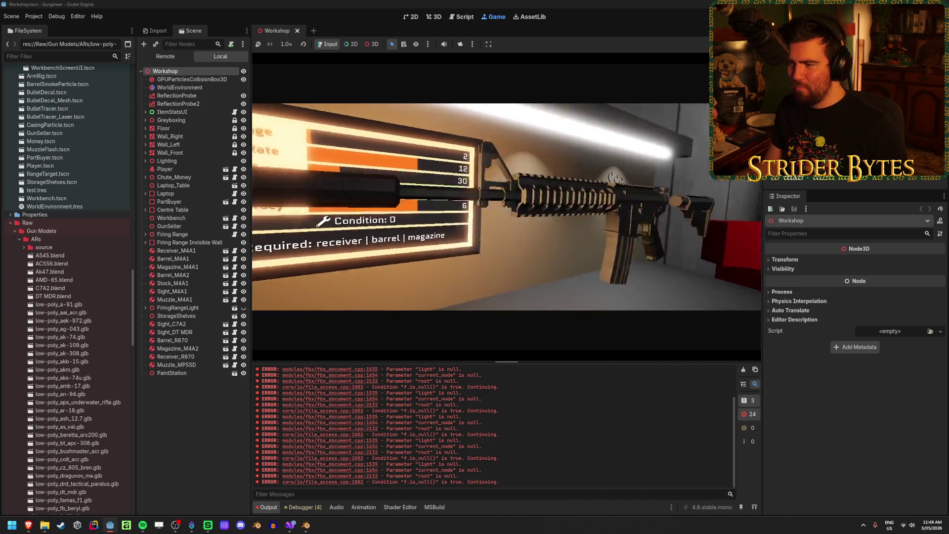
key(e)
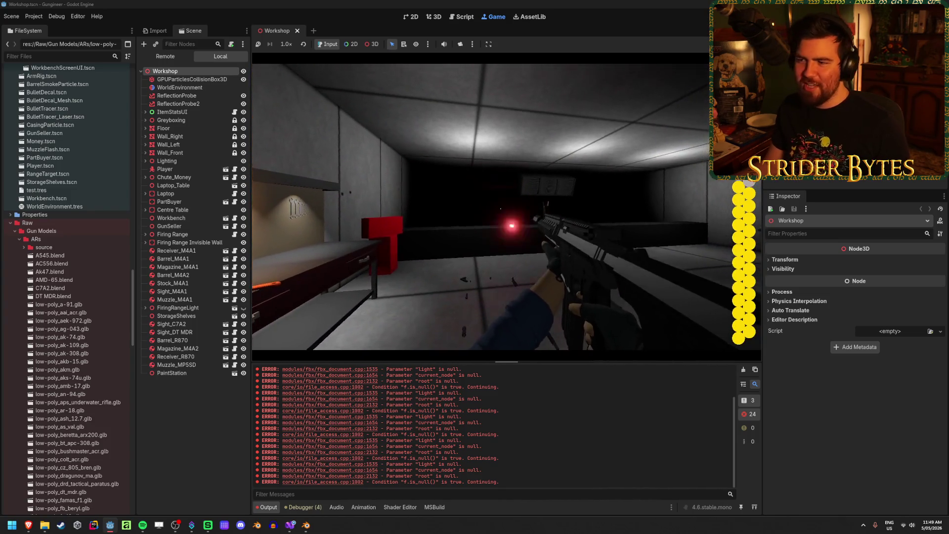
- Fire the rifle until empty, reload with R, and shoot while aiming down sights
click(507, 206)
click(506, 206)
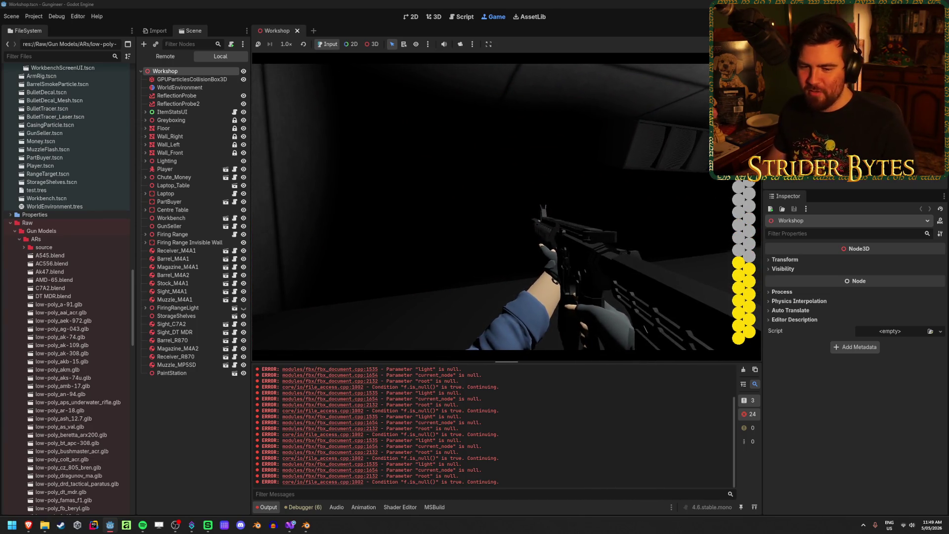
click(506, 207)
click(507, 206)
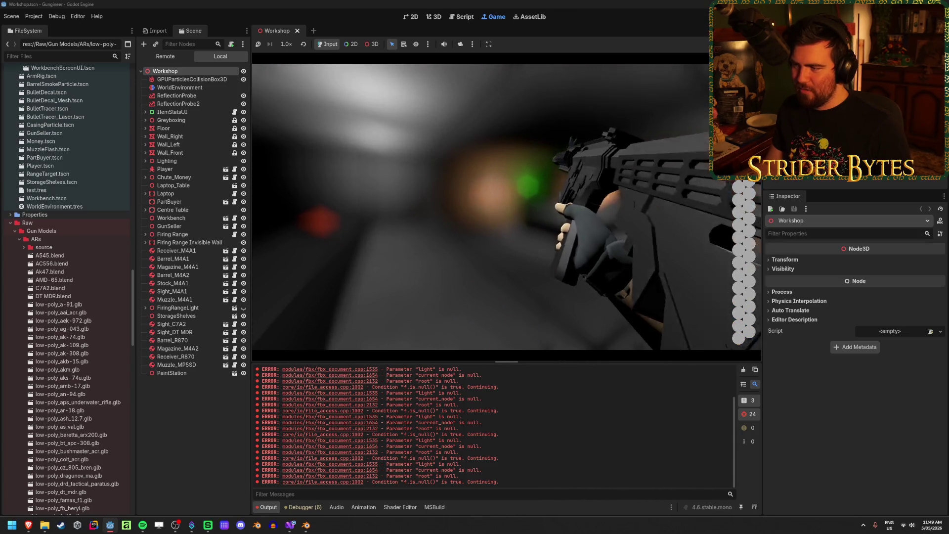
click(506, 207)
key(r)
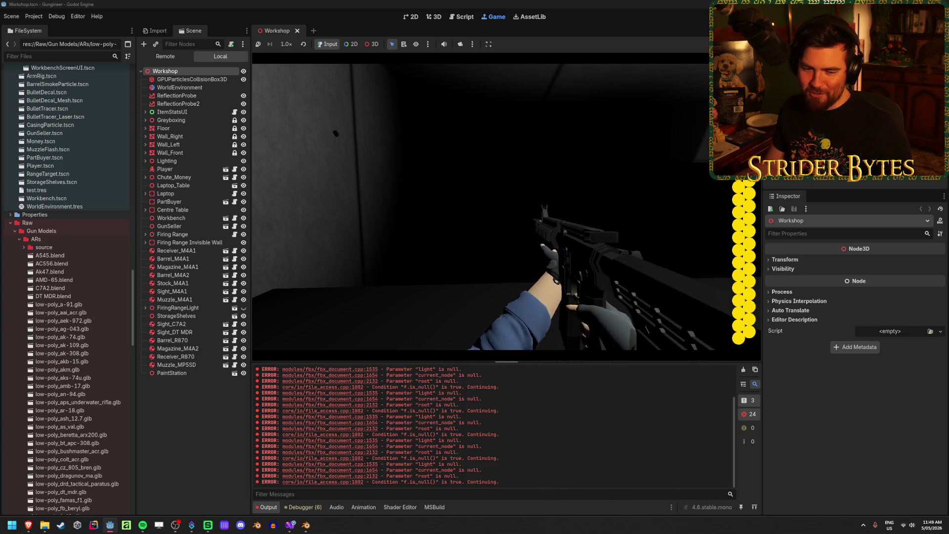
right_click(507, 206)
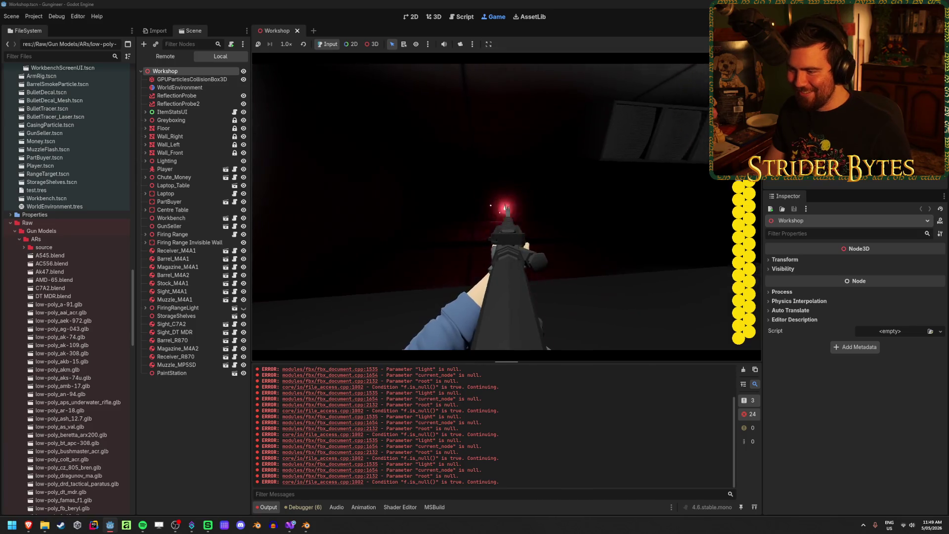
click(507, 206)
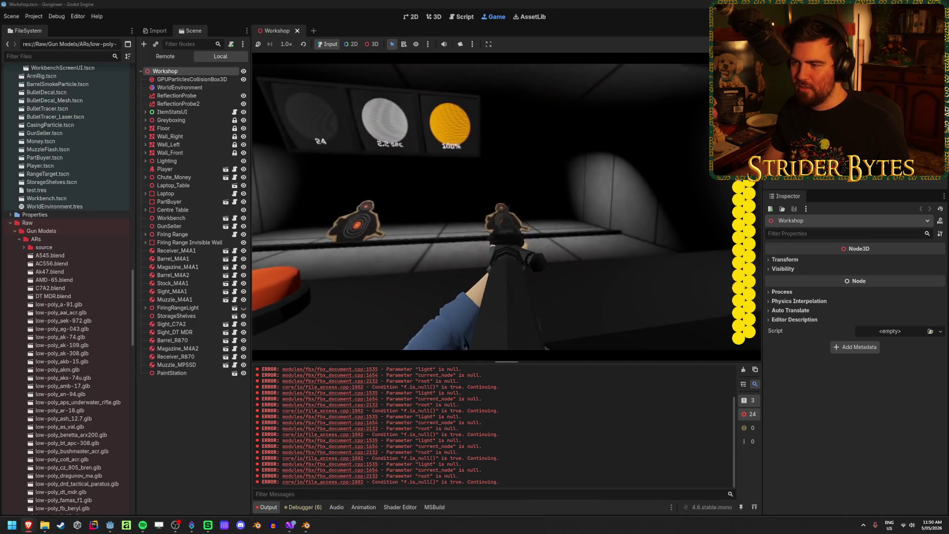
- Empty the first magazine at the range targets and reload
click(507, 206)
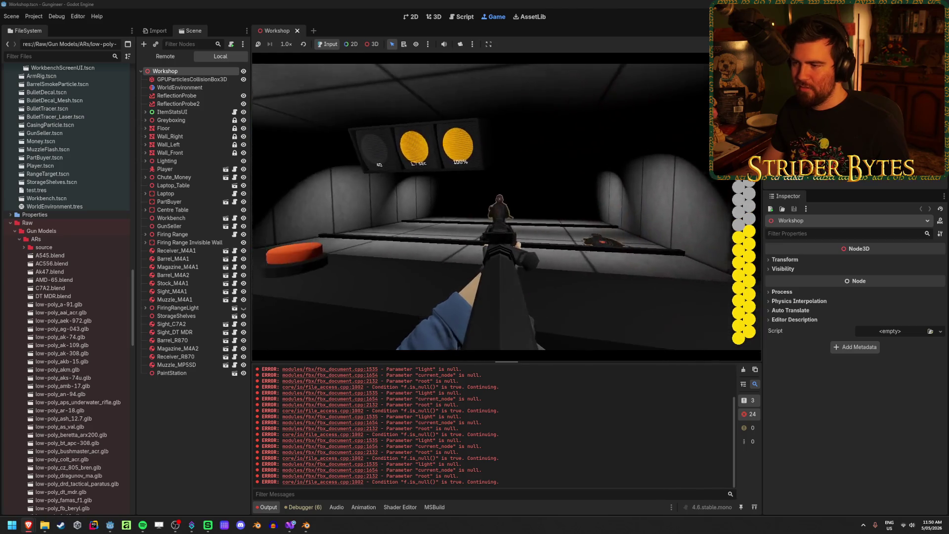
click(506, 207)
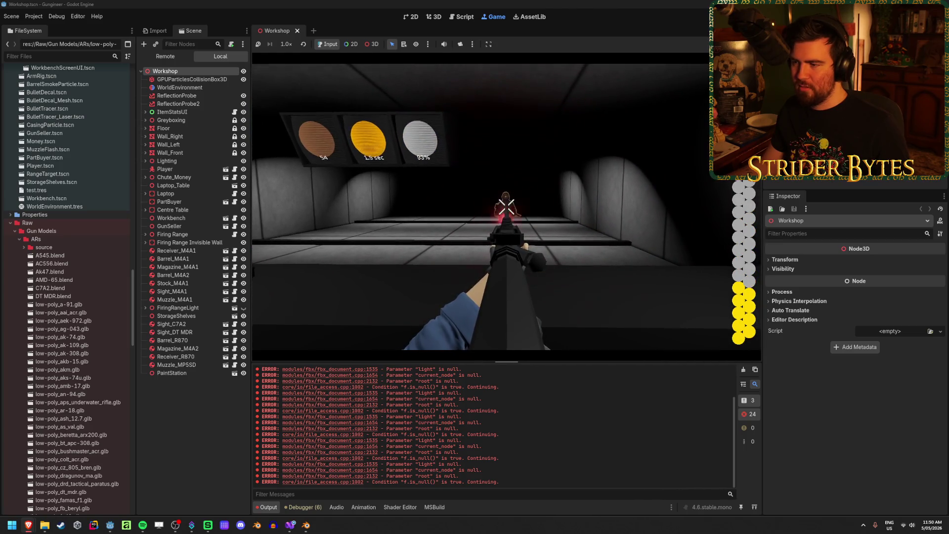
click(506, 207)
click(506, 207)
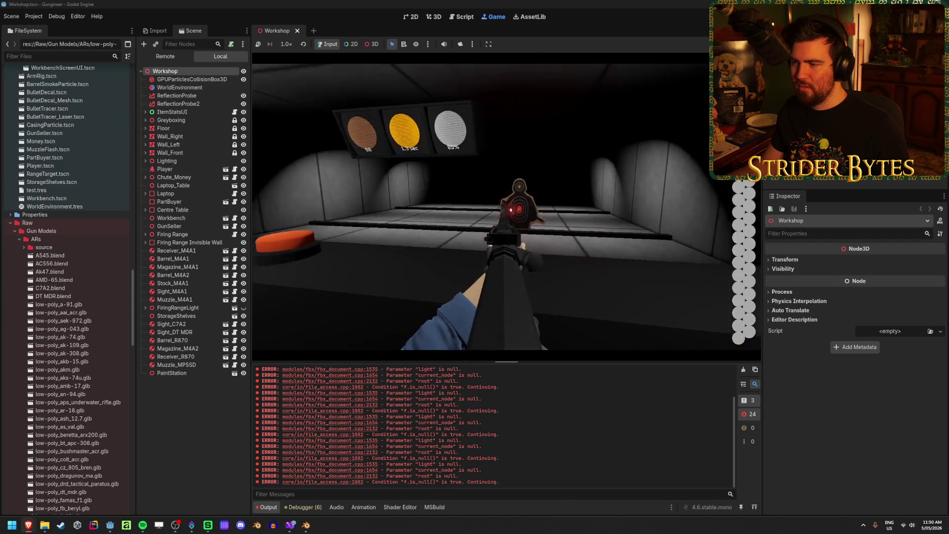
key(r)
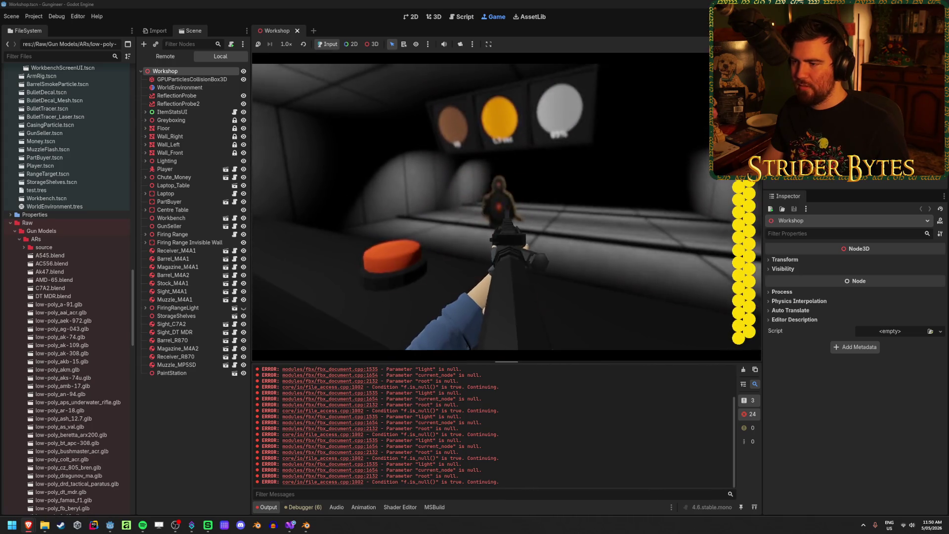
- Fire the second magazine, reload, and shoot the pop-up targets
click(506, 207)
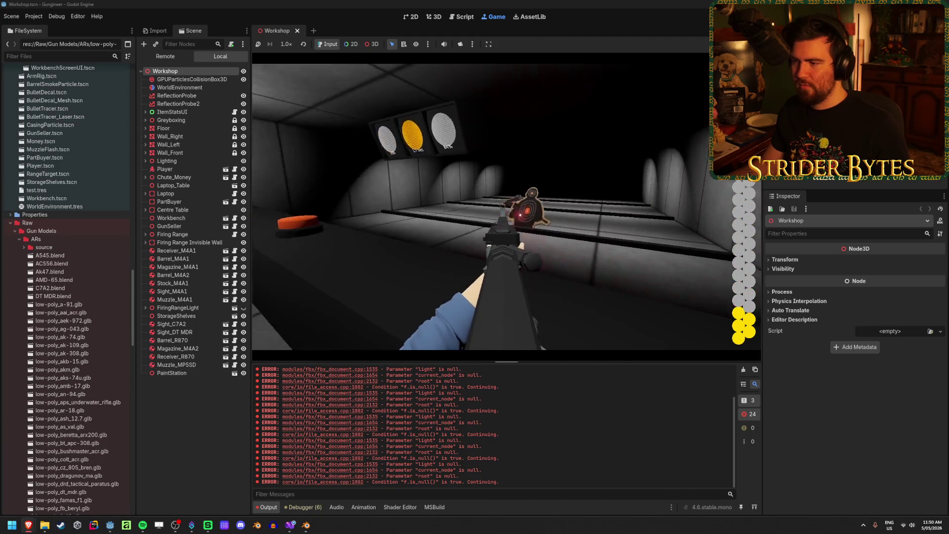
click(506, 206)
click(506, 206)
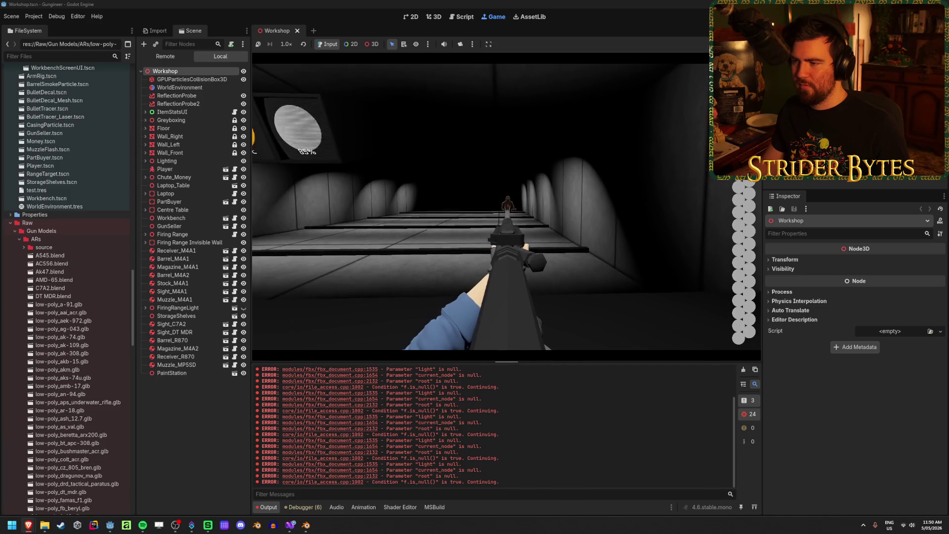
key(r)
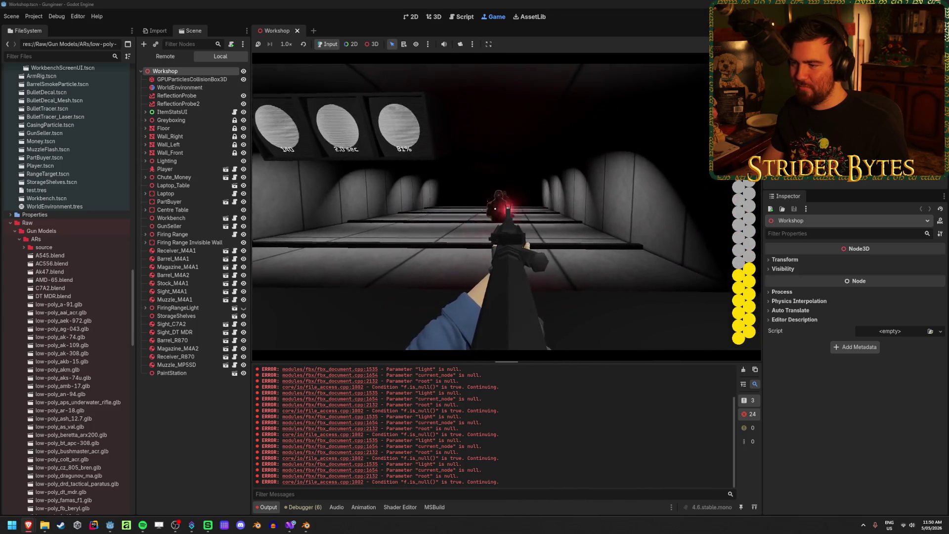
click(503, 208)
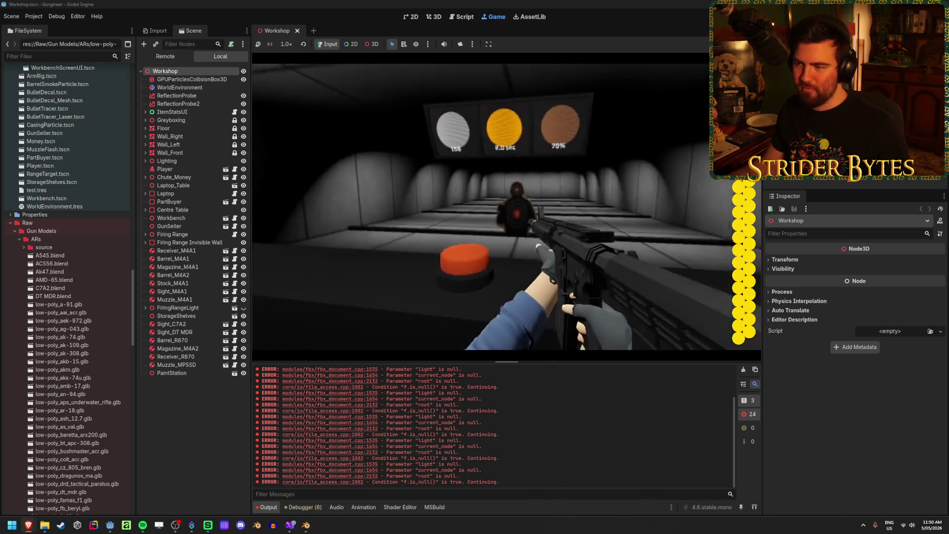
click(506, 206)
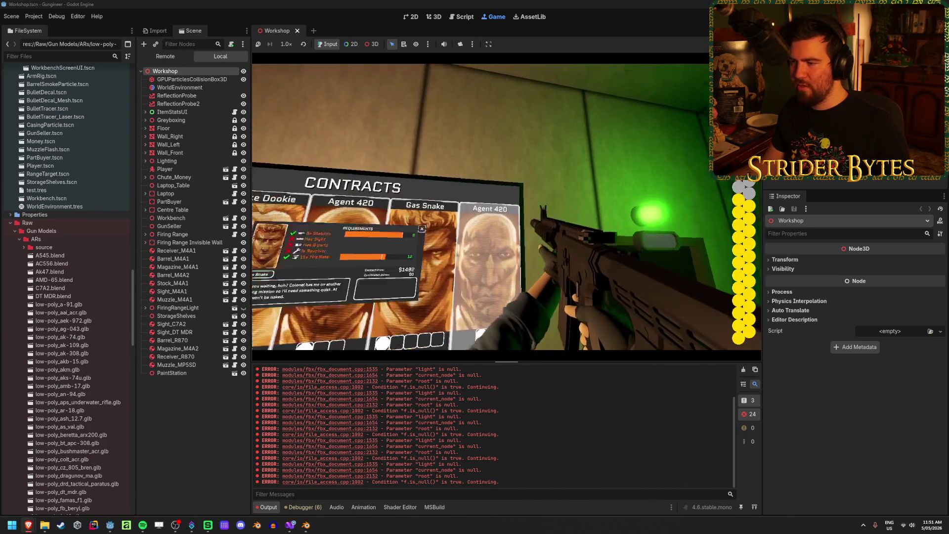
- View the Agent 420 contract, stop the game with F8, and turn the Workshop editor view
key(e)
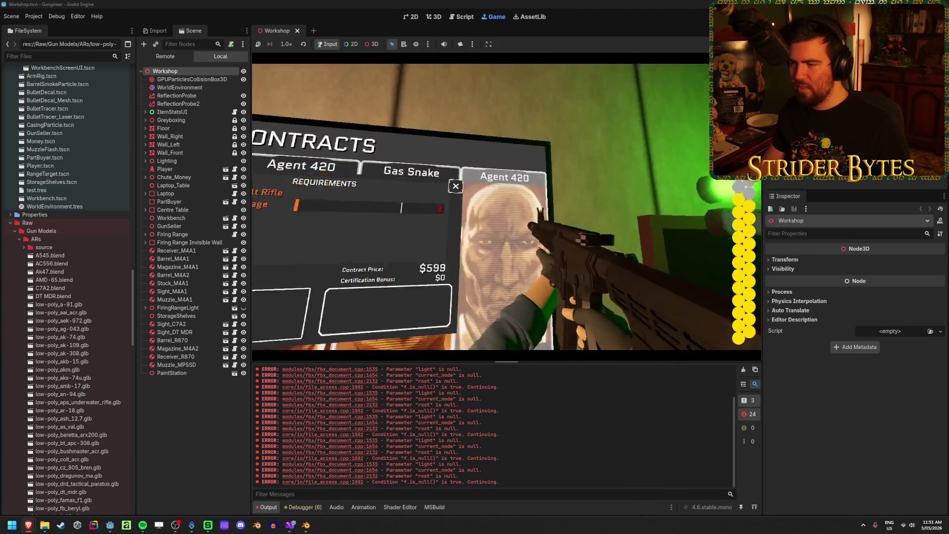
key(e)
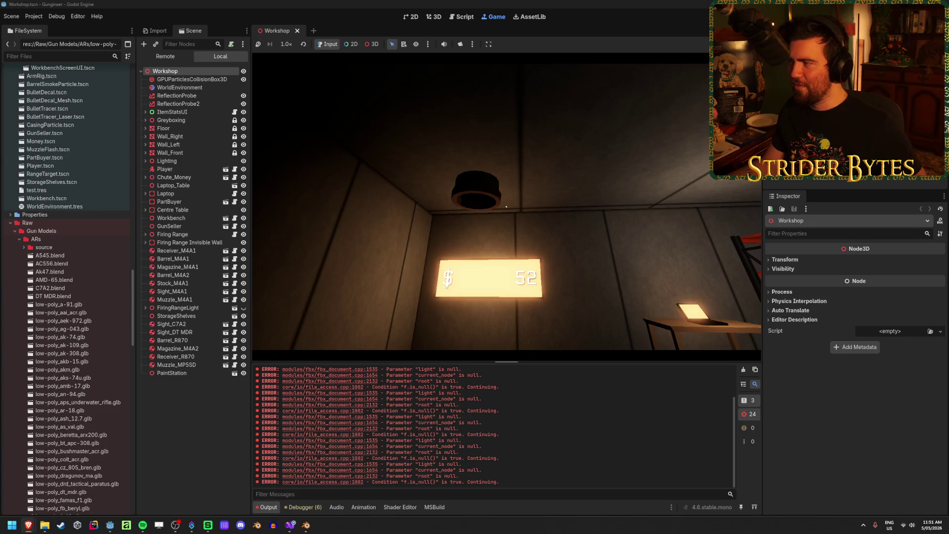
key(F8)
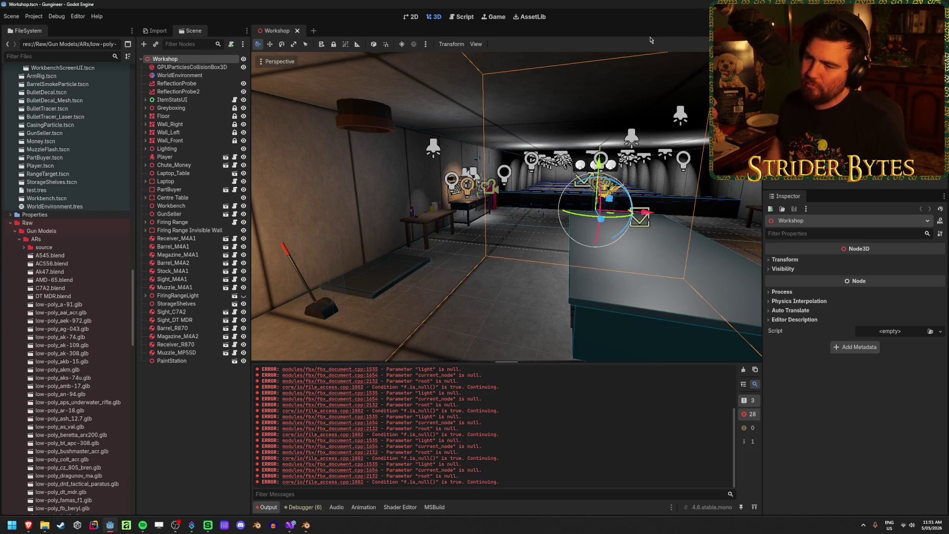
click(466, 285)
right_drag(466, 286, 741, 279)
- Back in Blender, reveal the hidden barrel, handguard and sight, and select the receiver
click(306, 525)
scroll(419, 330, down, 5)
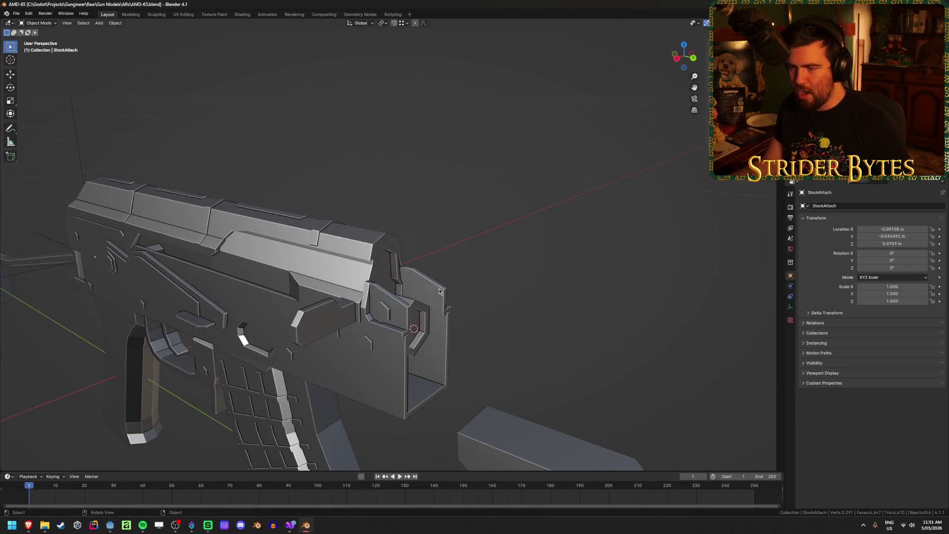
scroll(505, 251, down, 2)
key(ctrl+z)
key(ctrl+z)
key(ctrl+shift+z)
middle_drag(332, 187, 355, 189)
key(ctrl+z)
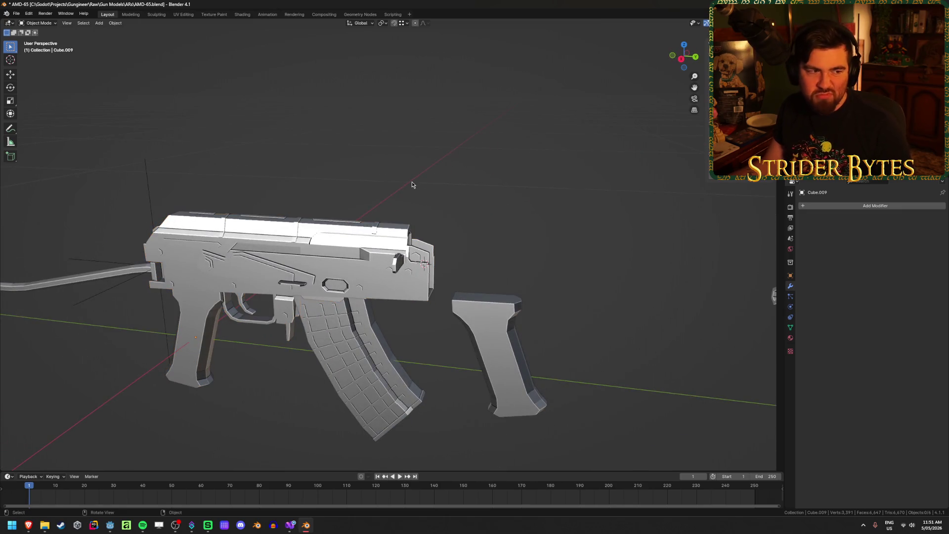
key(ctrl+z)
key(ctrl+z)
key(ctrl+z)
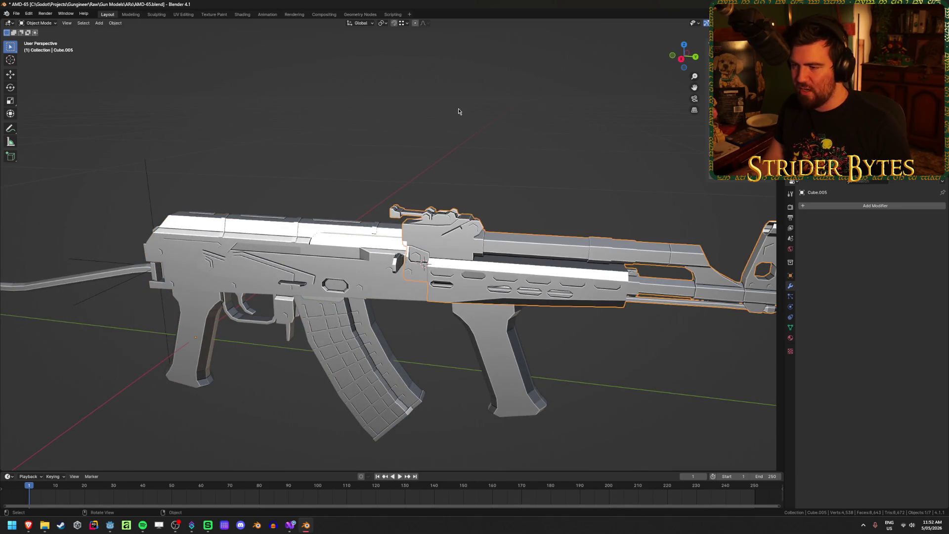
- Hide the receiver and grip to inspect the remaining parts, then bring them back
key(ctrl+z)
mouse_move(487, 264)
middle_down()
mouse_move(445, 269)
mouse_move(439, 332)
mouse_move(445, 262)
middle_up()
key(ctrl+z)
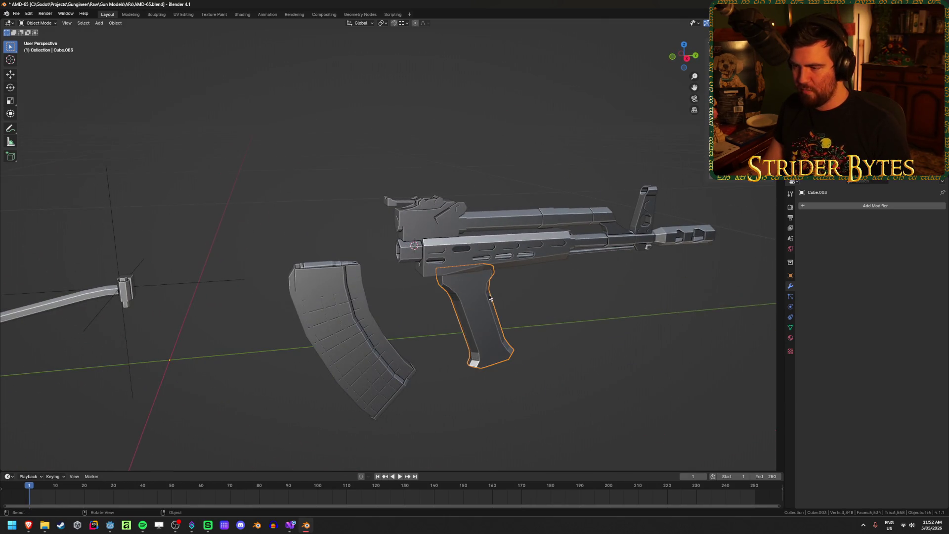
key(ctrl+z)
mouse_move(476, 324)
middle_down()
mouse_move(476, 290)
mouse_move(520, 311)
mouse_move(381, 317)
middle_up()
key(ctrl+z)
key(ctrl+shift+z)
key(ctrl+shift+z)
key(ctrl+shift+z)
key(ctrl+shift+z)
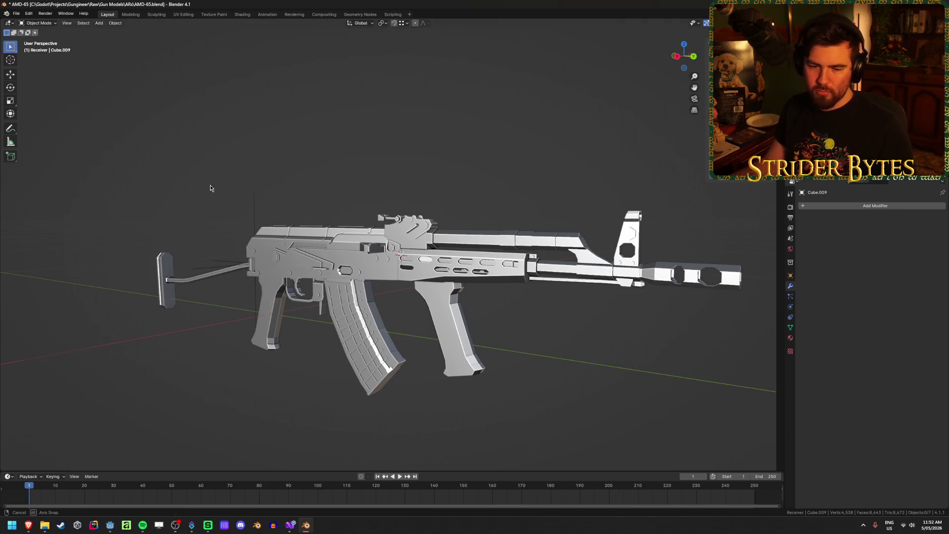
- Save AMD-65.blend, select the receiver and reframe the rifle in the viewport
key(ctrl+s)
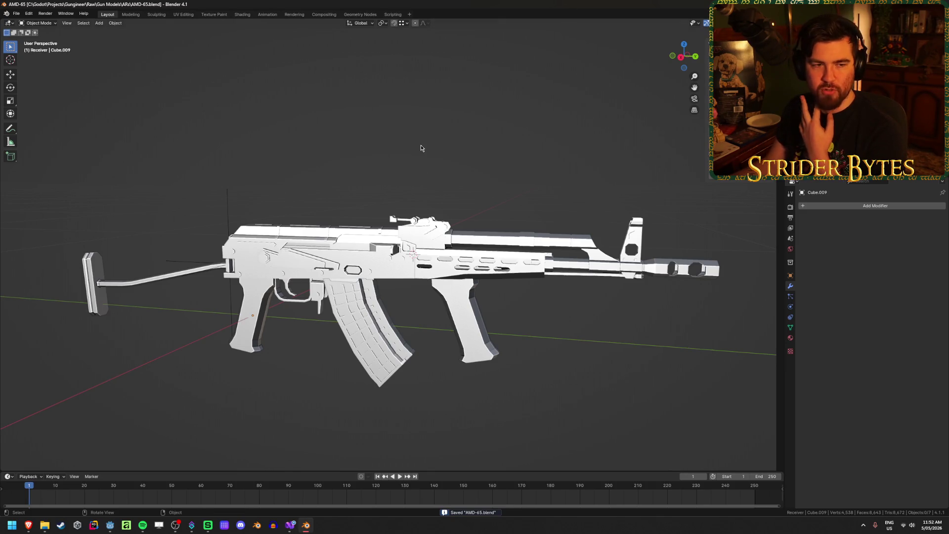
click(316, 247)
mouse_move(339, 152)
shift+middle_down()
mouse_move(312, 177)
mouse_move(444, 165)
mouse_move(428, 174)
shift+middle_up()
scroll(428, 174, up, 1)
scroll(428, 174, up, 1)
scroll(428, 174, down, 1)
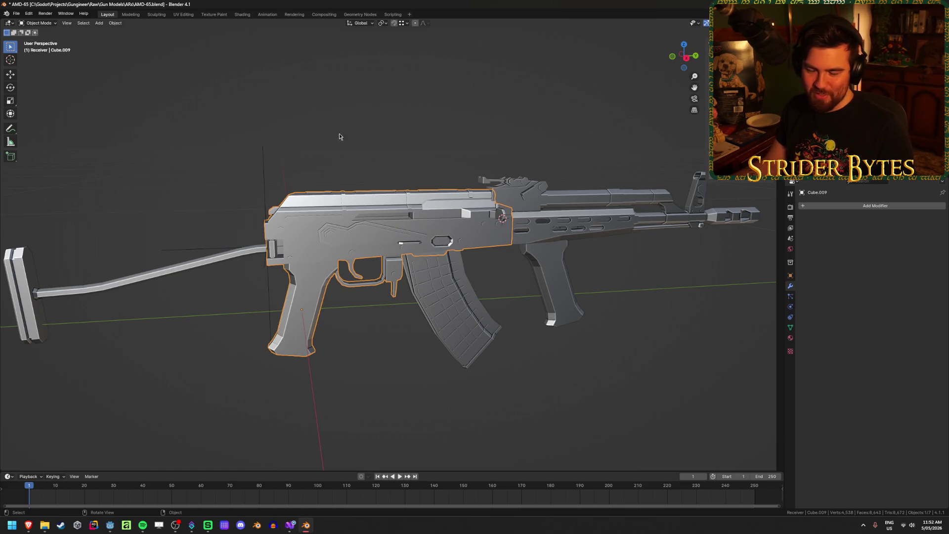
- Rename Cube.009 to Receiver_AMD-65, save, and open the M4A1 file in another window
key(F2)
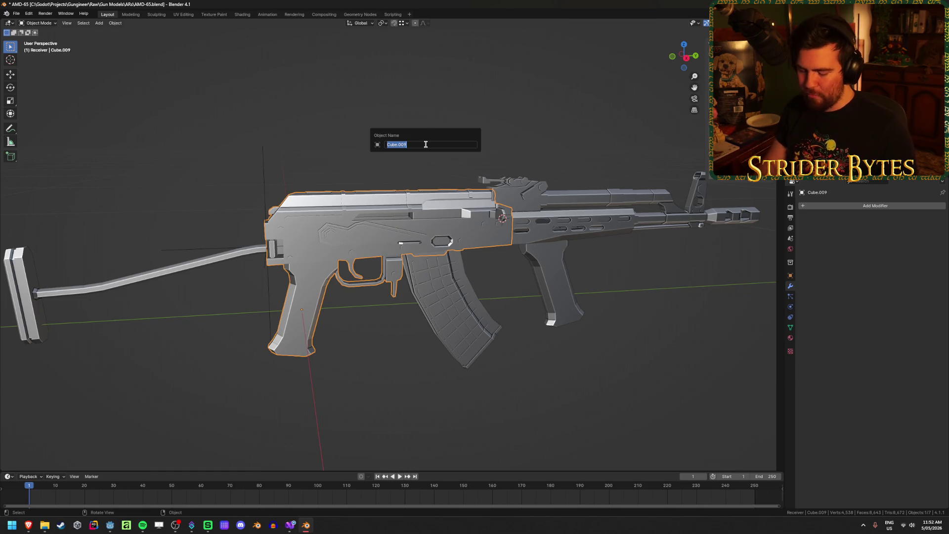
text(Rec)
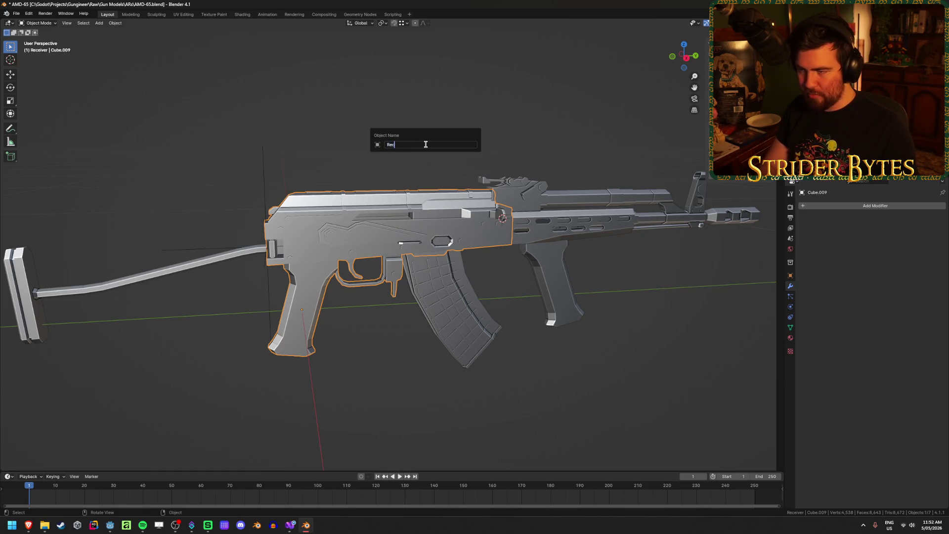
text(eiver_AMD)
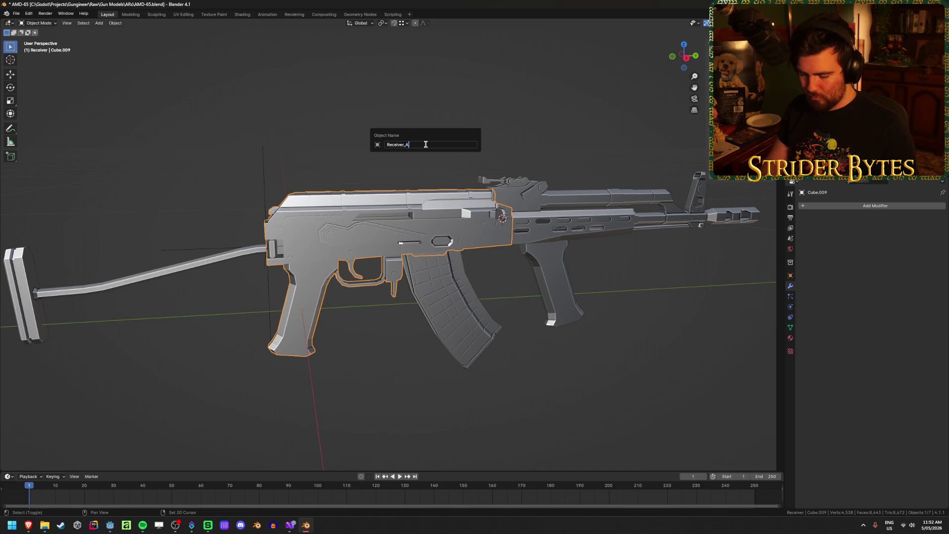
key(Return)
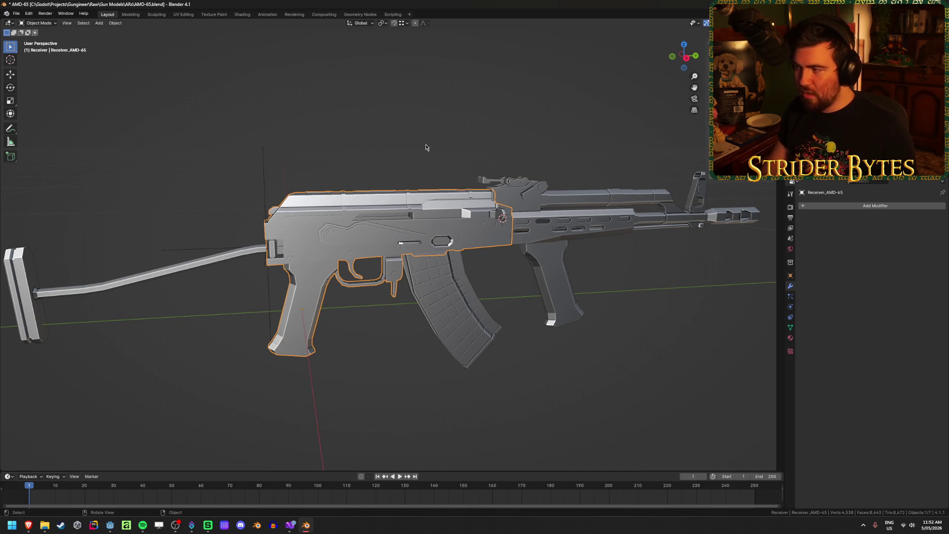
key(ctrl+s)
right_click(310, 528)
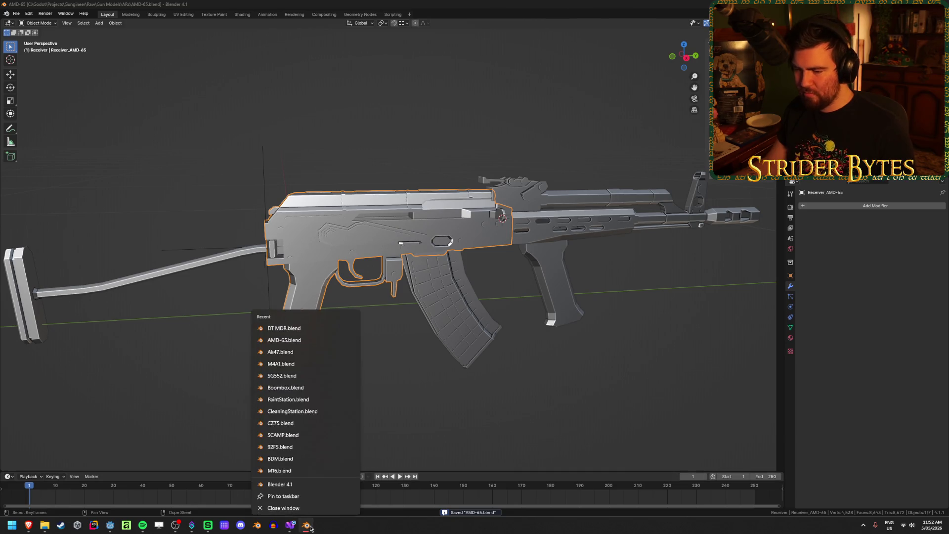
click(293, 360)
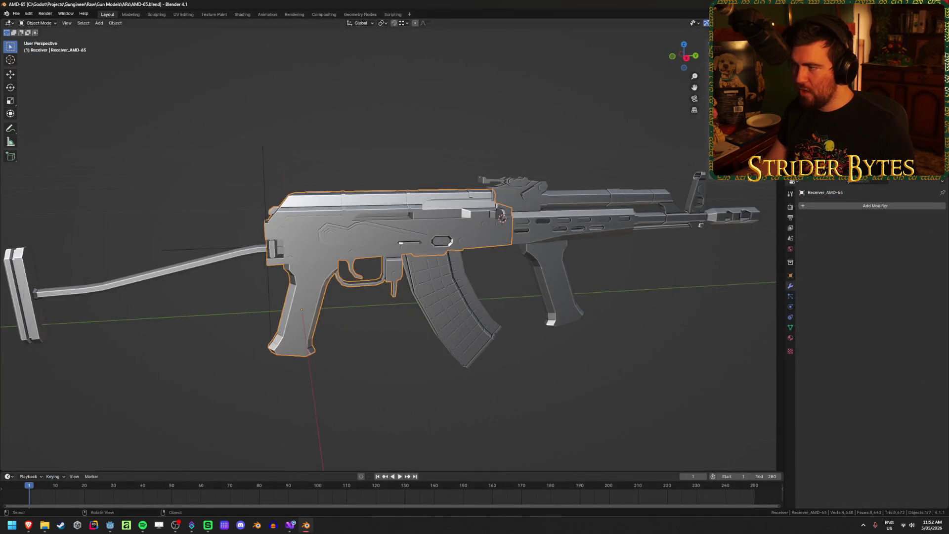
- Abandon a second rename to keep Receiver_AMD-65, deselect all, save, and switch to Godot
key(F2)
key(Right)
key(Left)
key(Left)
key(BackSpace)
key(BackSpace)
key(BackSpace)
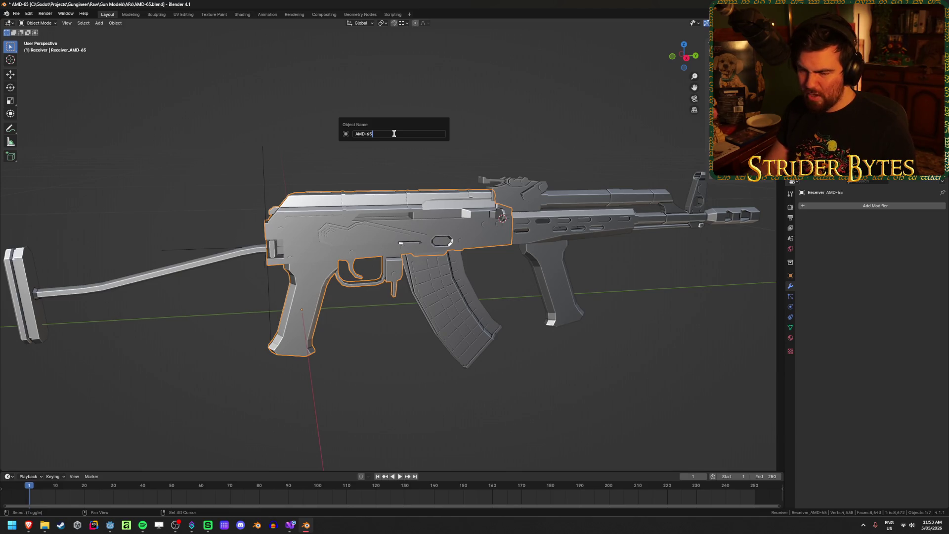
key(Escape)
key(alt+a)
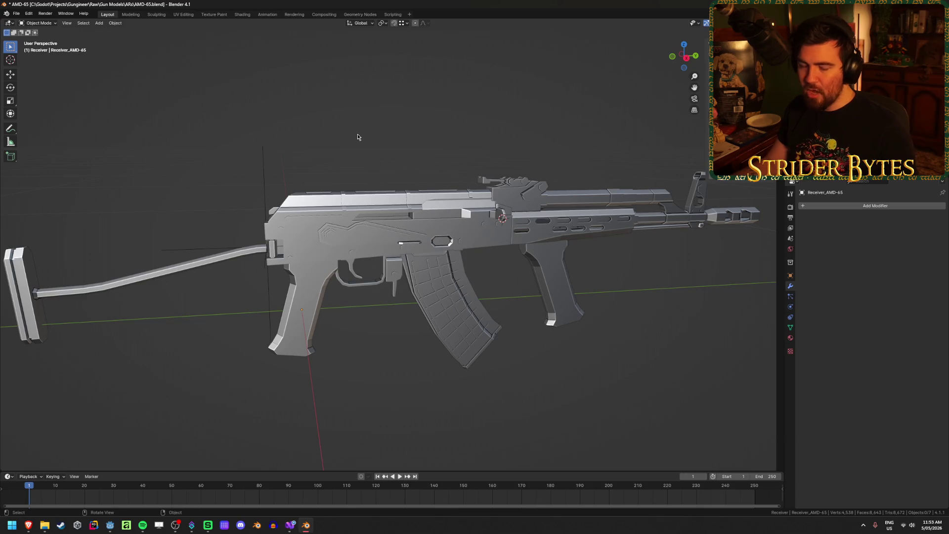
key(ctrl+s)
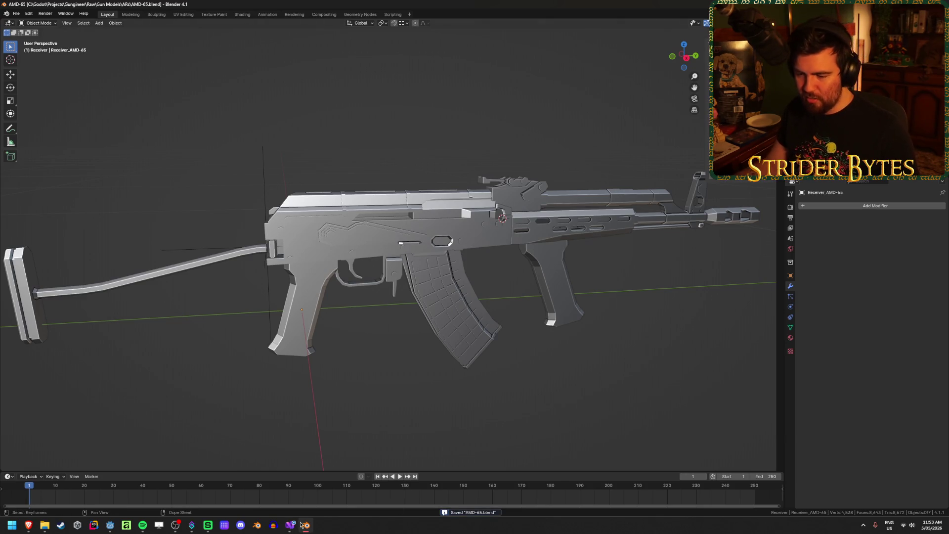
mouse_move(110, 530)
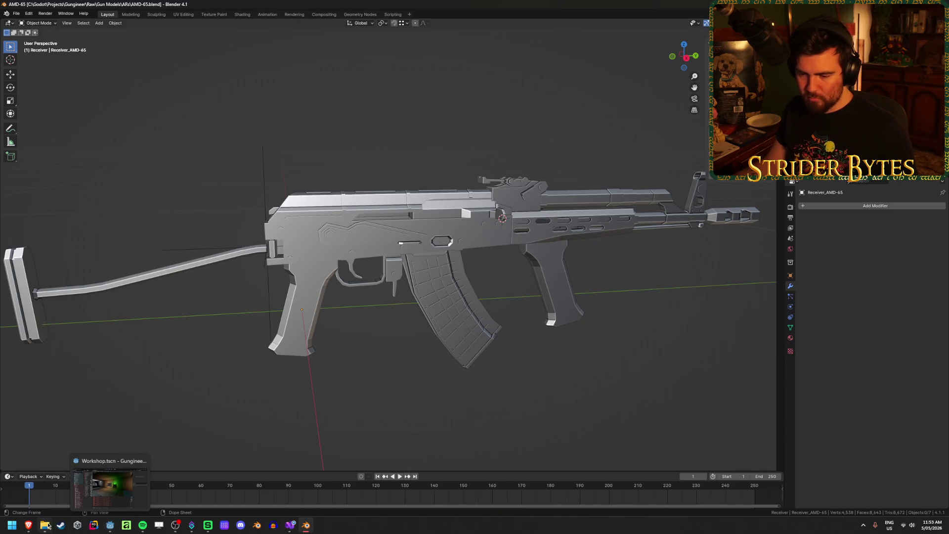
mouse_move(306, 530)
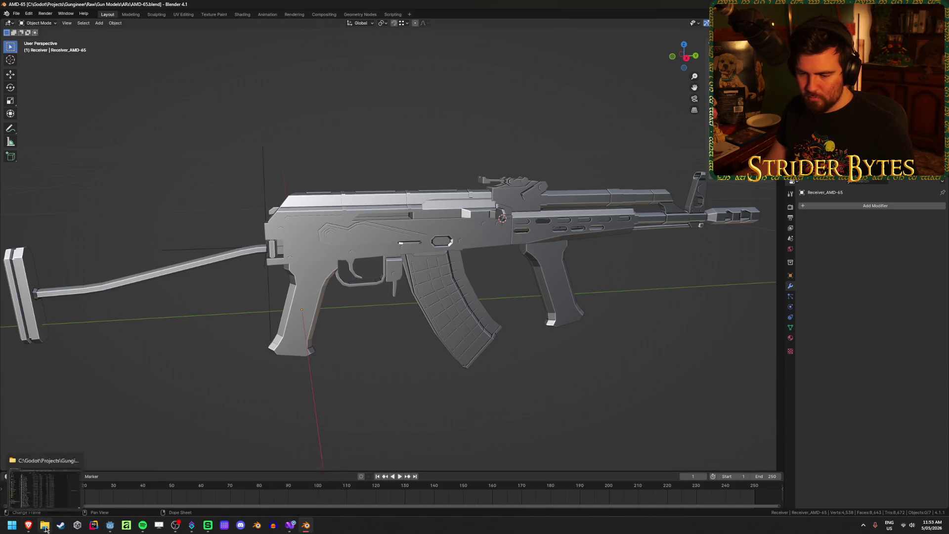
click(110, 525)
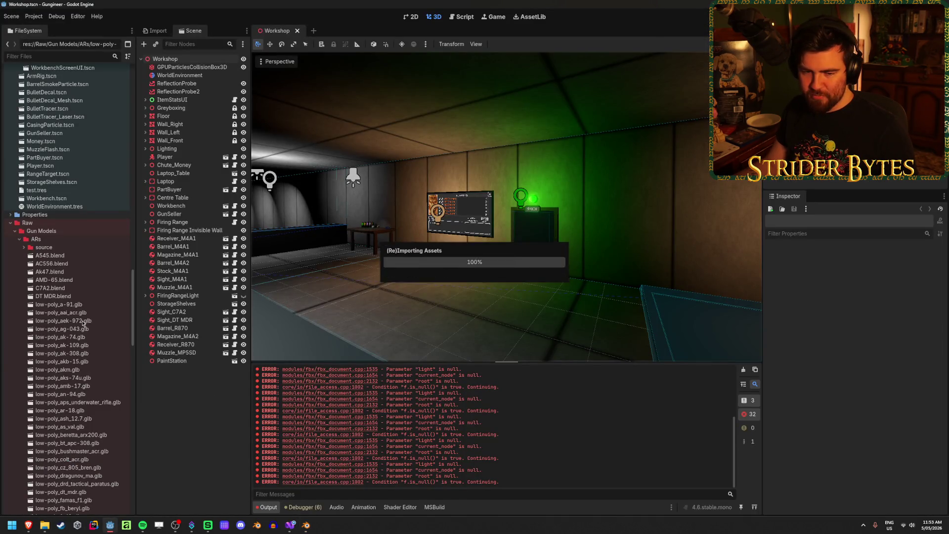
- Scroll the FileSystem dock to the Prefabs/GunParts scenes
scroll(84, 323, up, 5)
scroll(79, 297, up, 6)
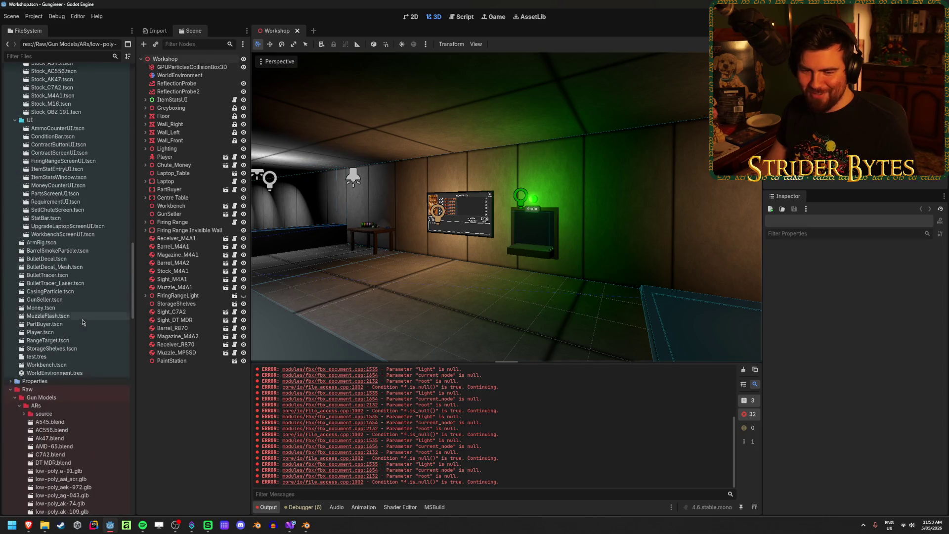
scroll(59, 254, down, 2)
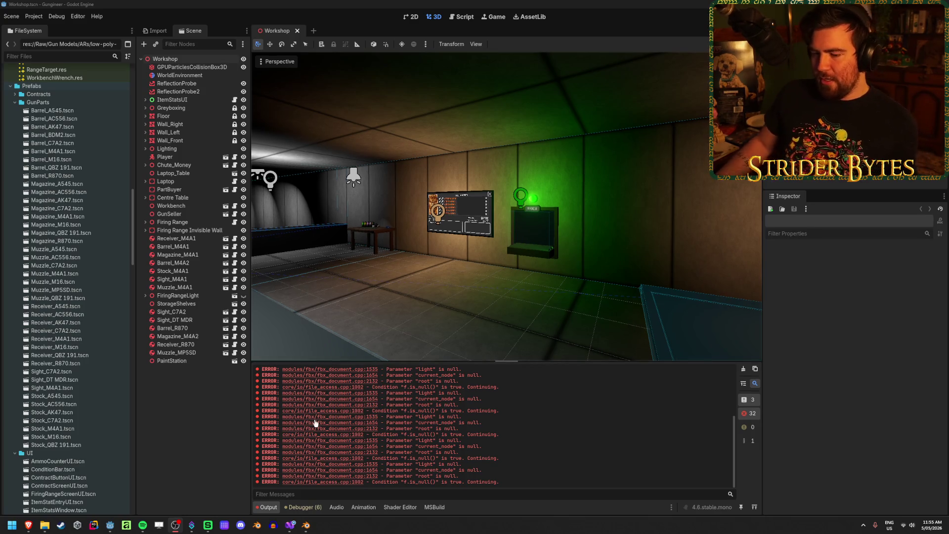
- Select Muzzle_C7A2.tscn, scroll to Meshes/GunParts, then return to Blender and select the receiver
click(63, 268)
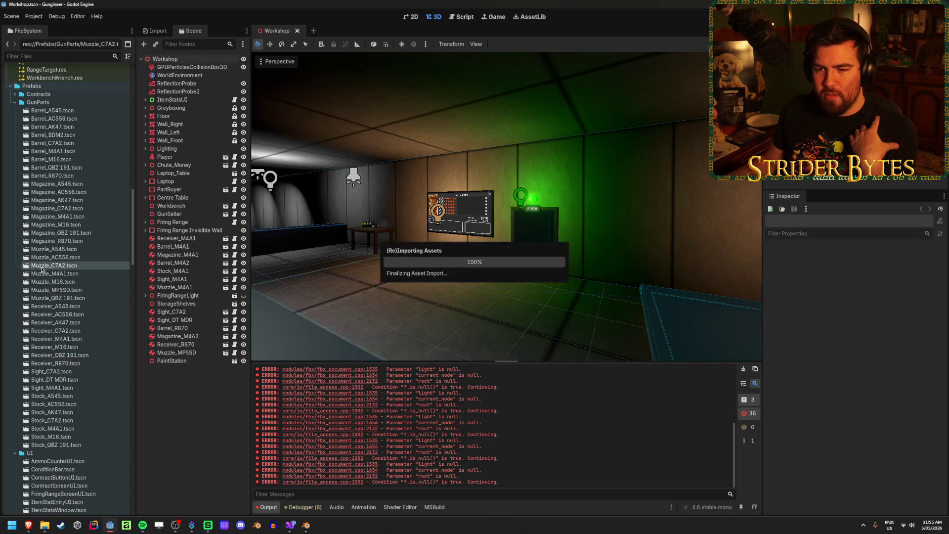
scroll(78, 284, up, 5)
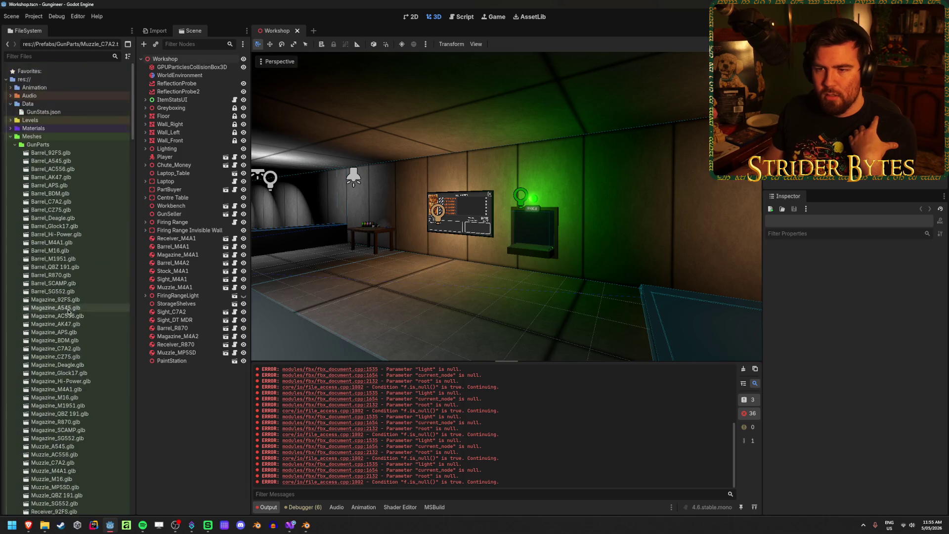
scroll(74, 317, up, 5)
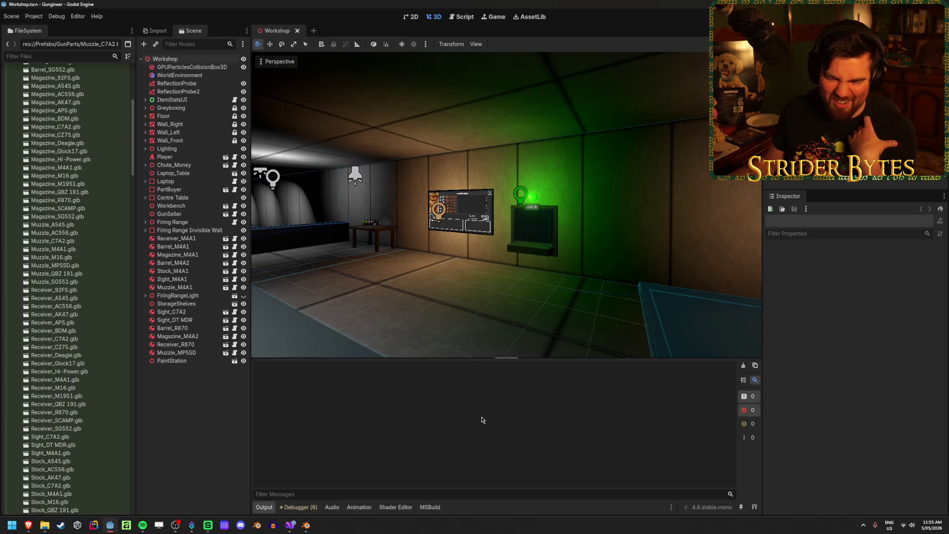
click(306, 525)
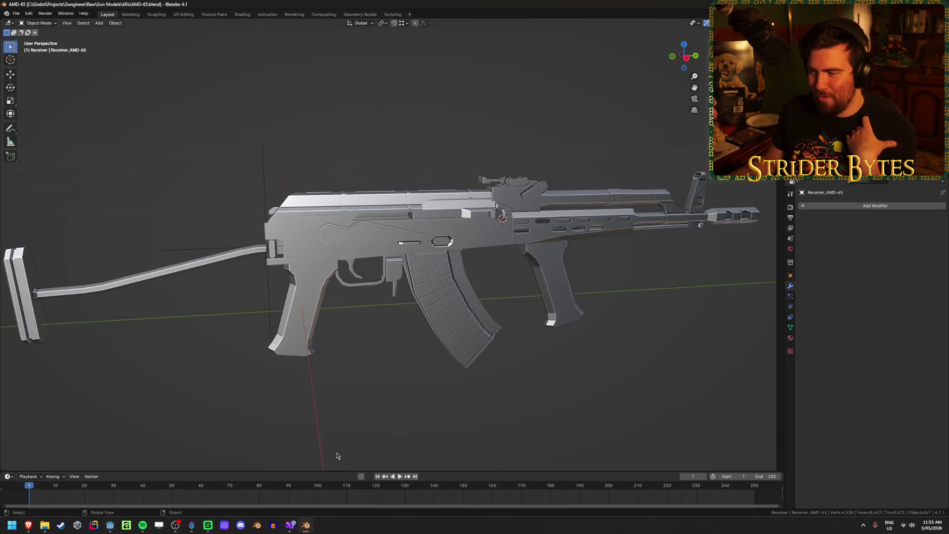
click(367, 217)
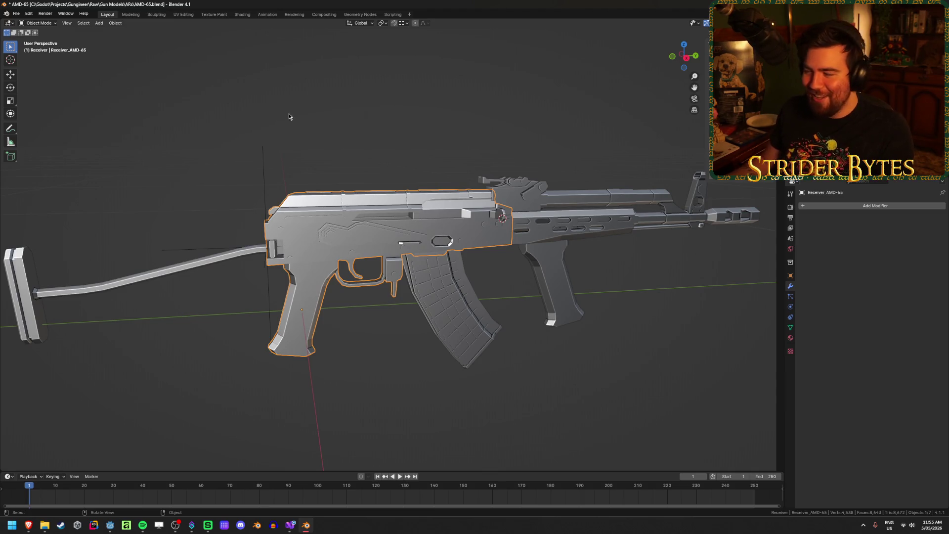
- Rename the folding stock to Stock_AMD65
scroll(443, 154, down, 2)
click(265, 252)
key(F2)
text(s)
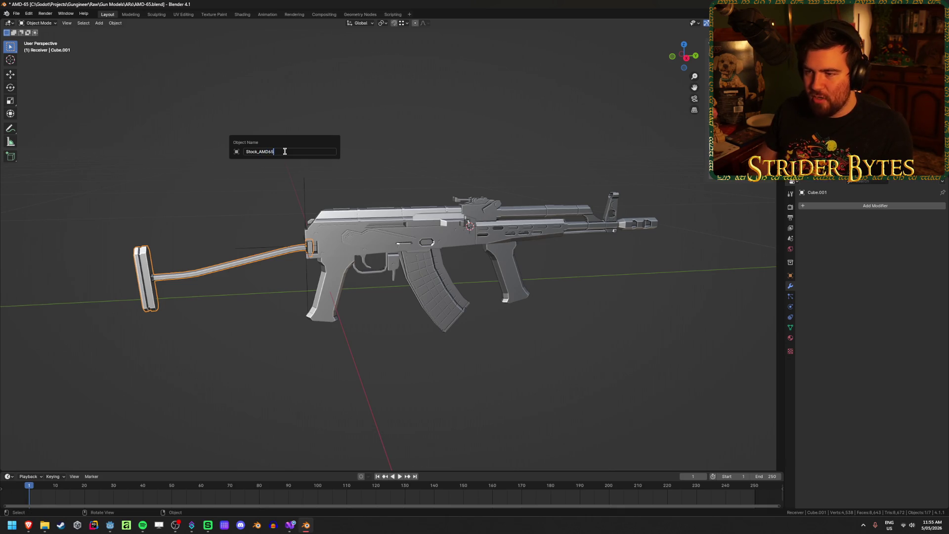
key(Return)
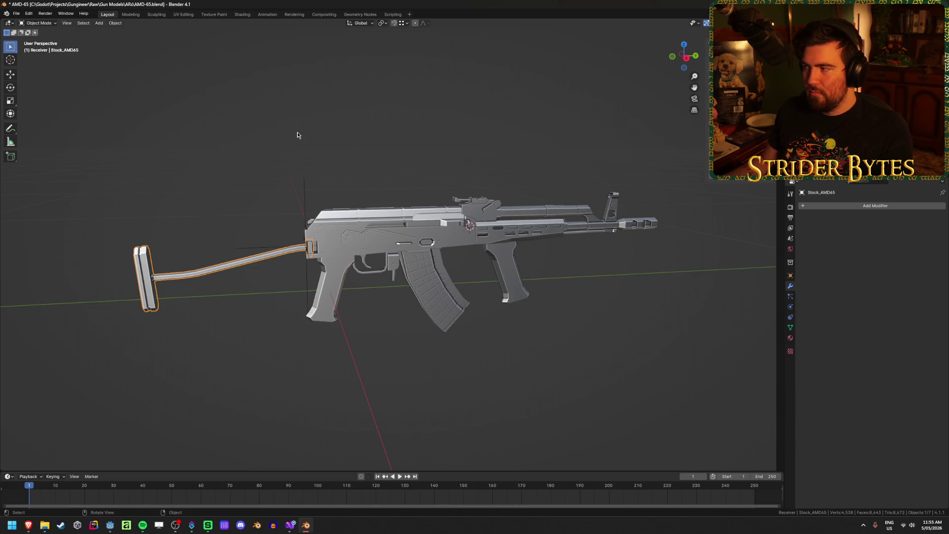
- Rename the receiver to Receiver_AMD65 by removing the hyphen, then save the file
click(368, 222)
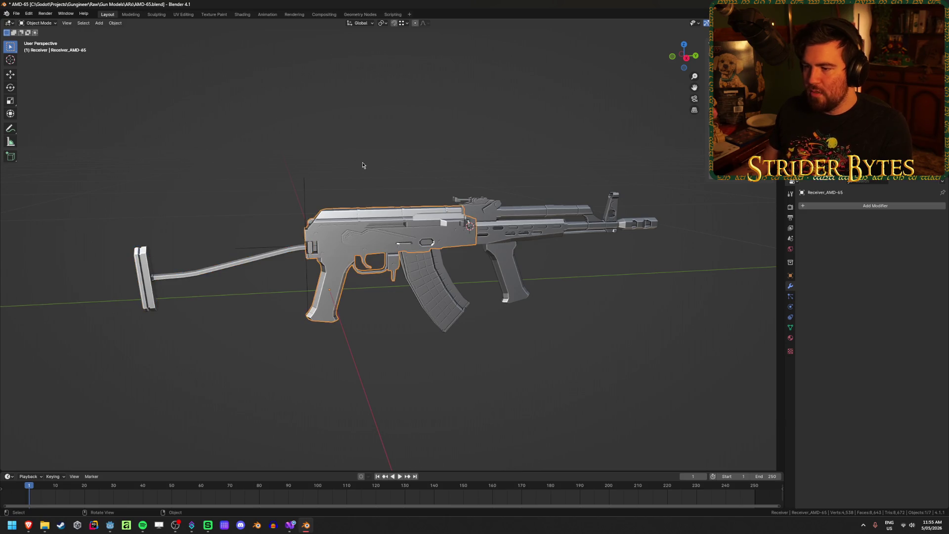
key(F2)
click(362, 160)
key(Left)
key(Left)
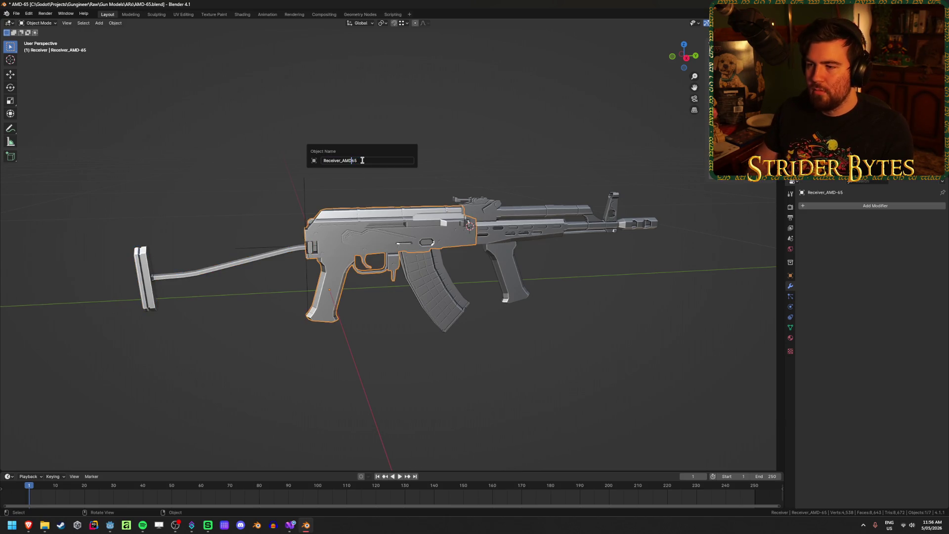
key(BackSpace)
key(Return)
click(364, 160)
key(ctrl+s)
- Rename the handguard-and-barrel piece to Barrel_AMD65
click(516, 231)
key(F2)
text(Barrel_AMD65)
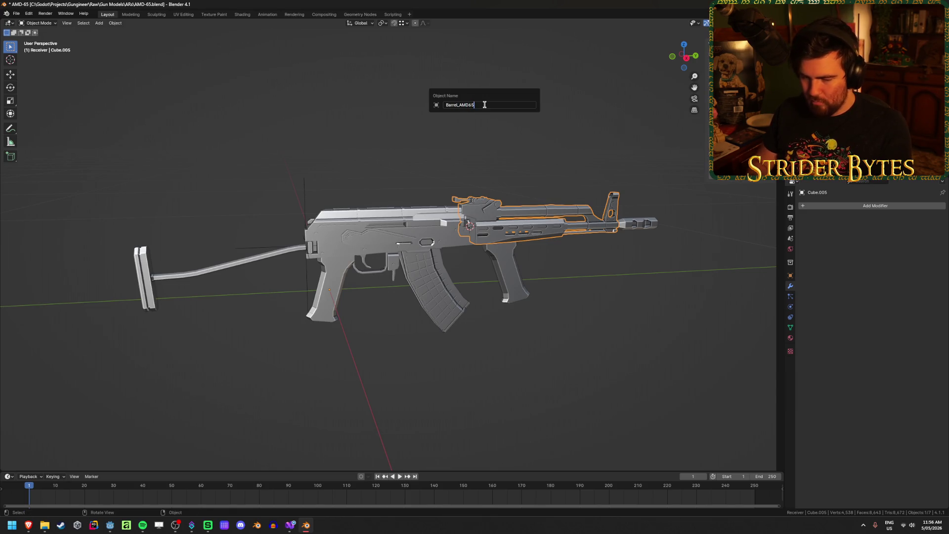
key(Return)
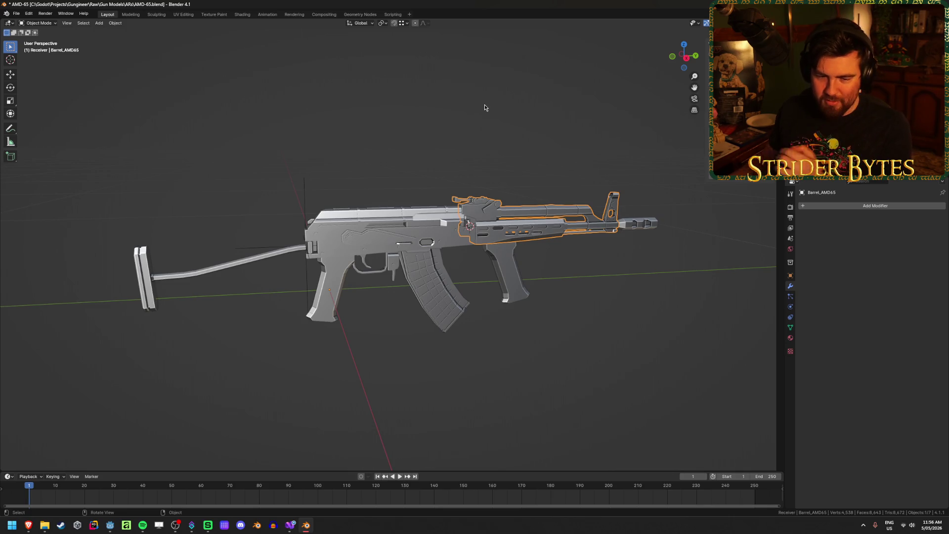
- Rename the magazine to Magazine_AMD65
middle_drag(491, 117, 317, 148)
click(301, 292)
middle_drag(300, 292, 353, 293)
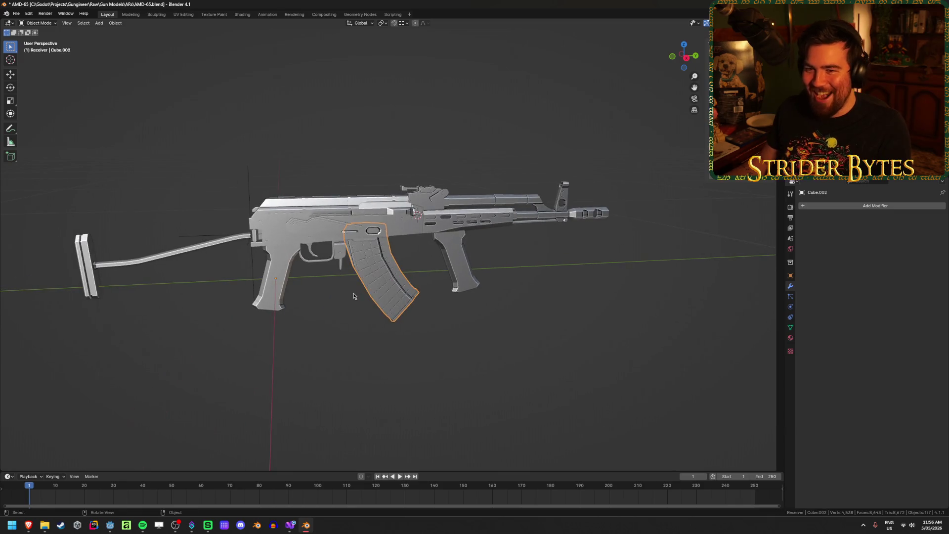
key(F2)
text(Magaz)
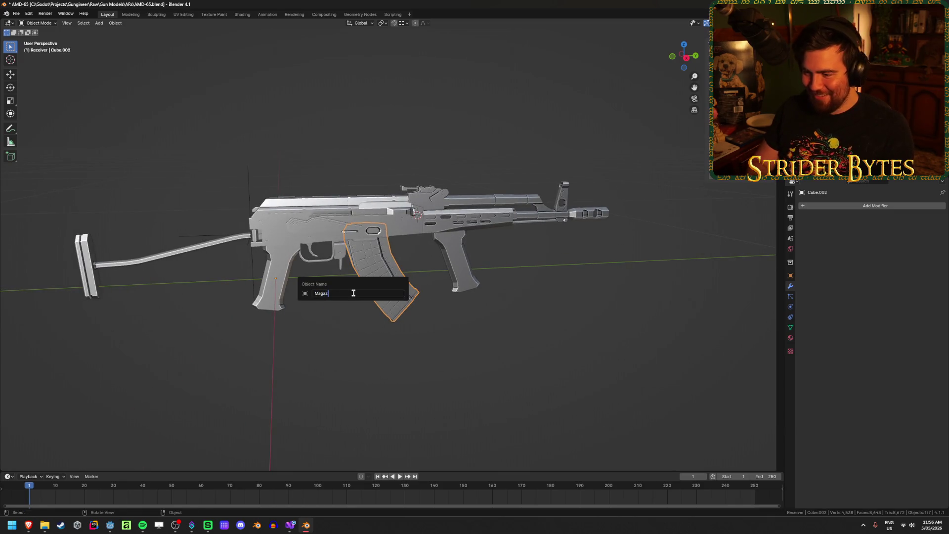
text(AMD)
text(5)
key(Return)
- Rename the grip under the handguard to Foregrip_AMD65
click(466, 266)
key(F2)
text(Fr)
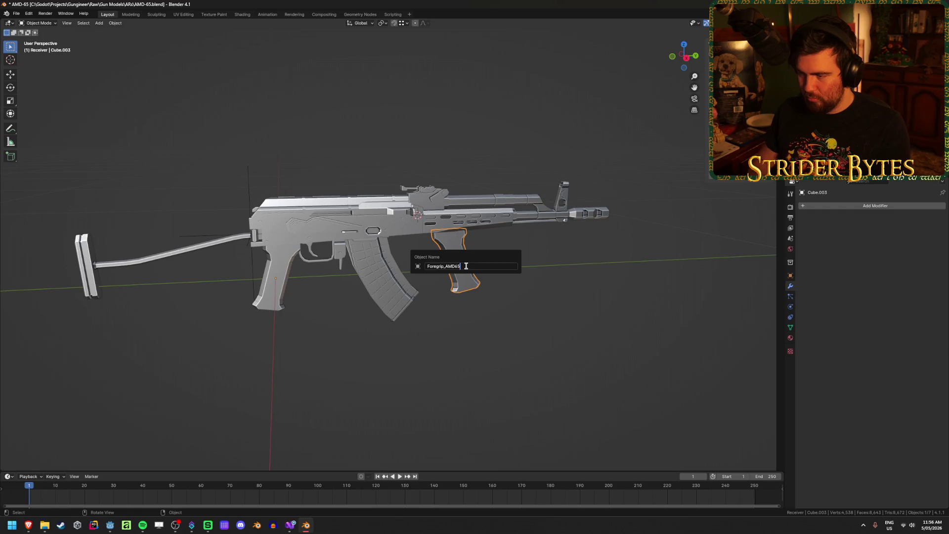
key(Return)
- Rename the muzzle brake to Muzzle_AMD65 and deselect all parts
click(593, 214)
key(F2)
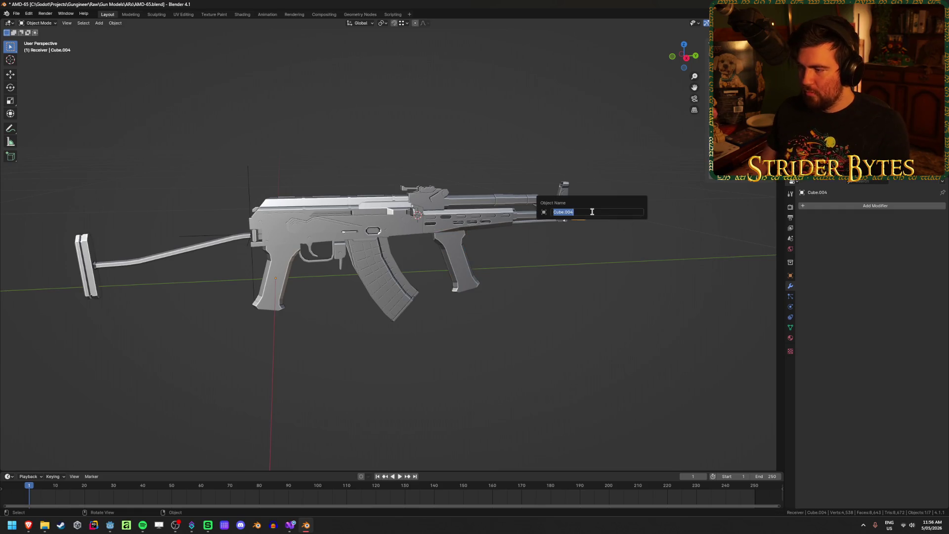
text(MD6)
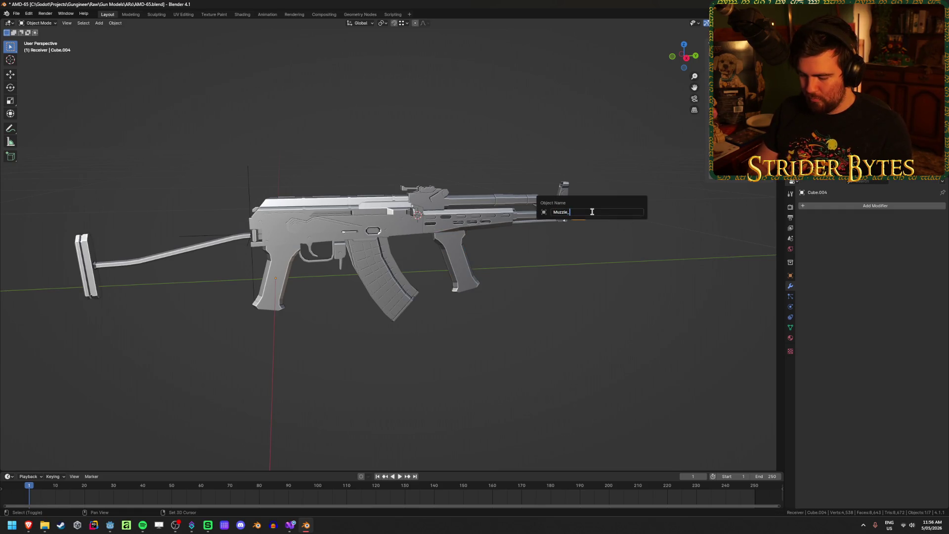
text(5)
key(Return)
key(alt+a)
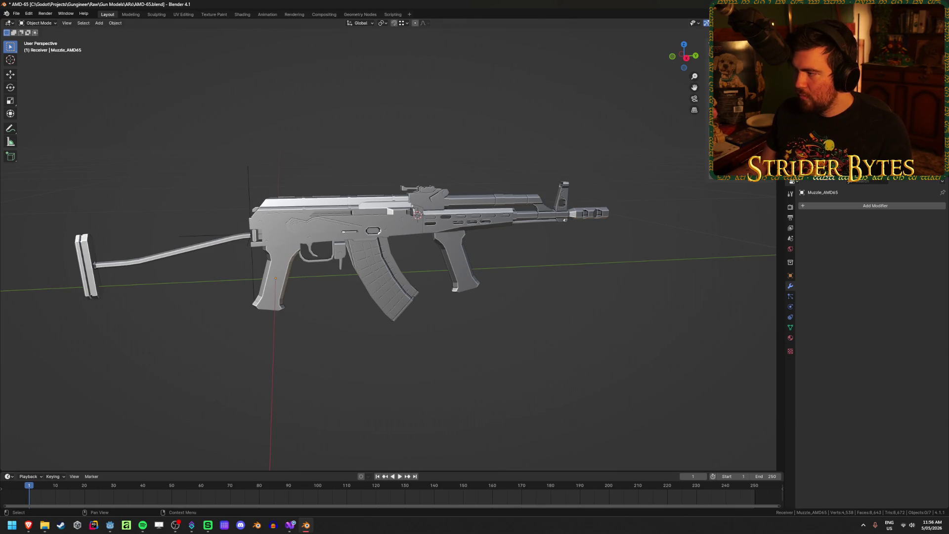
click(277, 277)
click(588, 213)
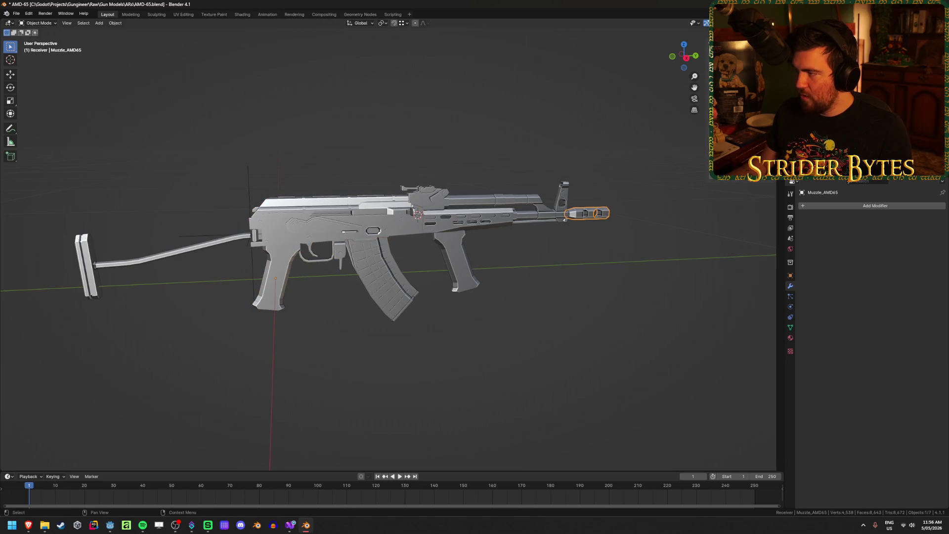
key(alt+a)
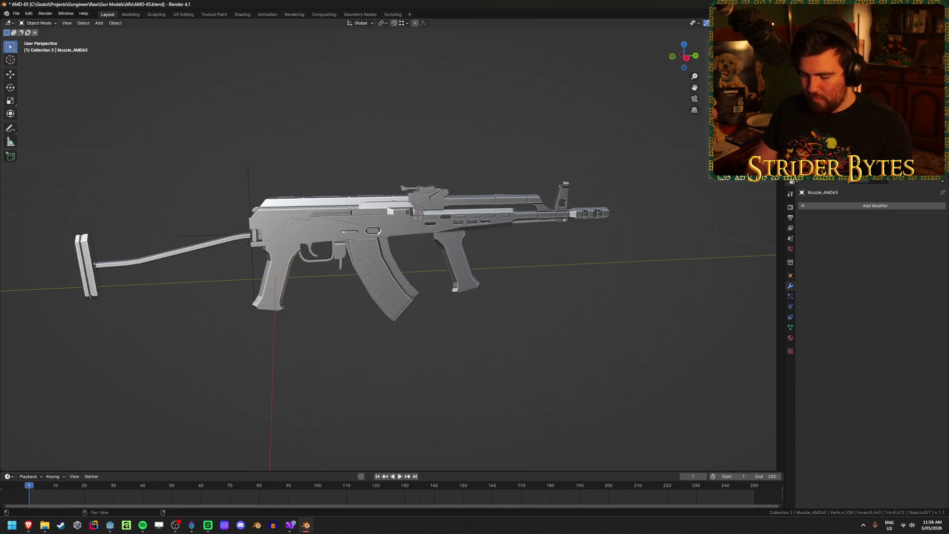
- Save AMD-65.blend
key(Right)
key(Up)
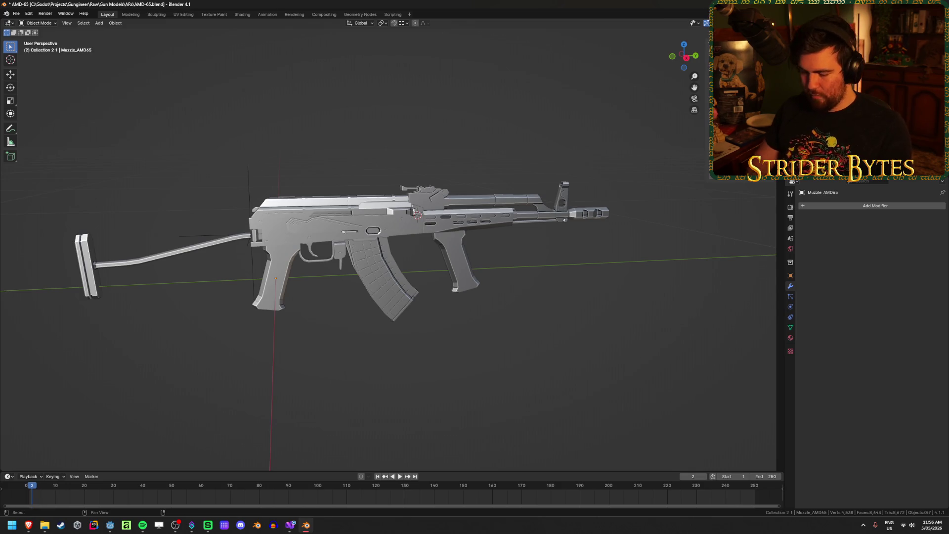
key(ctrl+s)
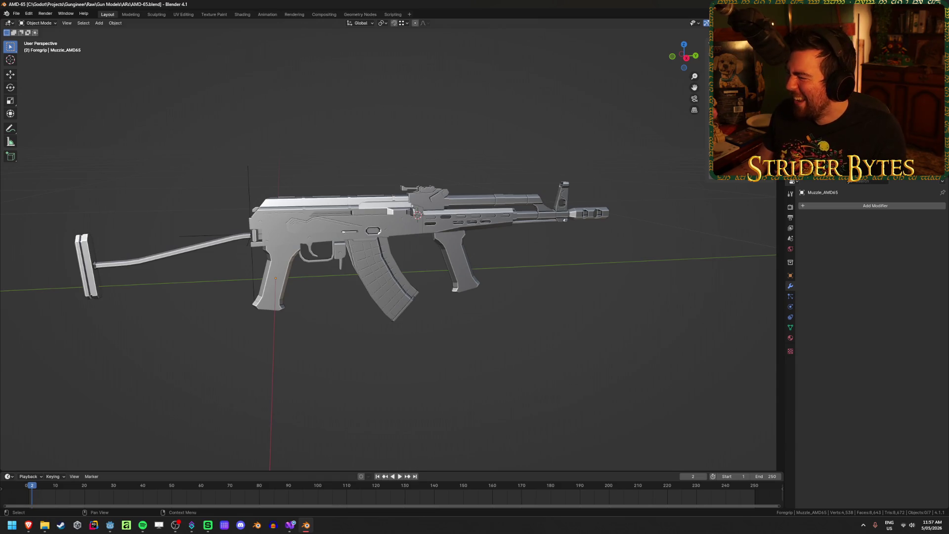
- Check the stock, muzzle, magazine, barrel and foregrip parts, then save again
click(88, 267)
click(587, 213)
click(380, 276)
click(474, 218)
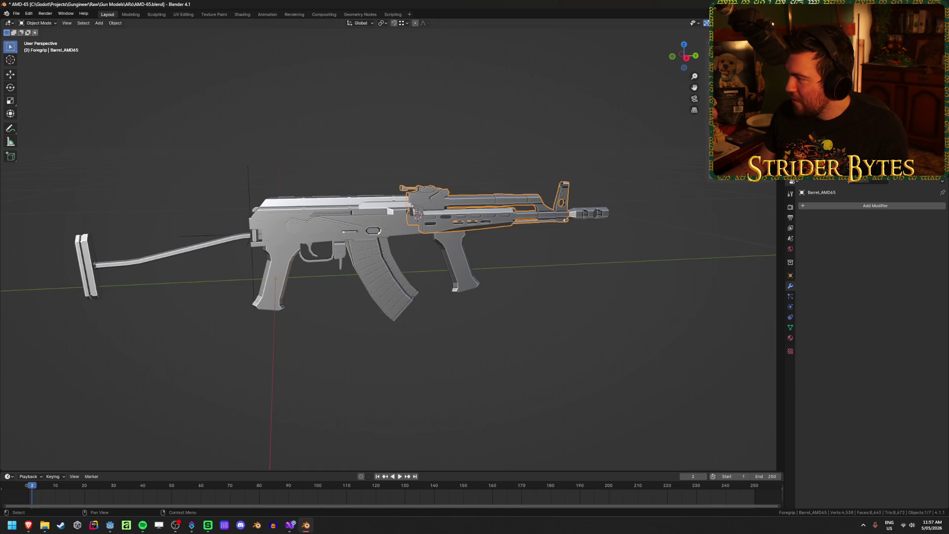
click(454, 262)
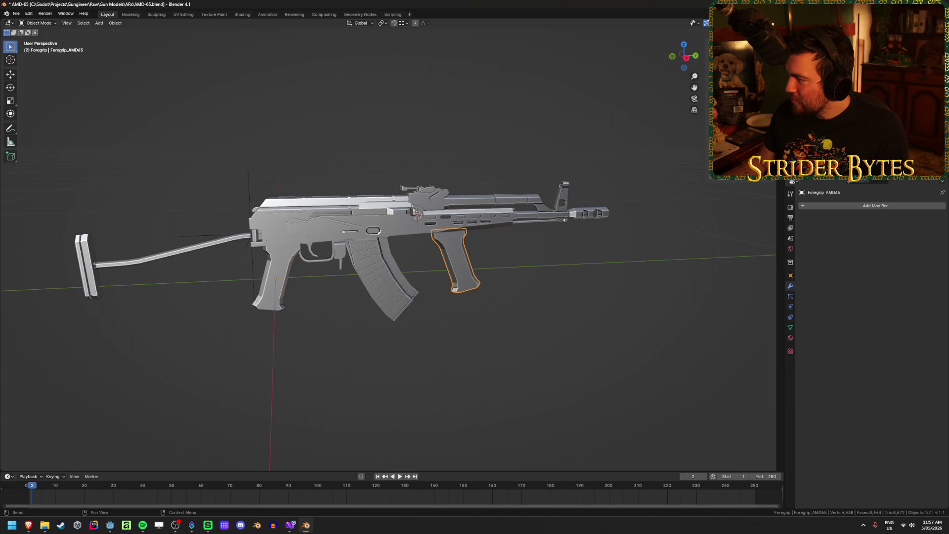
click(644, 275)
key(ctrl+s)
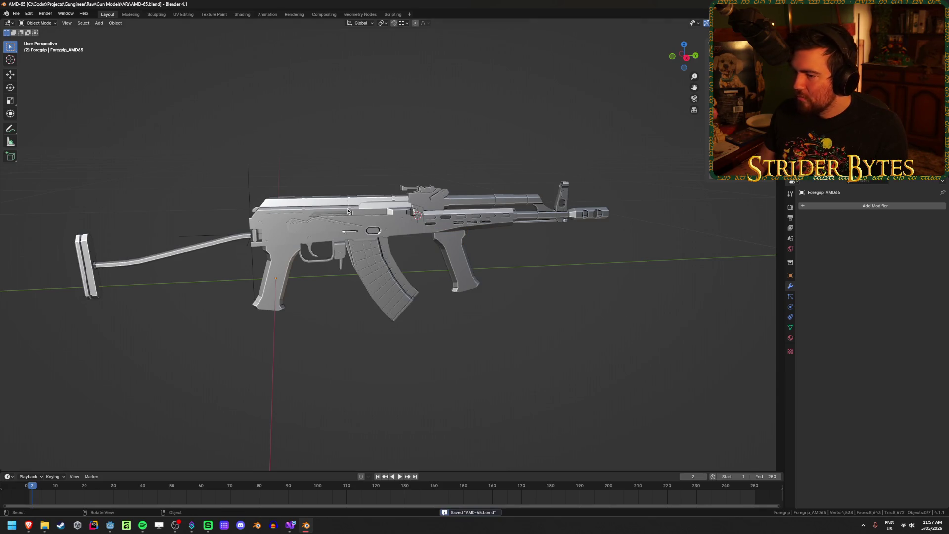
click(296, 232)
scroll(446, 232, up, 4)
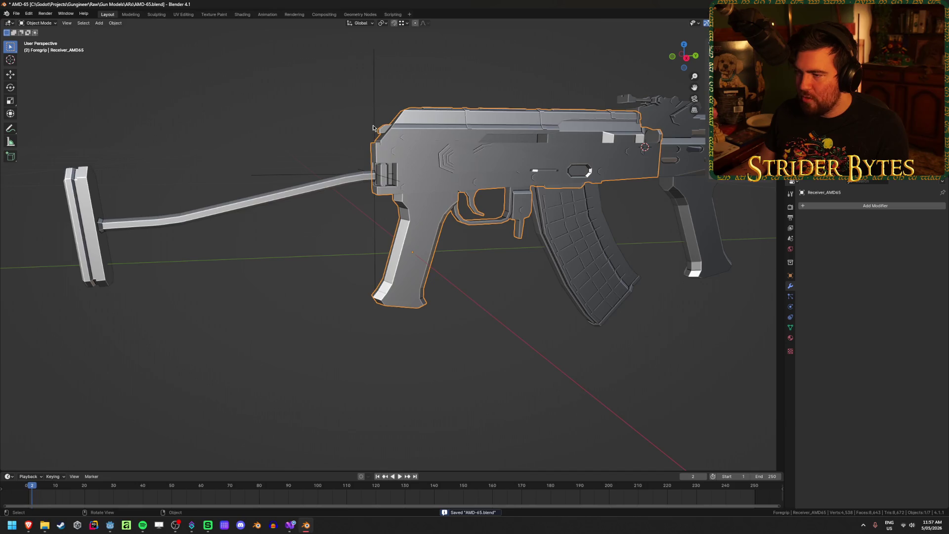
- Bring the magazine into view and hide the receiver
click(373, 127)
click(567, 247)
ctrl+middle_drag(538, 259, 457, 268)
scroll(457, 267, up, 6)
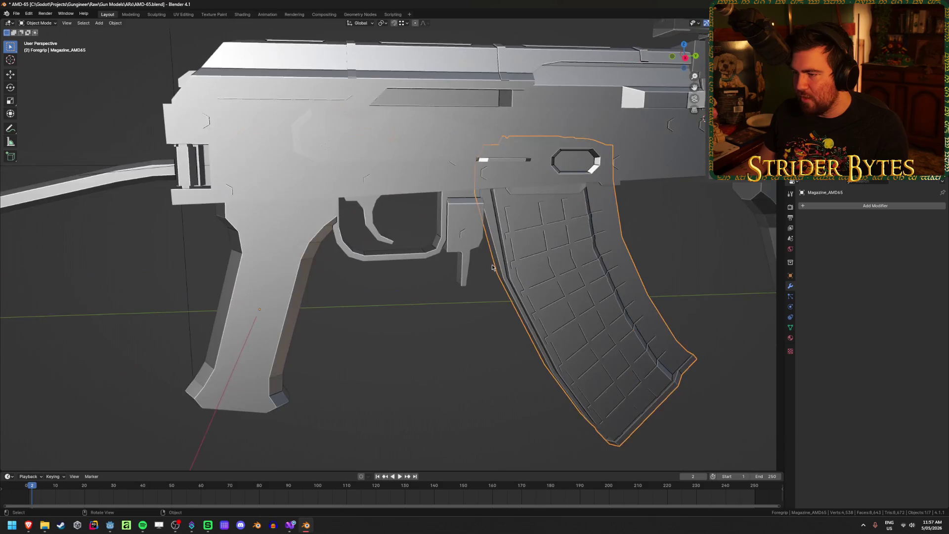
key(Tab)
key(shift+z)
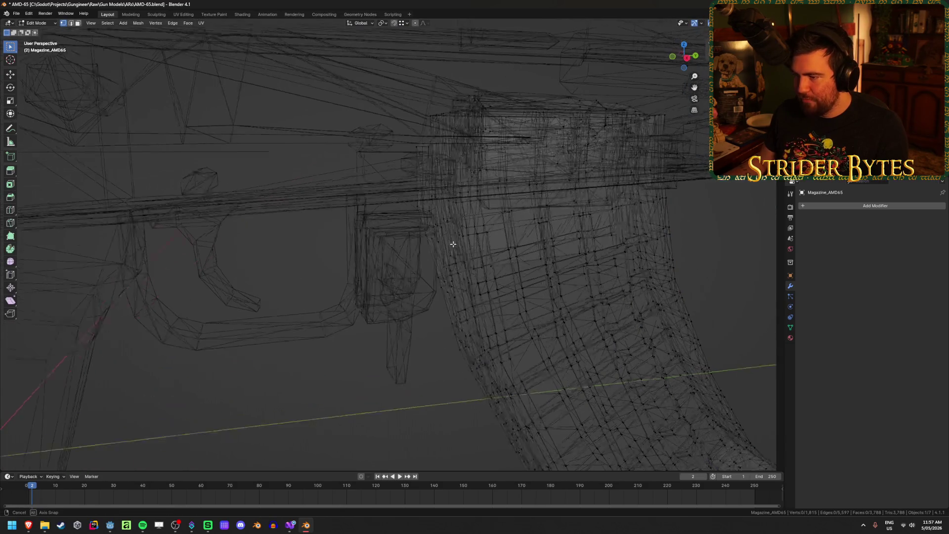
key(shift+z)
middle_drag(455, 245, 351, 175)
key(Tab)
click(351, 176)
key(h)
- Snap the 3D cursor to the magazine's top rear corner vertex and unhide all parts
click(438, 222)
key(Tab)
scroll(439, 221, up, 3)
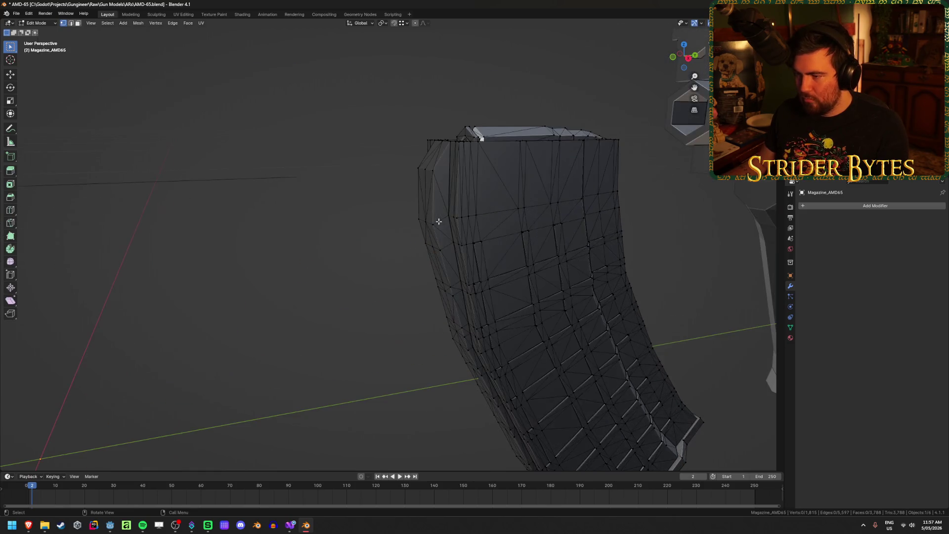
click(427, 222)
key(ctrl+Tab)
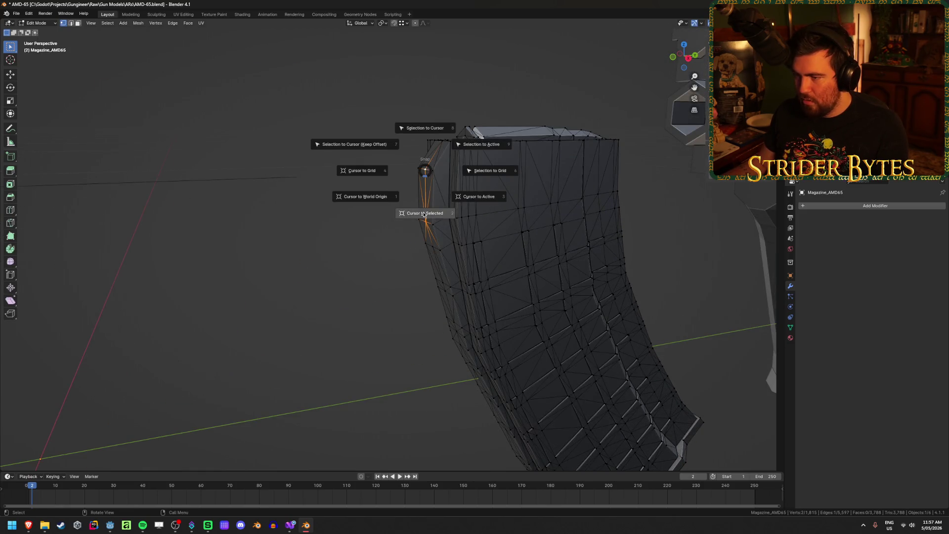
click(322, 254)
key(shift+z)
scroll(322, 254, down, 3)
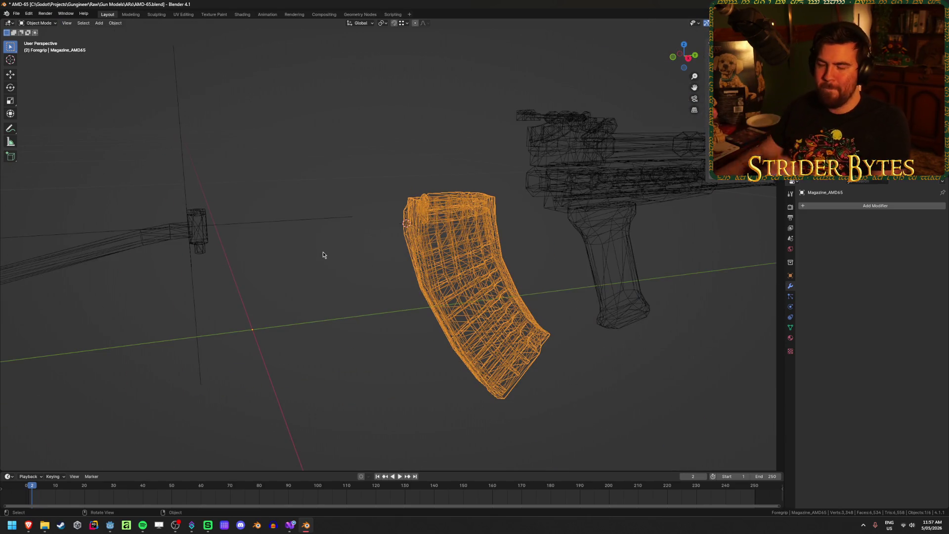
key(shift+z)
key(alt+h)
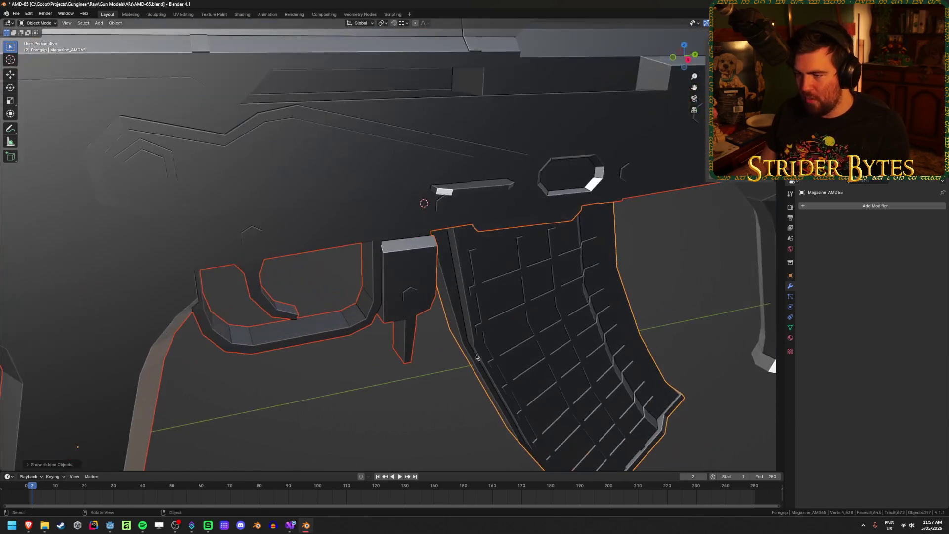
- Set the magazine's origin to the 3D cursor
click(526, 324)
right_click(526, 324)
mouse_move(543, 310)
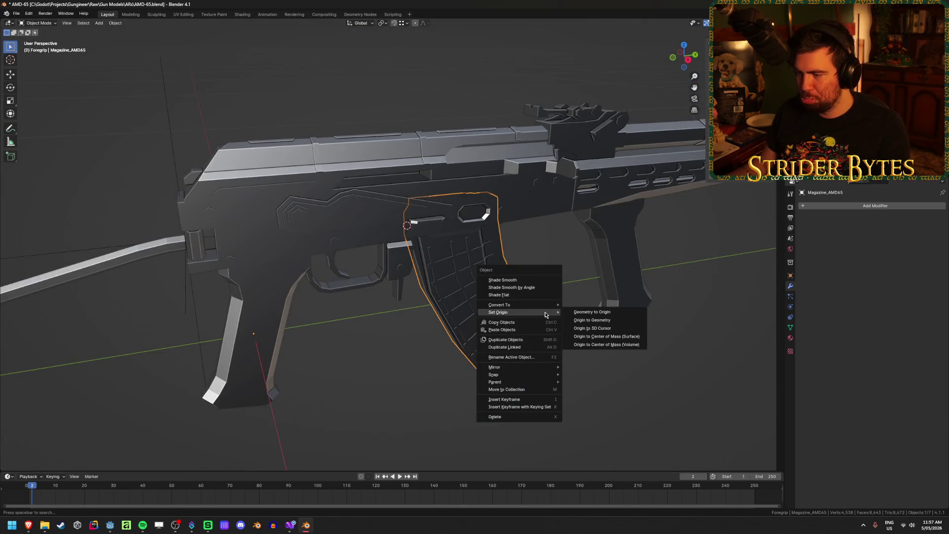
click(618, 331)
- Add a Plain Axes empty at the 3D cursor and scale it down
key(shift+a)
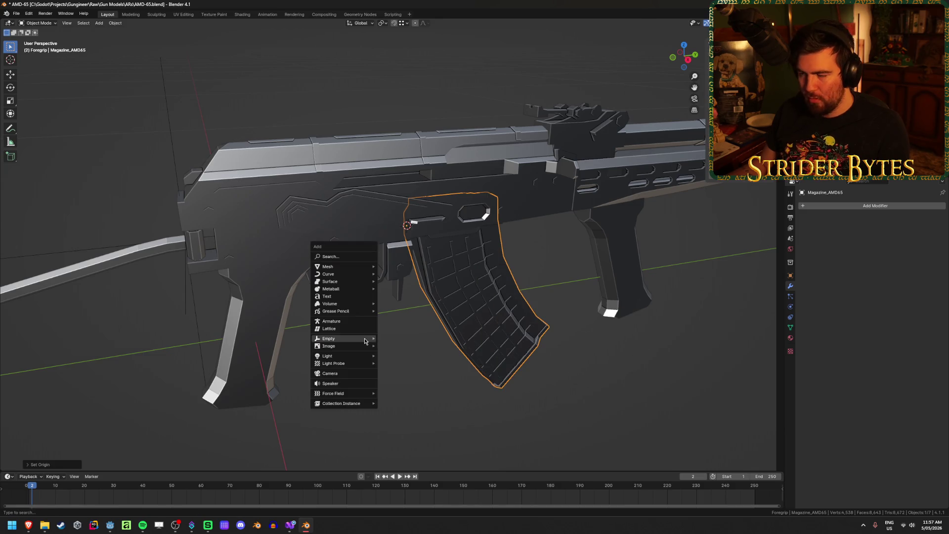
click(400, 337)
middle_drag(400, 336, 415, 351)
scroll(470, 347, down, 5)
middle_drag(676, 321, 574, 318)
key(s)
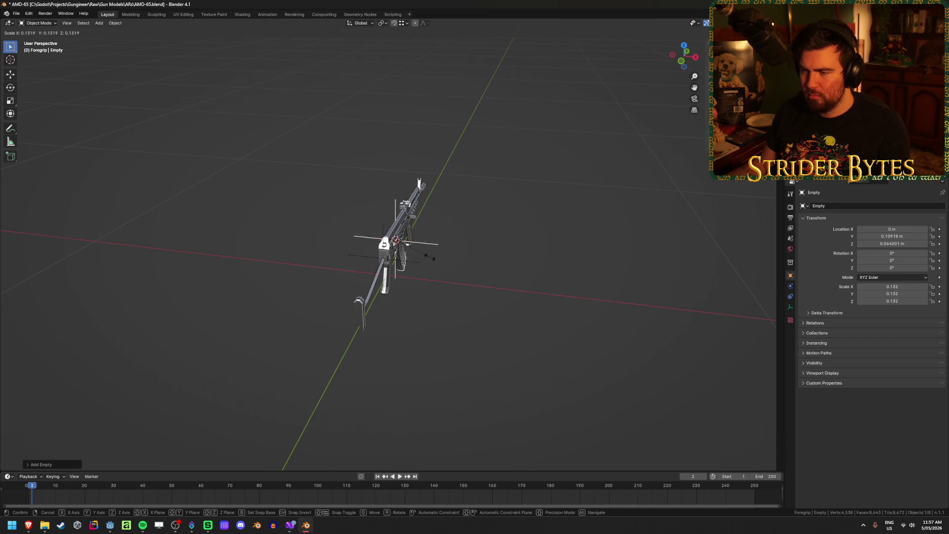
click(419, 257)
mouse_move(420, 257)
middle_down()
mouse_move(439, 265)
mouse_move(544, 250)
middle_up()
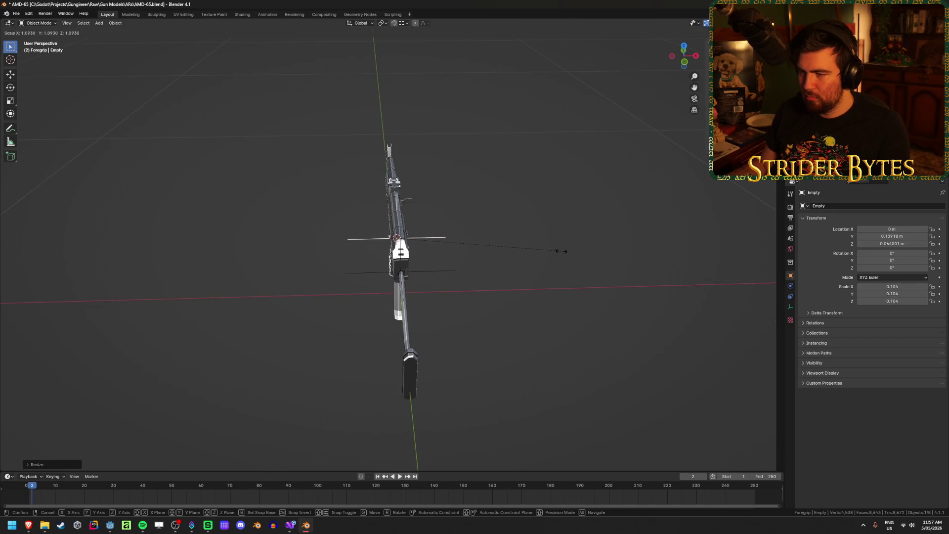
right_click(561, 254)
- Rename the new empty to MagazineAttach
click(434, 270)
click(434, 271)
scroll(455, 254, up, 3)
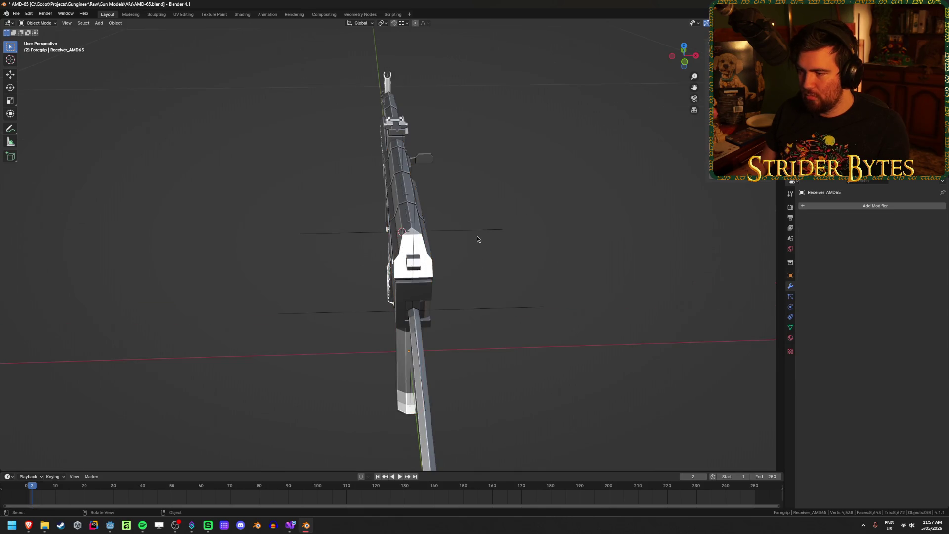
middle_drag(554, 261, 506, 258)
key(F2)
text(MagazineAtta)
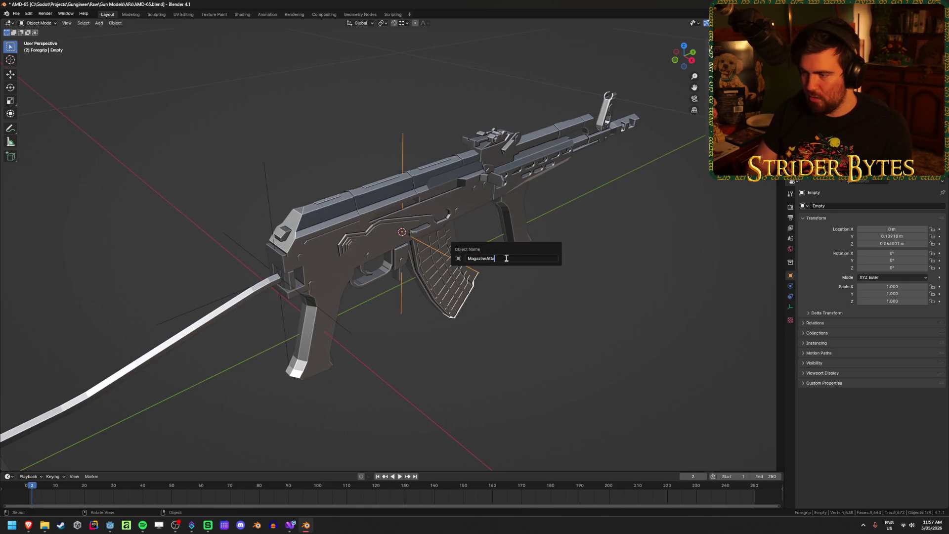
text(ch)
key(Return)
- Save AMD-65.blend and inspect the rifle from both sides
mouse_move(566, 363)
middle_down()
mouse_move(509, 277)
mouse_move(280, 243)
middle_up()
scroll(514, 268, up, 3)
scroll(514, 267, down, 3)
key(ctrl+s)
click(279, 244)
click(306, 168)
middle_drag(307, 169, 435, 165)
mouse_move(365, 188)
middle_down()
mouse_move(317, 184)
mouse_move(208, 205)
mouse_move(314, 156)
middle_up()
click(425, 202)
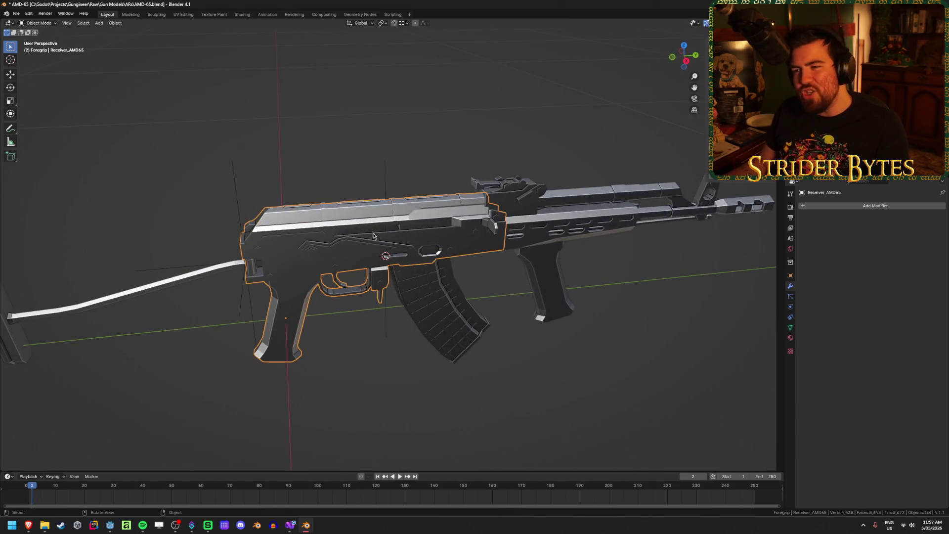
click(418, 112)
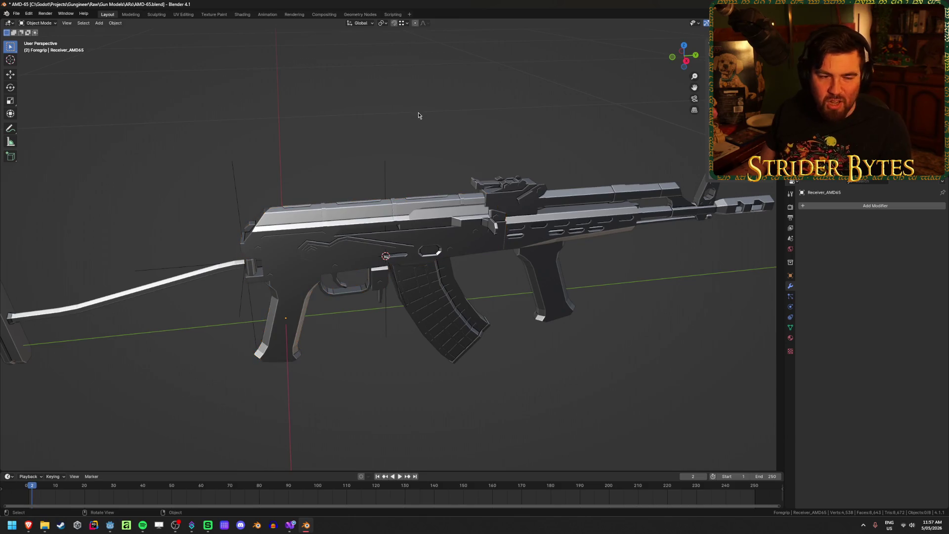
scroll(434, 149, up, 2)
mouse_move(434, 154)
middle_down()
mouse_move(409, 111)
mouse_move(438, 127)
mouse_move(337, 116)
mouse_move(348, 172)
mouse_move(361, 178)
middle_up()
click(348, 172)
scroll(348, 172, down, 2)
click(348, 172)
click(345, 222)
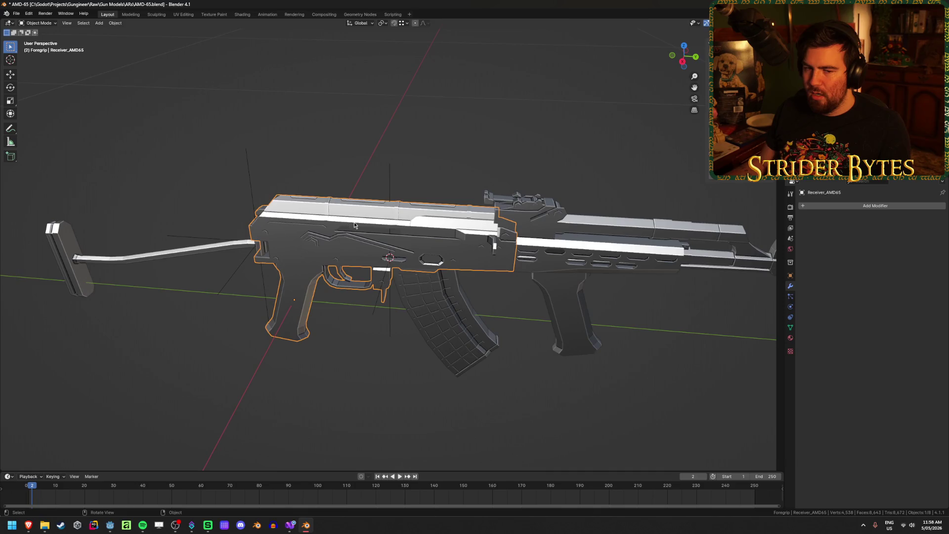
middle_drag(345, 222, 374, 209)
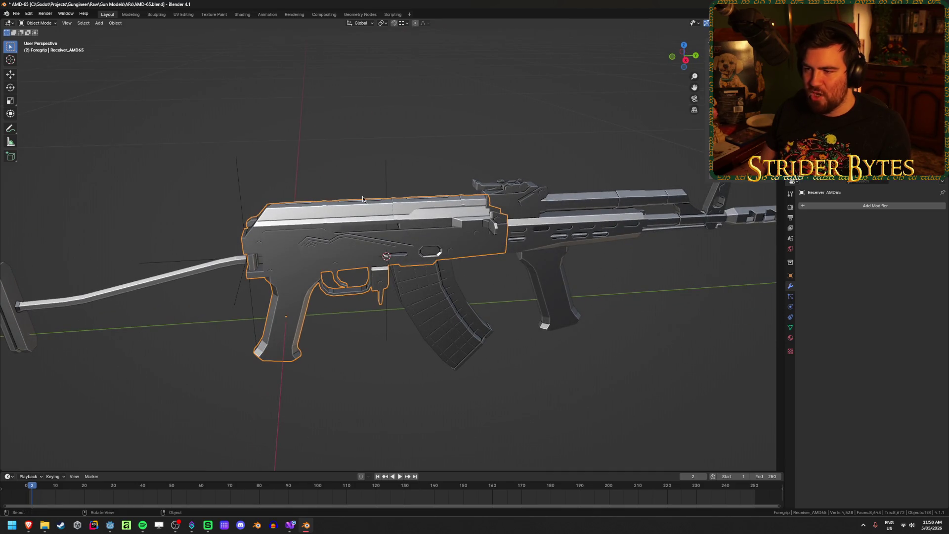
click(378, 377)
scroll(378, 378, down, 2)
middle_drag(370, 375, 387, 365)
scroll(389, 367, down, 1)
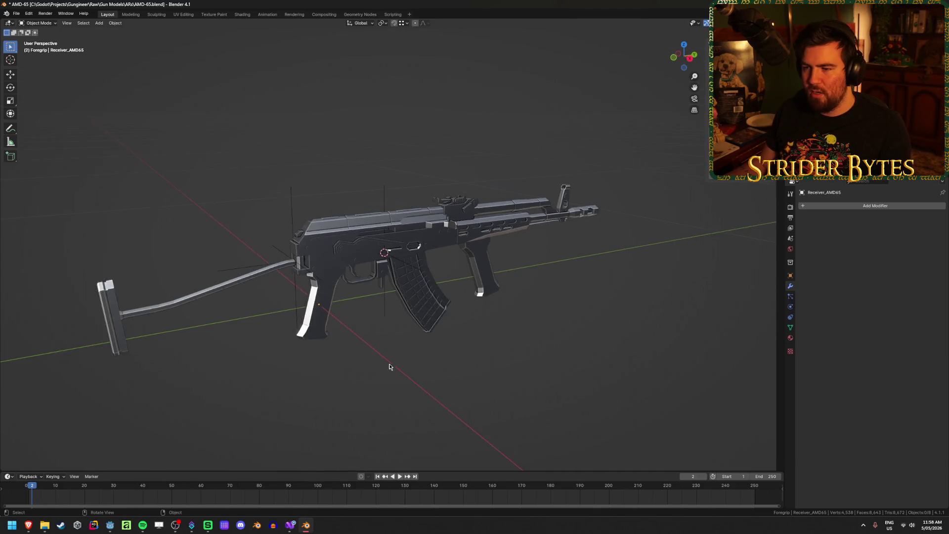
scroll(390, 367, up, 3)
scroll(663, 386, down, 2)
scroll(661, 384, up, 3)
scroll(659, 383, down, 2)
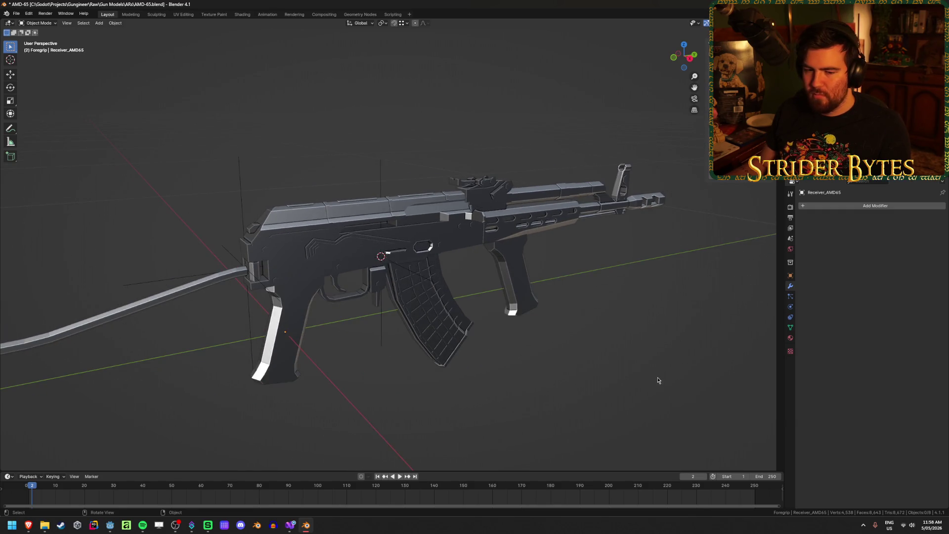
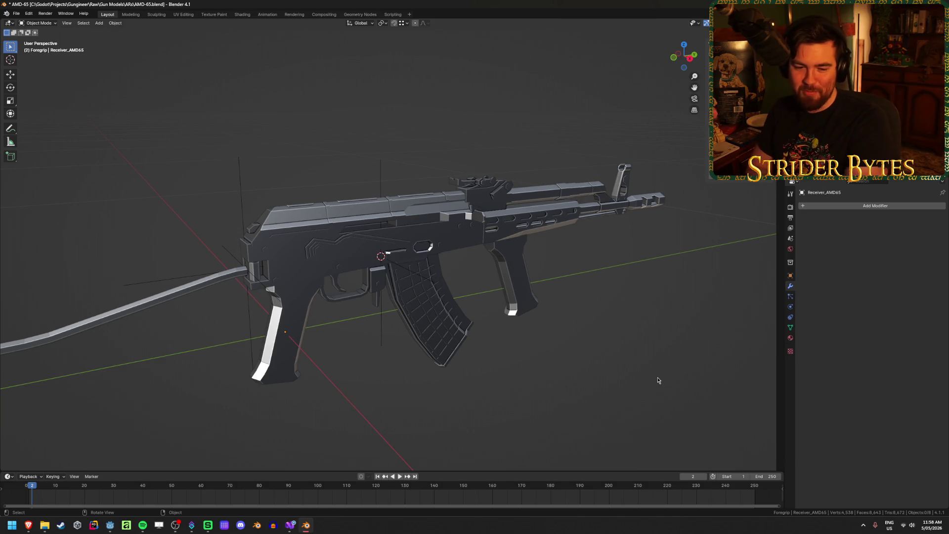
- Snap the 3D cursor to the foregrip's top vertex in Edit Mode
click(508, 256)
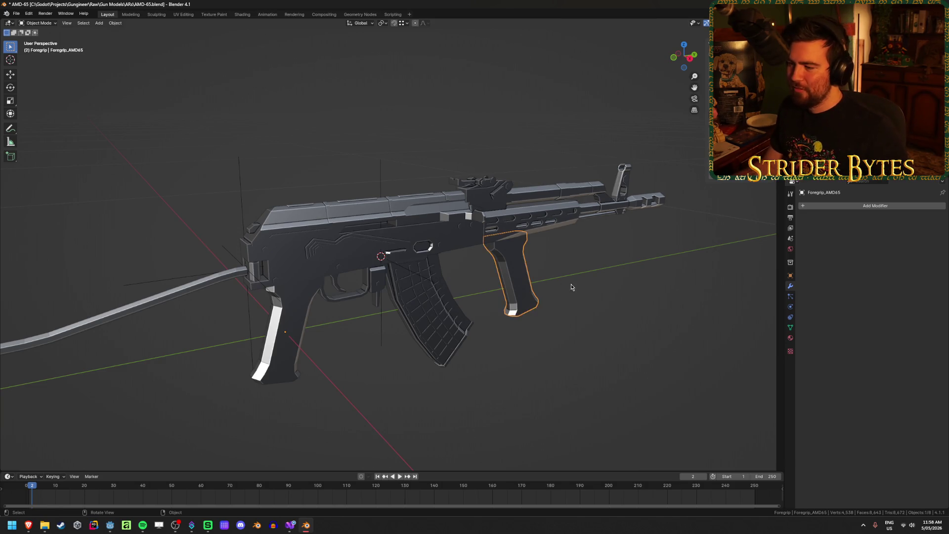
middle_drag(509, 256, 539, 252)
scroll(445, 262, up, 4)
mouse_move(350, 274)
middle_down()
mouse_move(228, 316)
mouse_move(271, 272)
middle_up()
key(Tab)
key(shift+z)
shift+click(267, 254)
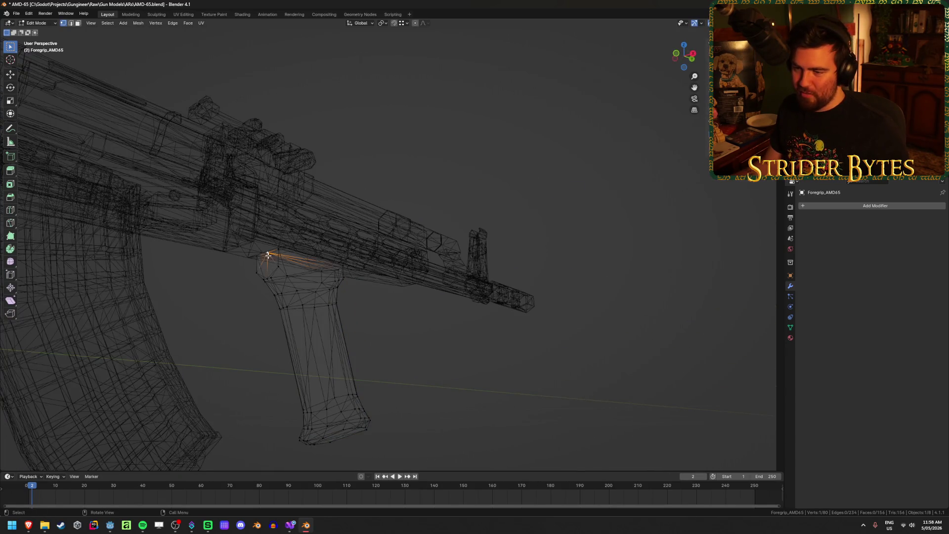
key(shift+z)
key(shift+s)
click(350, 335)
- Move the foregrip's origin to the 3D cursor
key(Tab)
right_click(485, 346)
mouse_move(485, 348)
click(533, 360)
- Add a Plain Axes empty at the grip top, shrink it, and apply its scale to 1.000
key(shift+a)
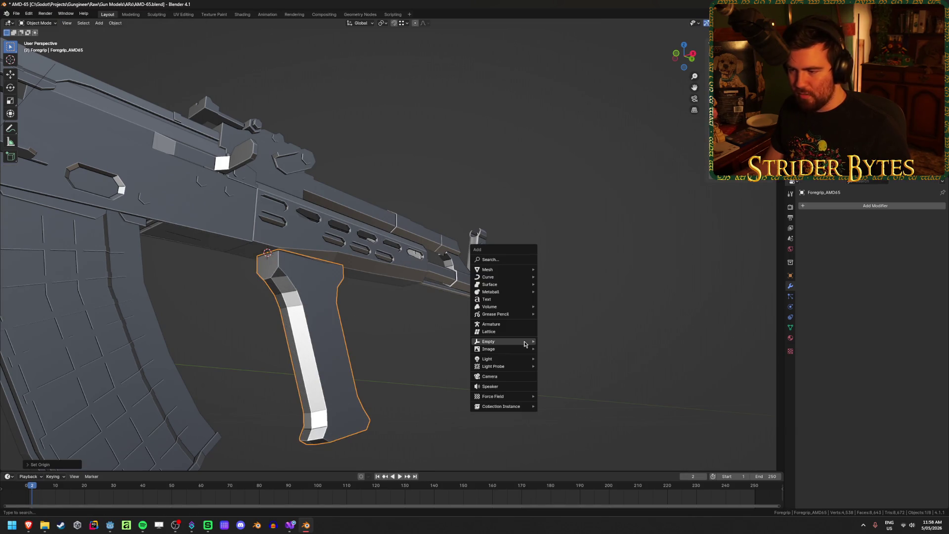
click(553, 341)
scroll(341, 315, down, 3)
mouse_move(341, 318)
middle_down()
mouse_move(553, 280)
mouse_move(693, 284)
middle_up()
key(s)
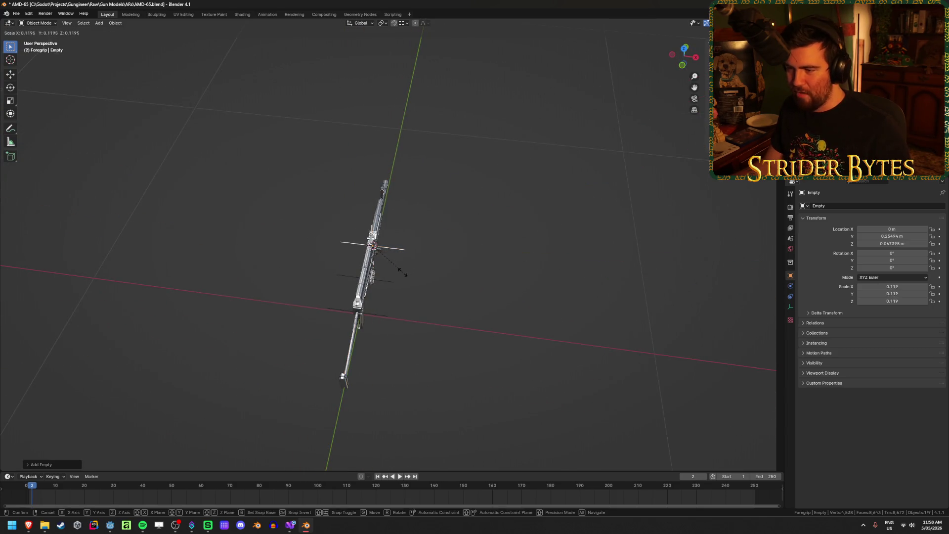
click(391, 274)
scroll(469, 299, up, 5)
key(ctrl+a)
click(468, 299)
- Reselect the foregrip from a side view to check its new origin
mouse_move(469, 299)
middle_down()
mouse_move(434, 271)
mouse_move(430, 292)
mouse_move(487, 278)
middle_up()
scroll(488, 277, up, 2)
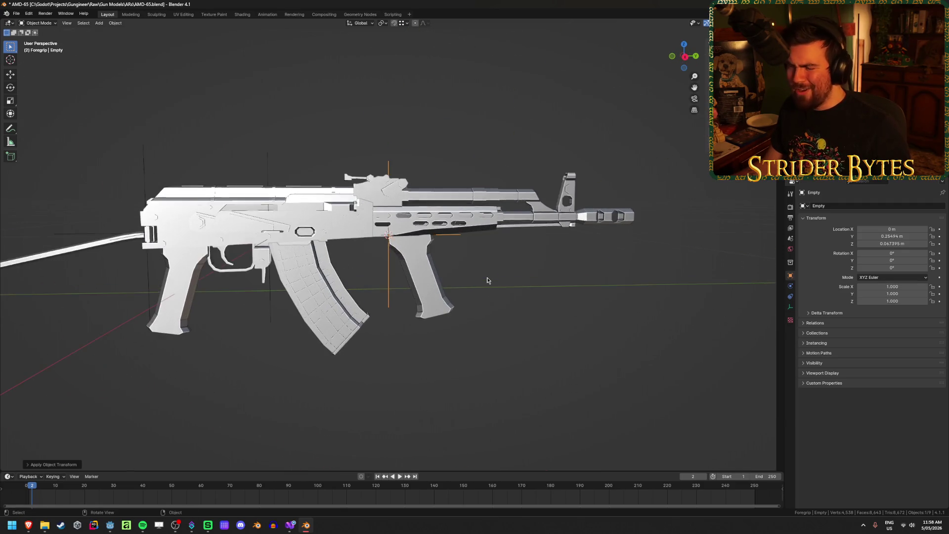
click(528, 342)
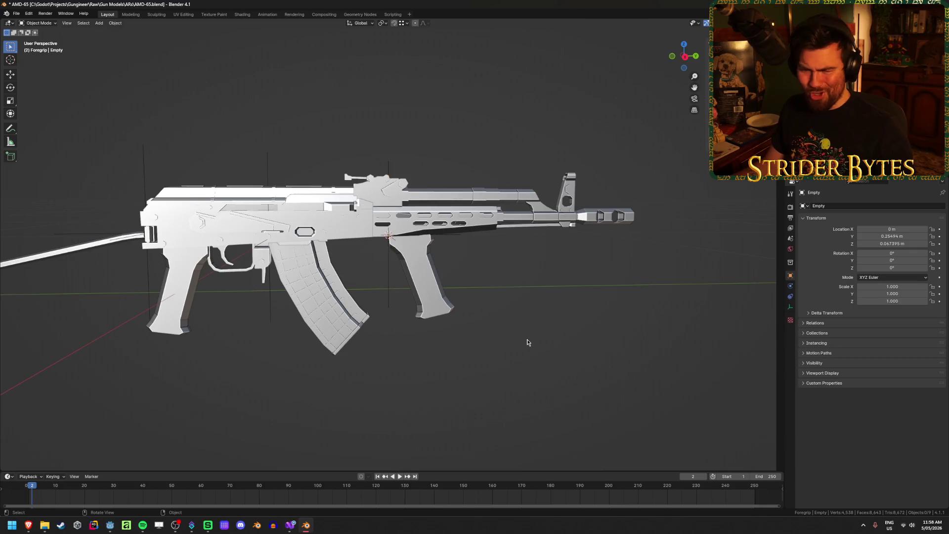
click(420, 253)
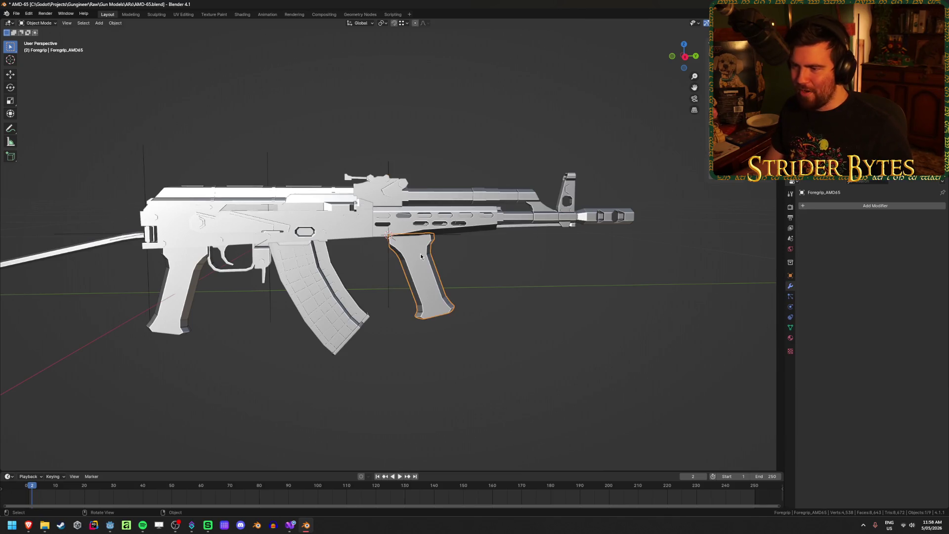
scroll(479, 349, up, 1)
scroll(479, 350, up, 1)
click(578, 290)
- Select the muzzle from a side view and remove it from the scene
mouse_move(578, 290)
middle_down()
mouse_move(521, 326)
mouse_move(462, 331)
mouse_move(401, 320)
mouse_move(390, 304)
middle_up()
mouse_move(532, 312)
middle_down()
mouse_move(432, 330)
mouse_move(445, 330)
middle_up()
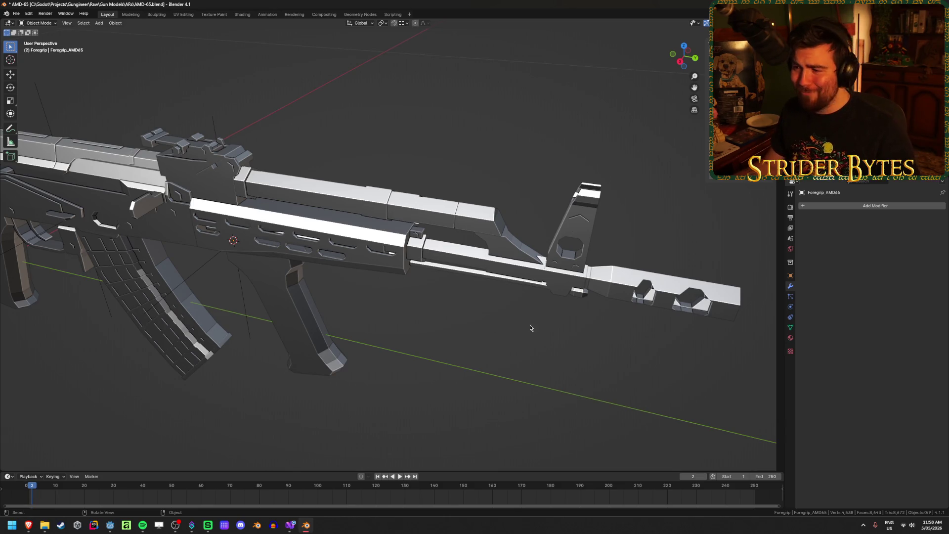
click(637, 282)
shift+middle_drag(637, 282, 431, 313)
scroll(432, 313, up, 5)
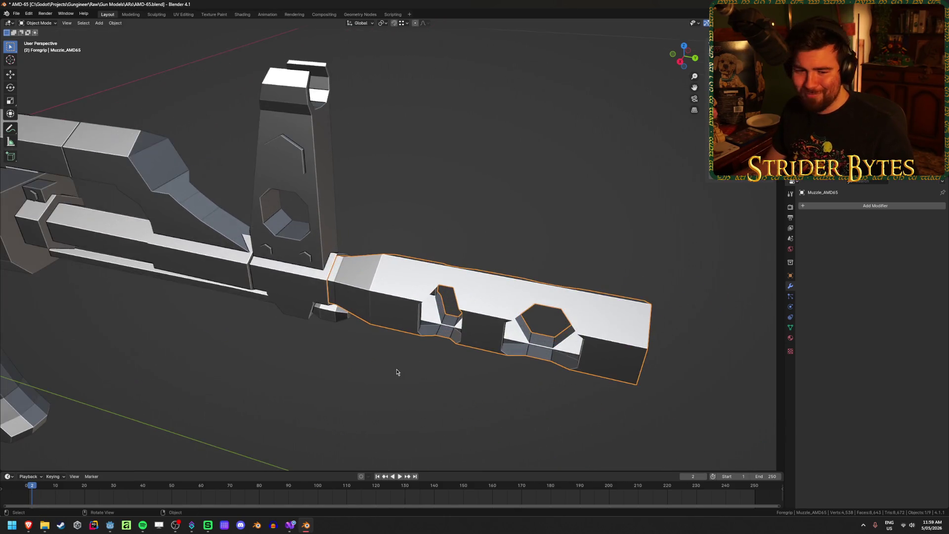
key(Delete)
- Toggle the barrel in and out of Edit Mode and paste the muzzle back
click(337, 288)
key(Tab)
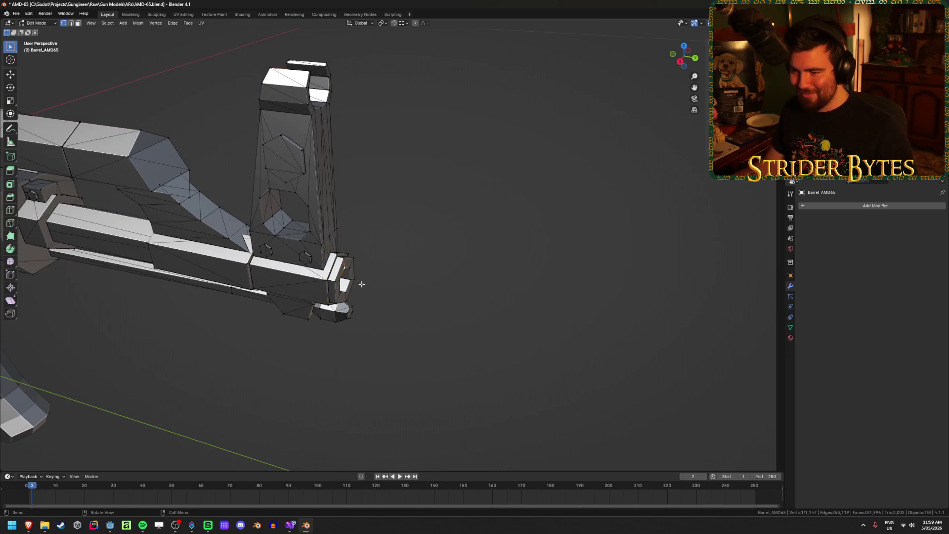
key(ctrl+Tab)
click(433, 333)
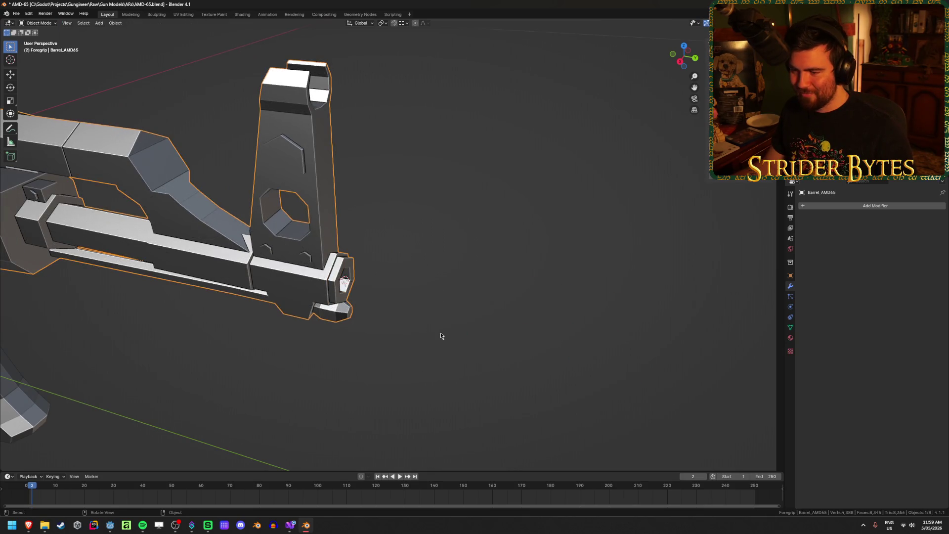
right_click(441, 334)
mouse_move(442, 336)
key(ctrl+v)
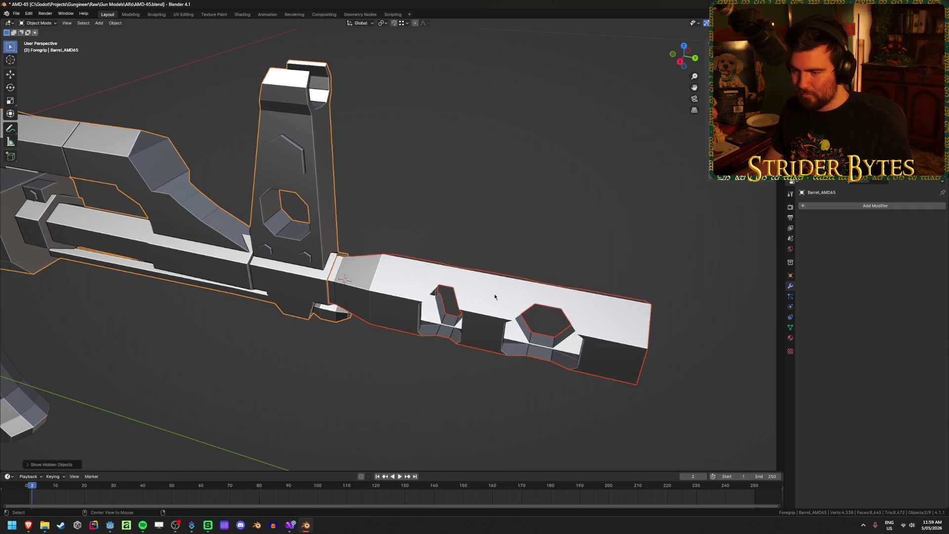
- Reset the muzzle's origin with Set Origin
right_click(442, 219)
mouse_move(435, 216)
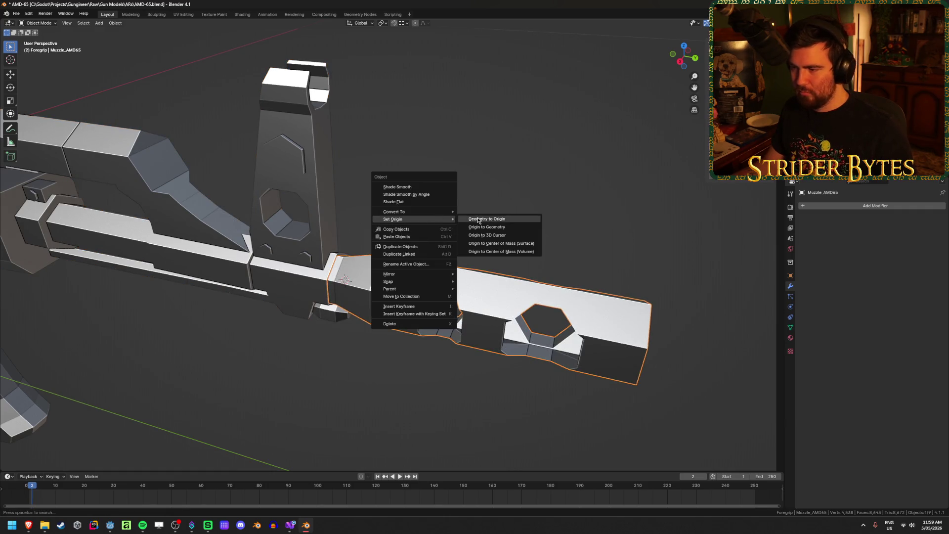
click(511, 237)
middle_drag(511, 237, 381, 173)
- Add a Plain Axes empty where the muzzle meets the barrel and shrink it
key(shift+a)
mouse_move(403, 265)
click(460, 260)
scroll(423, 381, down, 5)
mouse_move(339, 349)
middle_down()
mouse_move(269, 360)
mouse_move(114, 297)
middle_up()
key(s)
click(336, 234)
- Shrink the empty further, apply its scale to 1.000, and start renaming it
mouse_move(336, 235)
middle_down()
mouse_move(334, 283)
mouse_move(349, 314)
mouse_move(273, 335)
mouse_move(370, 328)
middle_up()
key(s)
click(314, 290)
key(ctrl+a)
click(349, 312)
scroll(273, 335, up, 5)
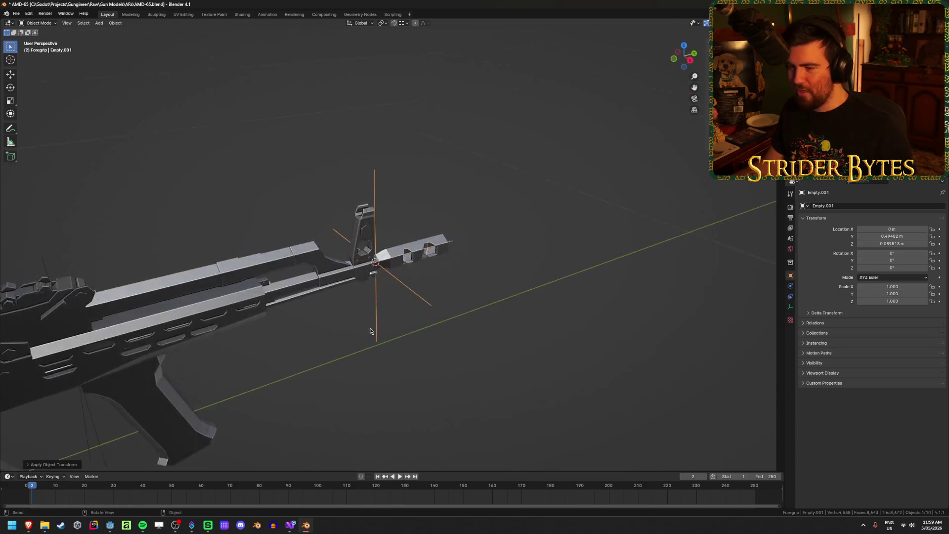
key(F2)
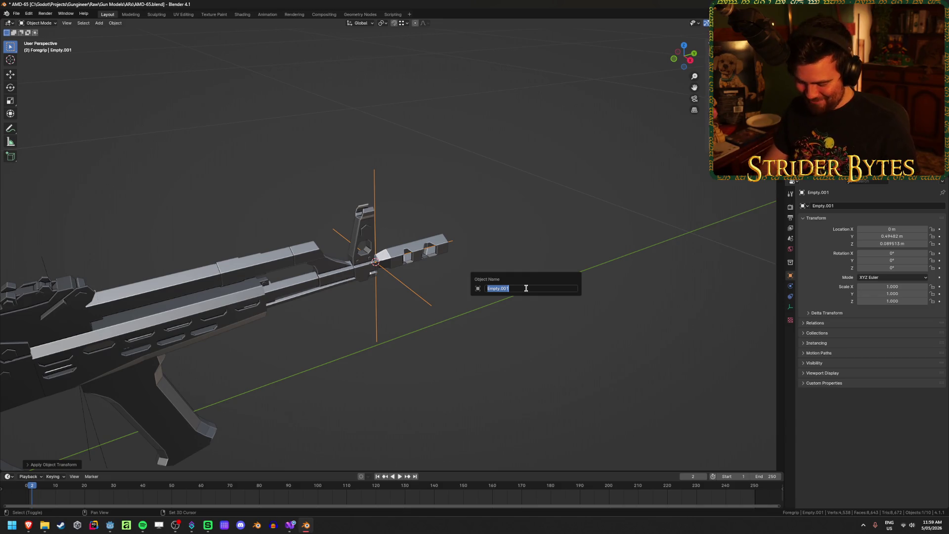
- Name the muzzle empty MuzzleAttach and the foregrip empty ForegripAttach
text(MuzzleAttach)
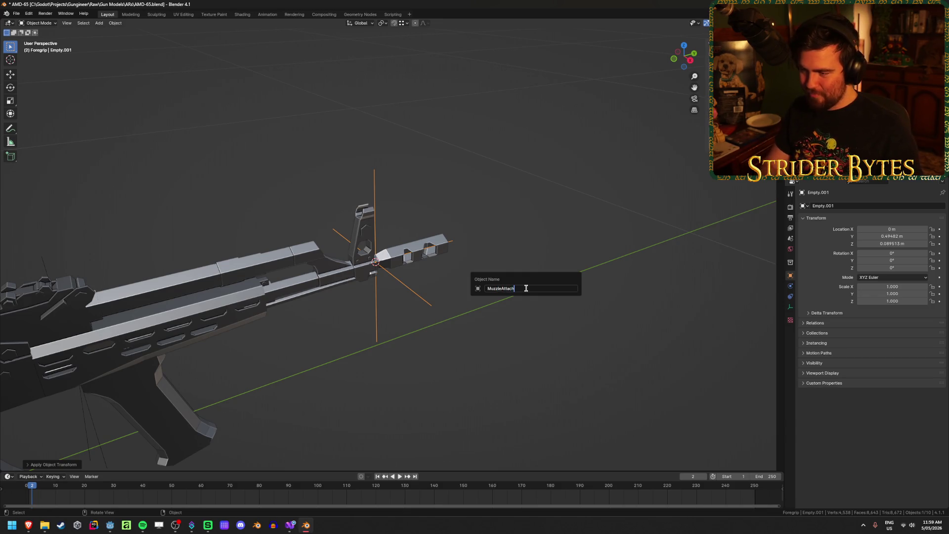
key(Return)
scroll(491, 283, down, 3)
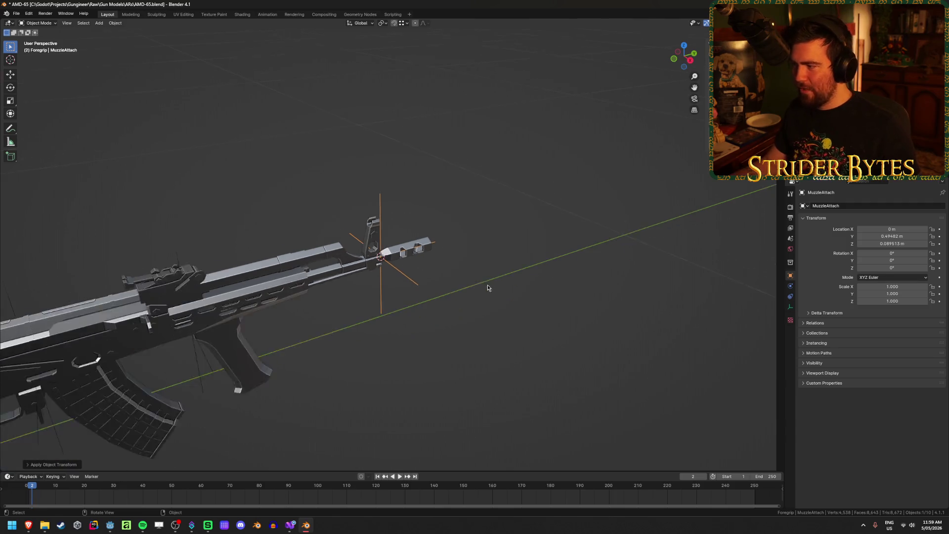
click(231, 343)
key(F2)
text(ForegripAttach)
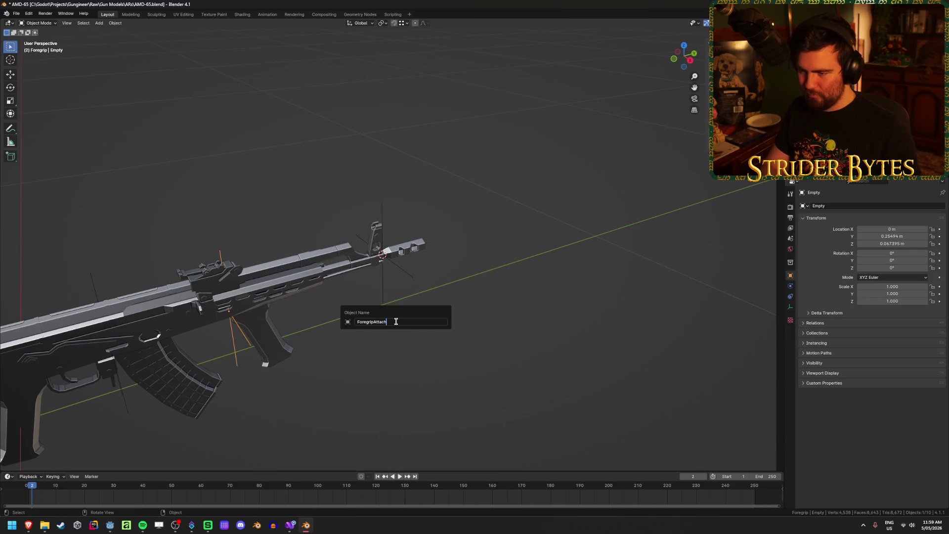
key(Return)
- Save AMD-65.blend from a side view
mouse_move(396, 321)
middle_down()
mouse_move(422, 313)
mouse_move(420, 288)
middle_up()
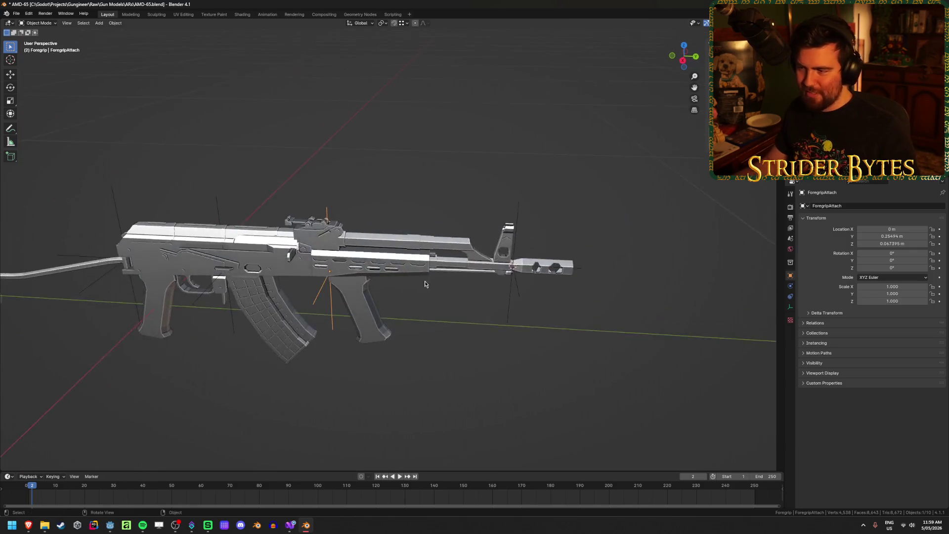
scroll(420, 288, up, 2)
key(ctrl+s)
click(456, 134)
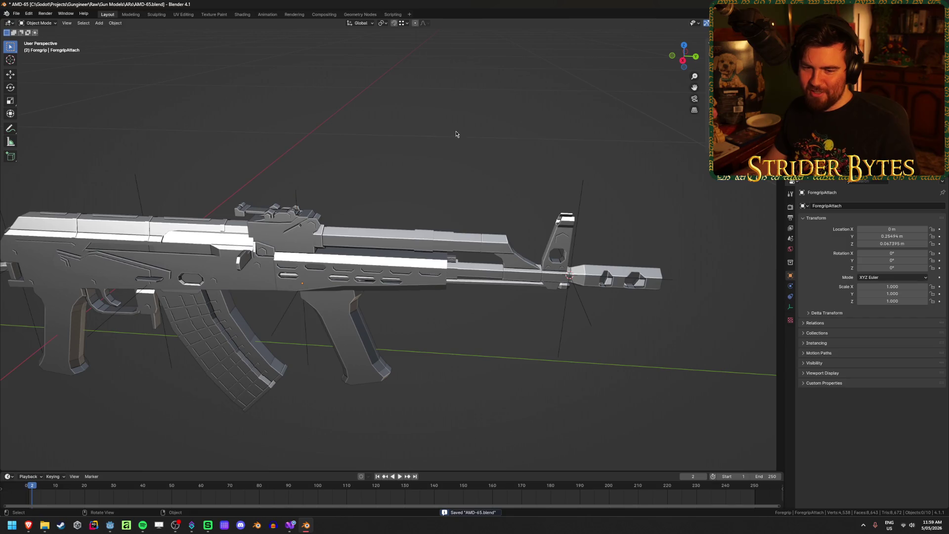
scroll(458, 137, down, 2)
- Click through the barrel and MuzzleAttach selections, undoing the stray selection changes
middle_drag(457, 136, 452, 127)
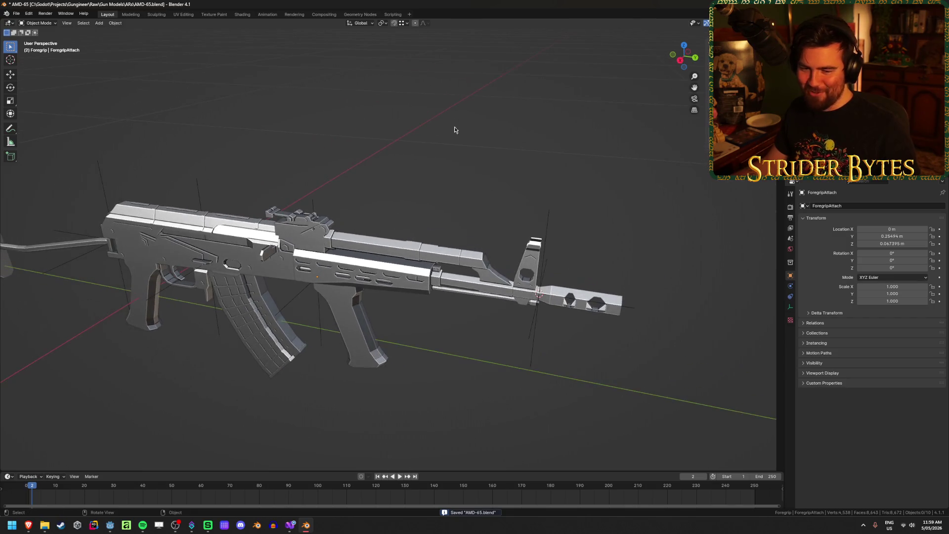
click(556, 235)
click(549, 216)
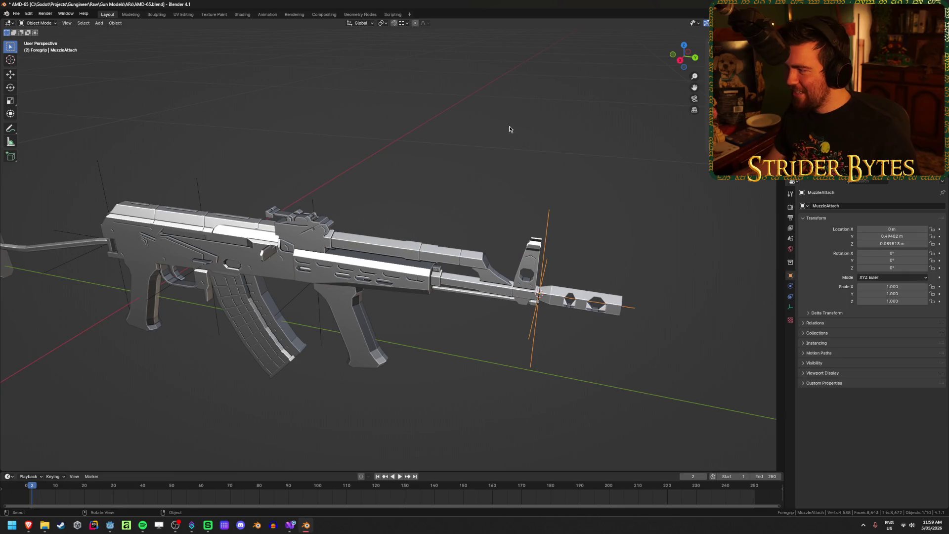
click(499, 137)
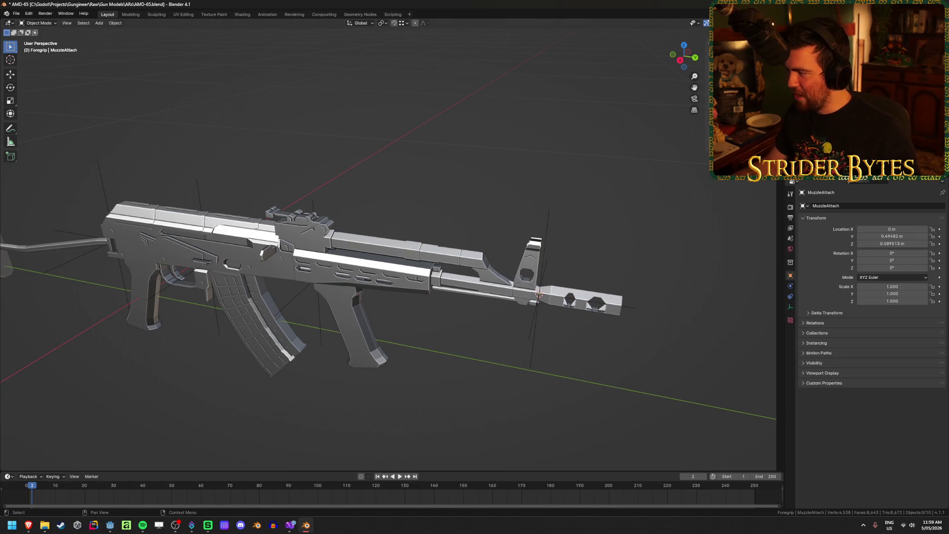
key(ctrl+z)
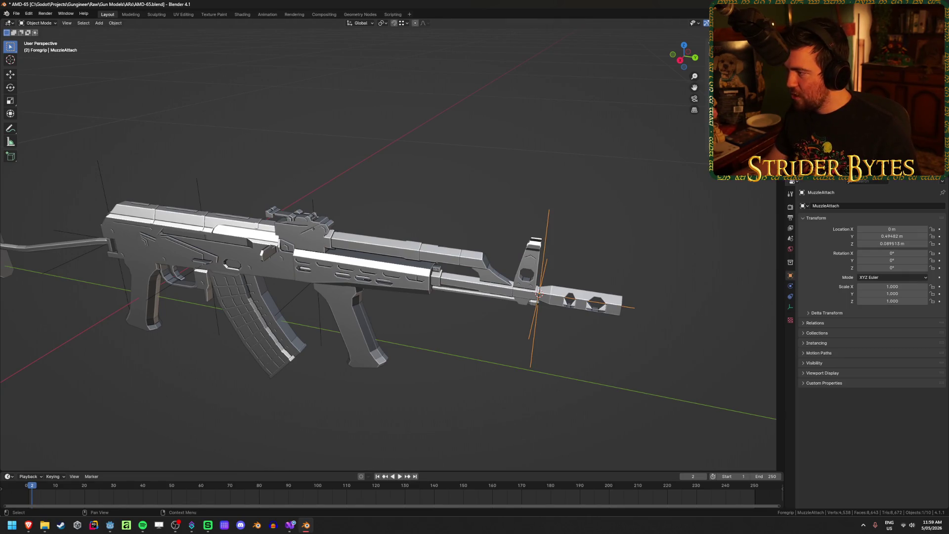
key(ctrl+z)
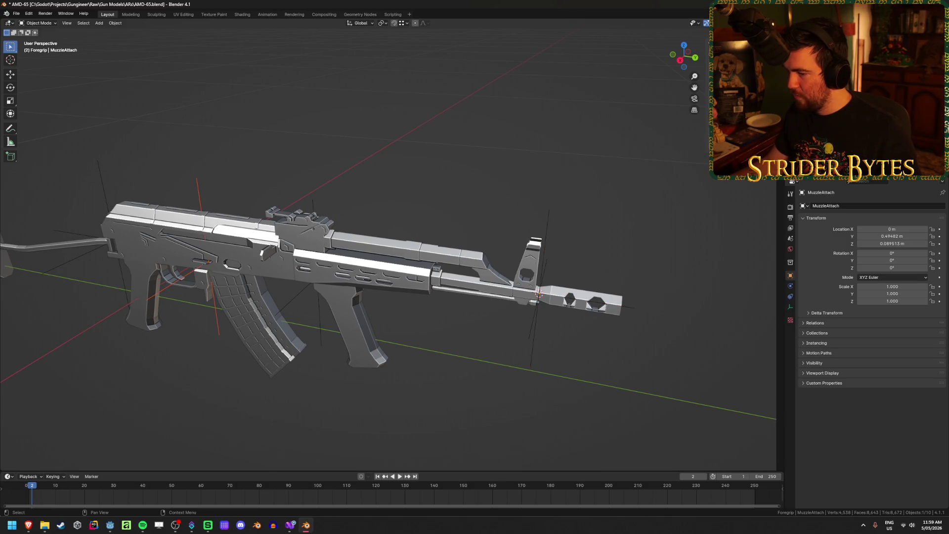
click(365, 271)
key(ctrl+z)
- Save the file again and select the receiver
mouse_move(260, 180)
middle_down()
mouse_move(402, 205)
mouse_move(373, 159)
middle_up()
key(ctrl+s)
mouse_move(337, 118)
middle_down()
mouse_move(328, 121)
mouse_move(339, 136)
mouse_move(332, 123)
mouse_move(367, 110)
mouse_move(349, 146)
middle_up()
click(380, 210)
click(626, 266)
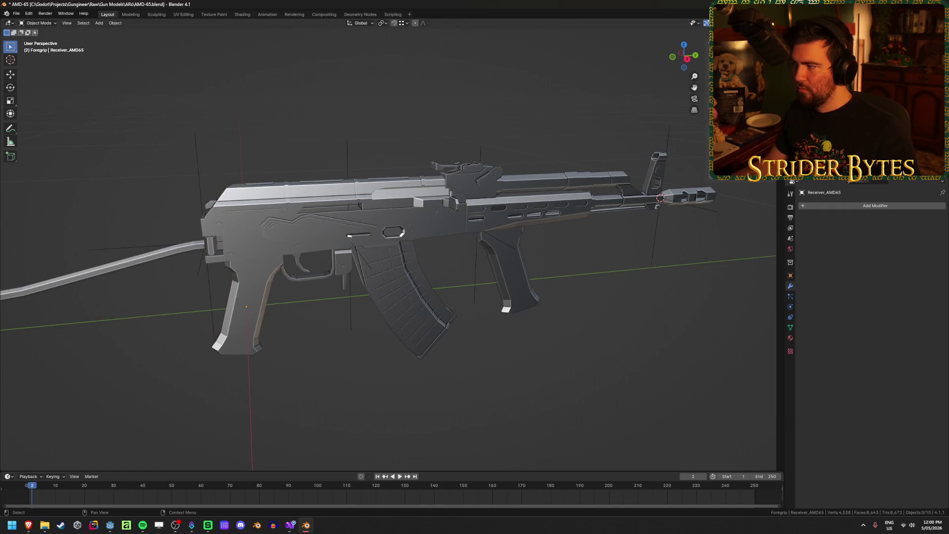
- Parent the attachment empties to Barrel_AMD65, undoing an accidental parent to the receiver
click(148, 247)
key(ctrl+z)
key(ctrl+z)
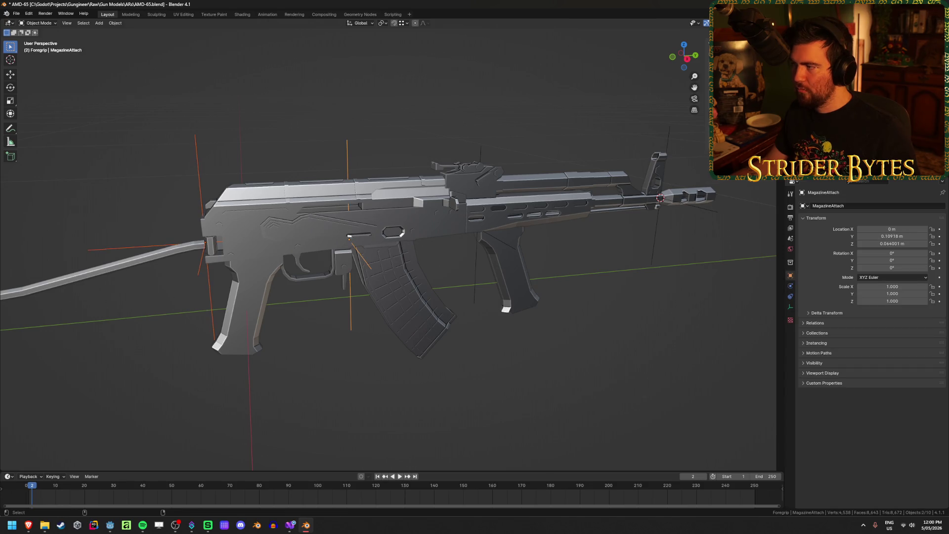
key(ctrl+p)
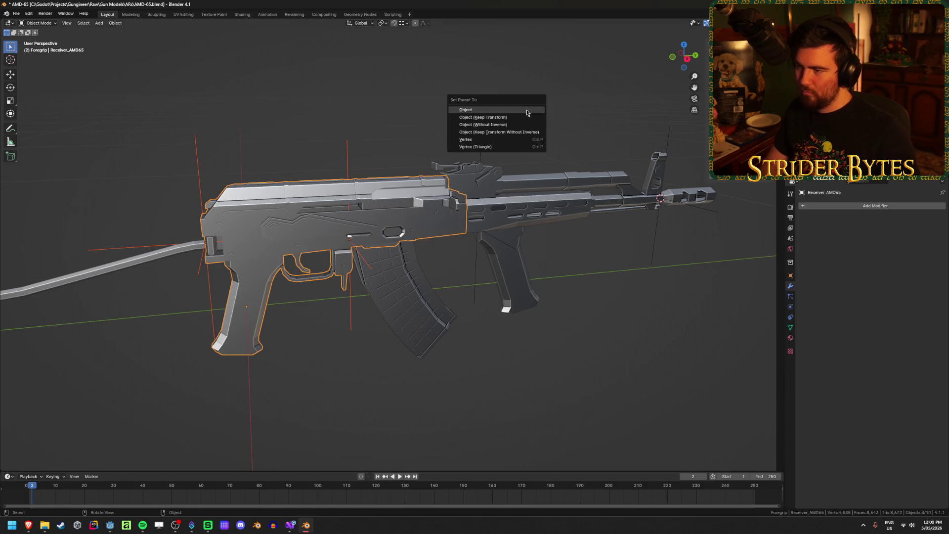
click(527, 113)
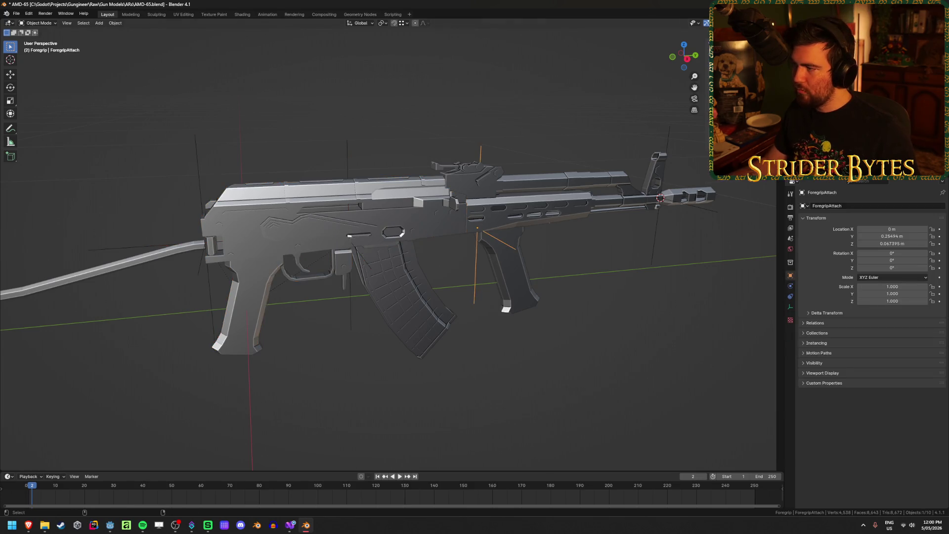
key(ctrl+z)
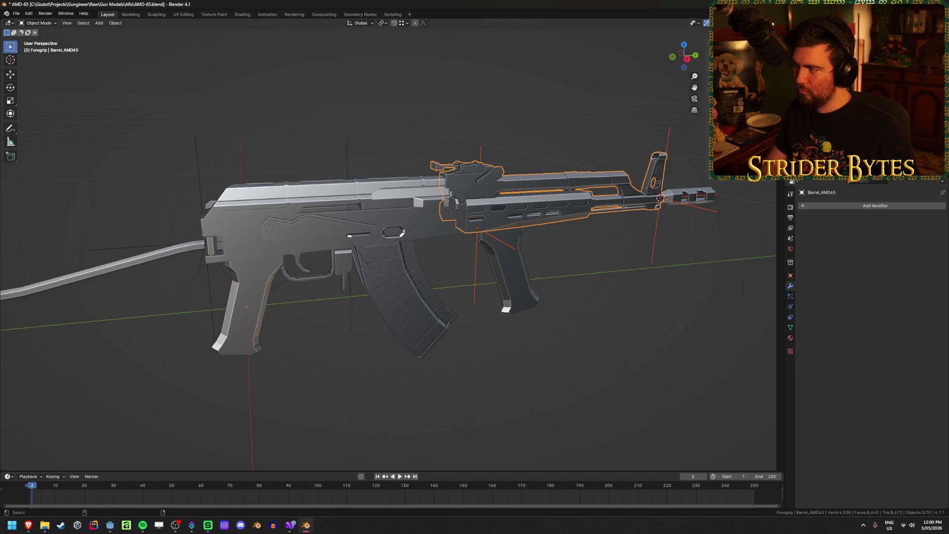
key(ctrl+p)
click(584, 187)
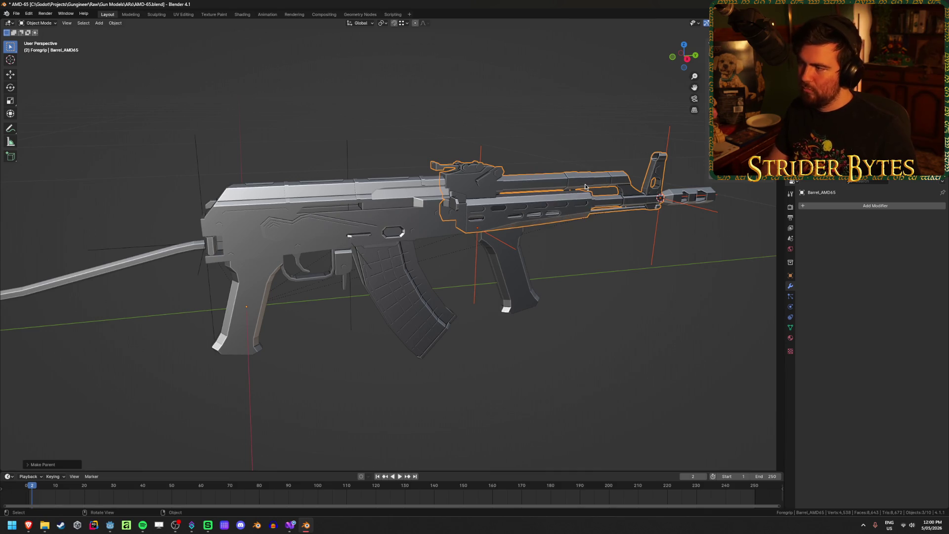
click(591, 319)
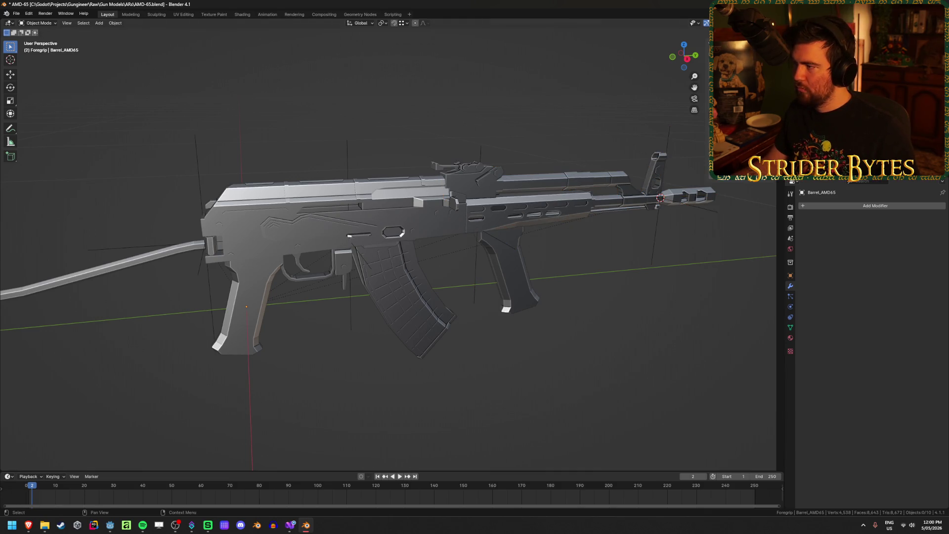
- Select the barrel and inspect it from the front view
click(467, 175)
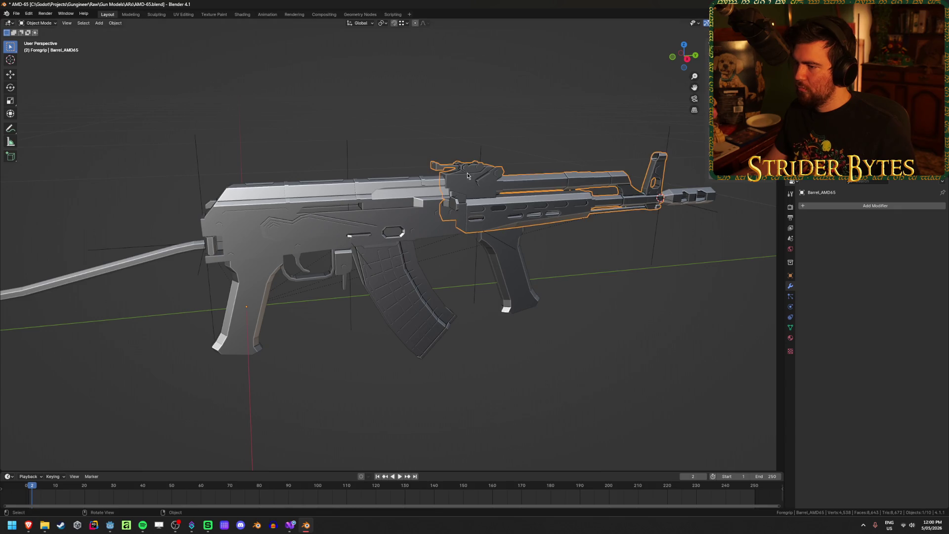
middle_drag(486, 191, 471, 254)
key(KP_1)
scroll(609, 327, up, 5)
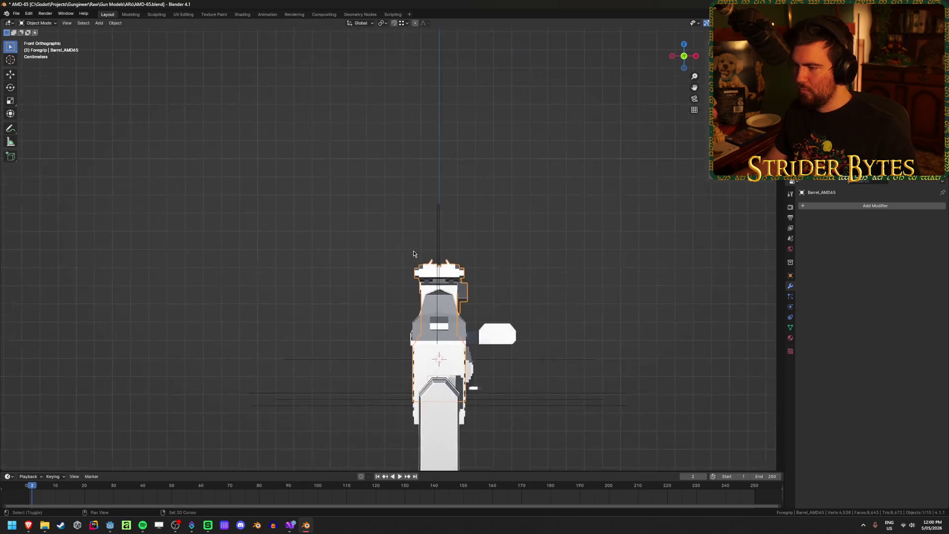
mouse_move(609, 327)
middle_down()
mouse_move(549, 290)
mouse_move(410, 321)
middle_up()
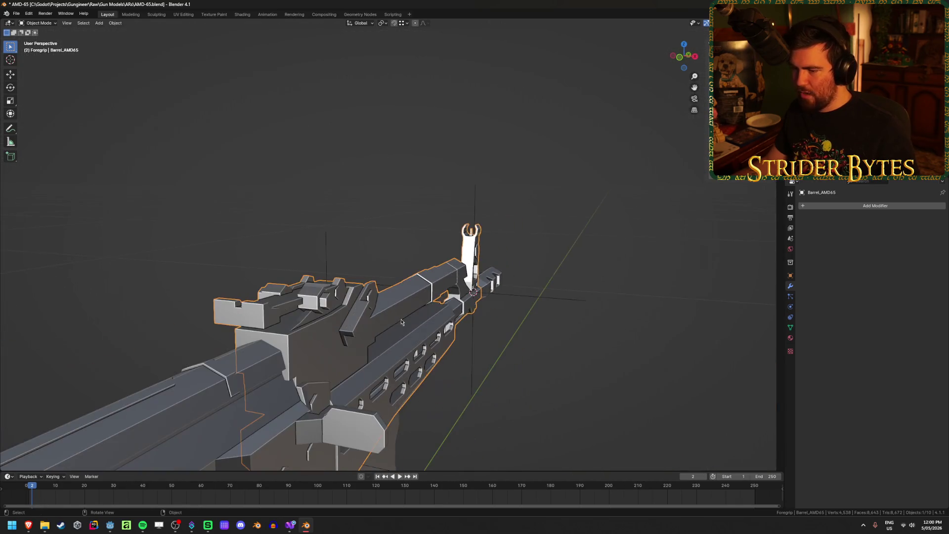
- Snap the 3D cursor to a barrel vertex and add an empty at Y 0.2014 m, Z 0.14209 m
key(Tab)
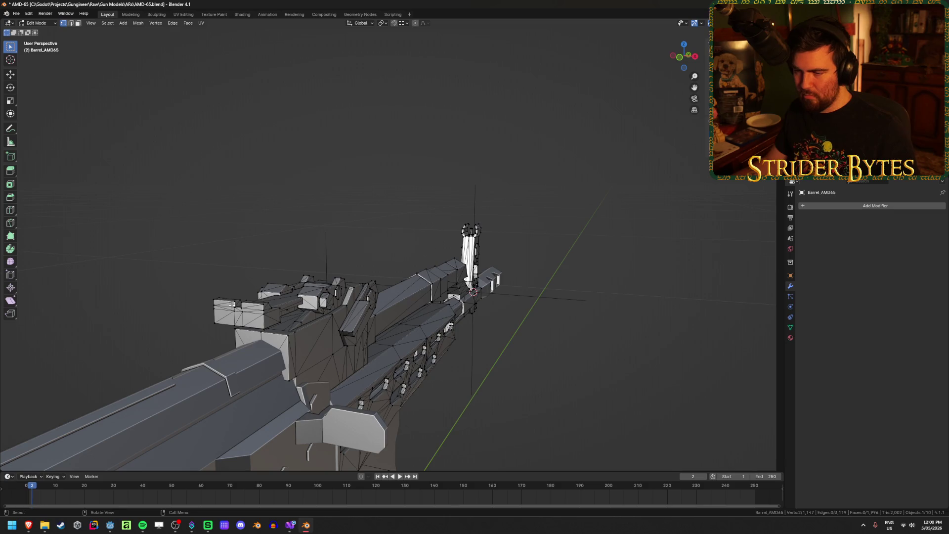
key(ctrl+Tab)
key(Tab)
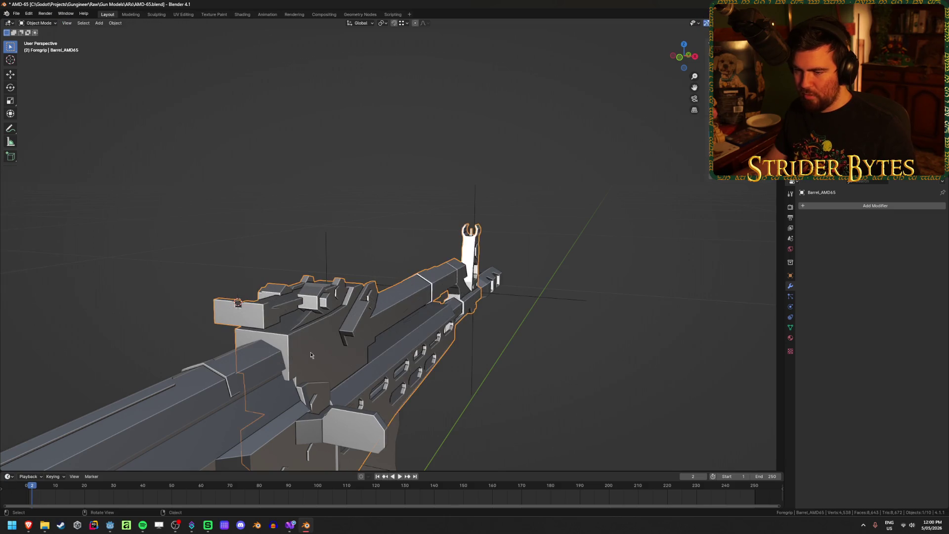
key(shift+a)
mouse_move(538, 323)
click(573, 320)
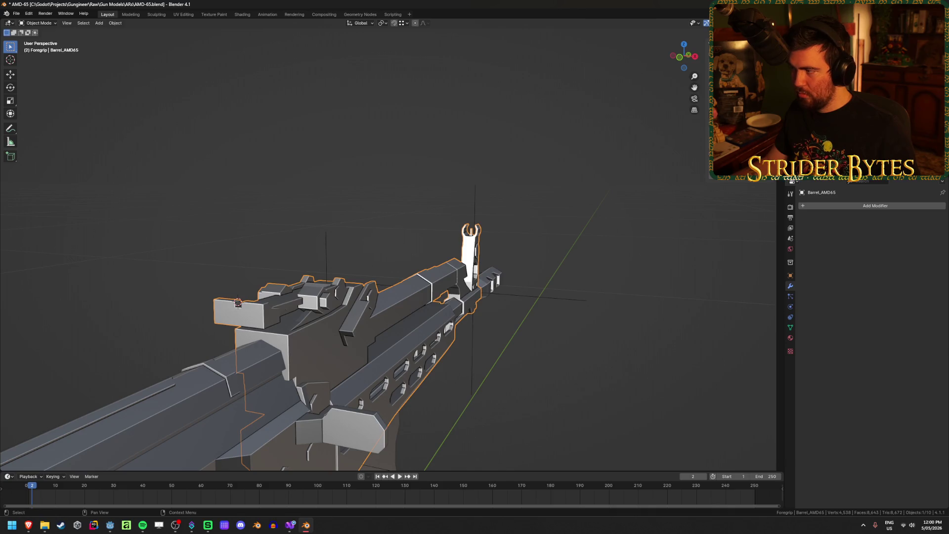
key(alt+a)
key(shift+a)
- Add a Plain Axes empty above the rear sight, scale it to 0.075, and apply scale
mouse_move(519, 262)
click(553, 262)
key(g)
middle_drag(554, 333, 593, 321)
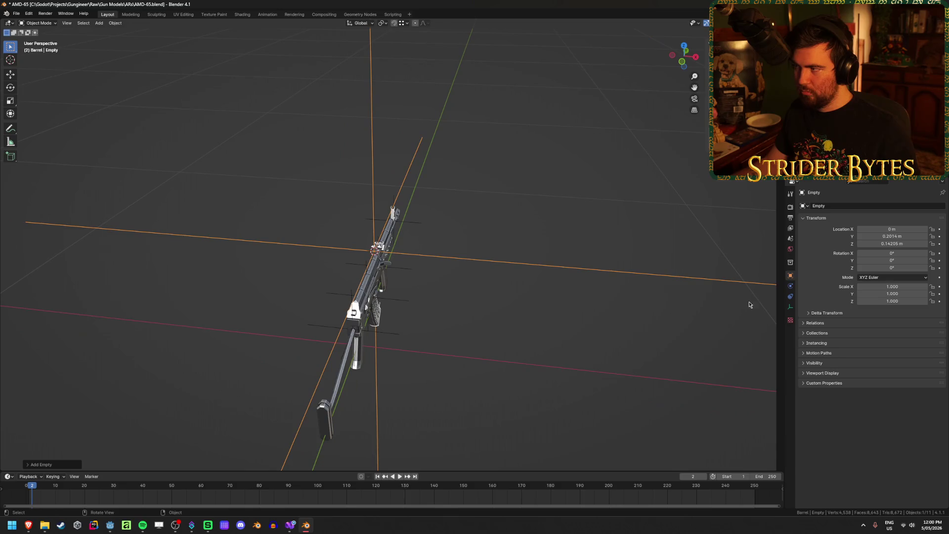
key(s)
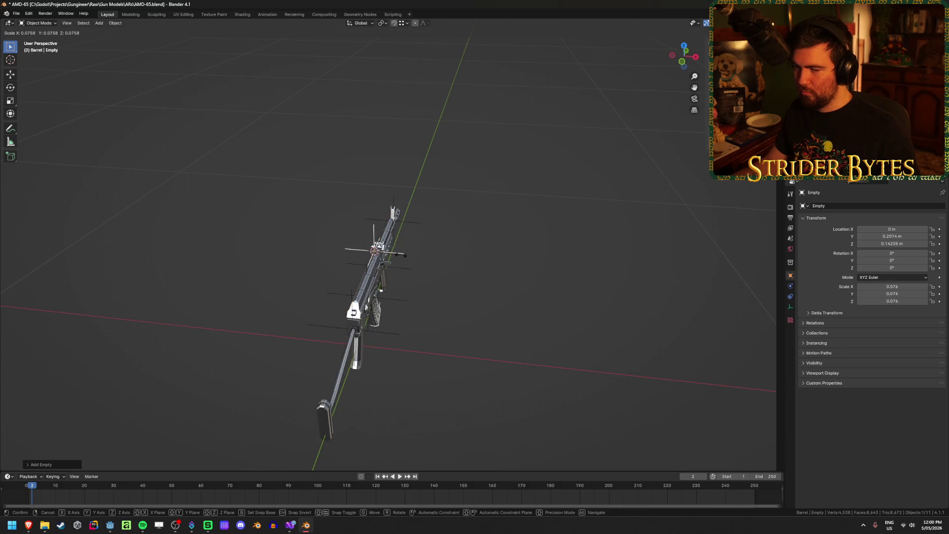
click(425, 262)
mouse_move(431, 265)
middle_down()
mouse_move(462, 282)
mouse_move(504, 269)
middle_up()
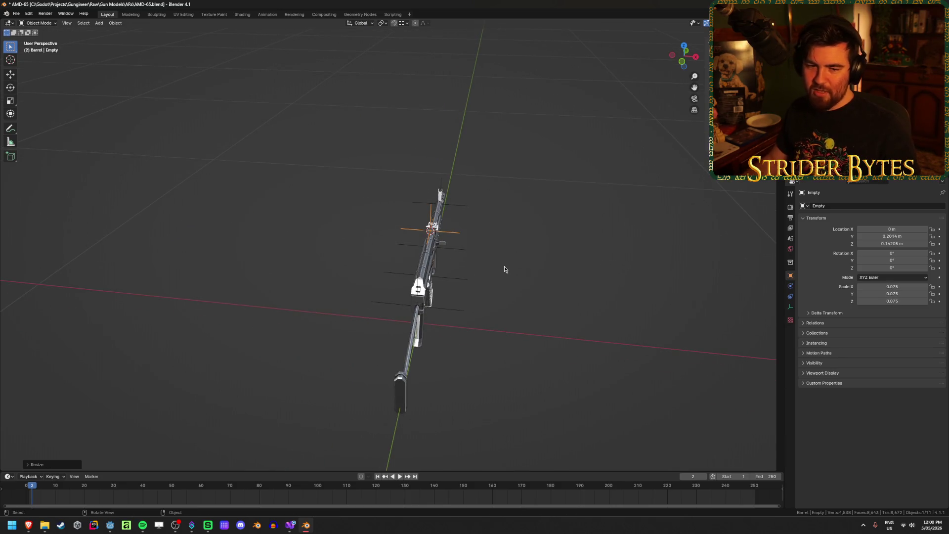
key(KP_Decimal)
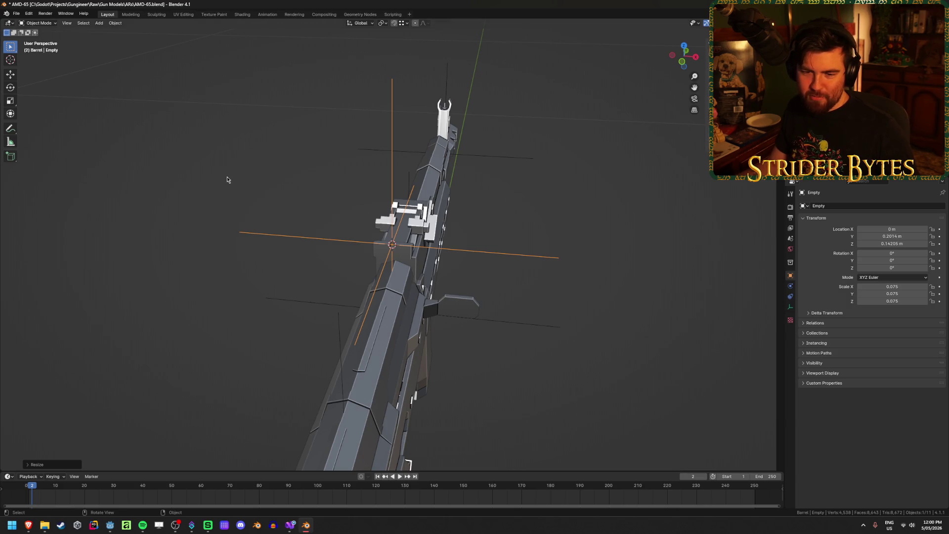
mouse_move(144, 226)
middle_down()
mouse_move(571, 246)
mouse_move(620, 238)
mouse_move(529, 241)
middle_up()
key(ctrl+a)
click(618, 243)
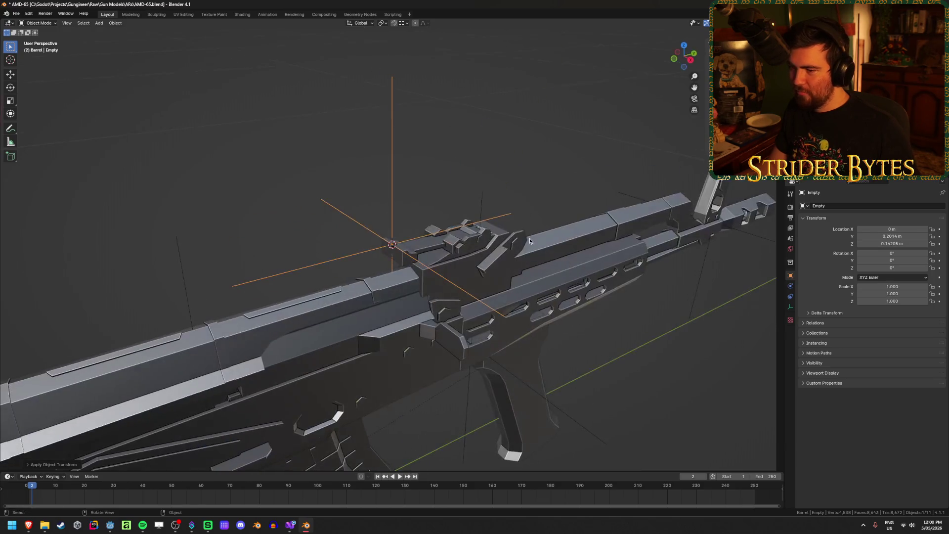
- Rename the empty AimPoint and save the file
key(F2)
text(Alt)
key(Return)
key(ctrl+s)
scroll(294, 267, down, 3)
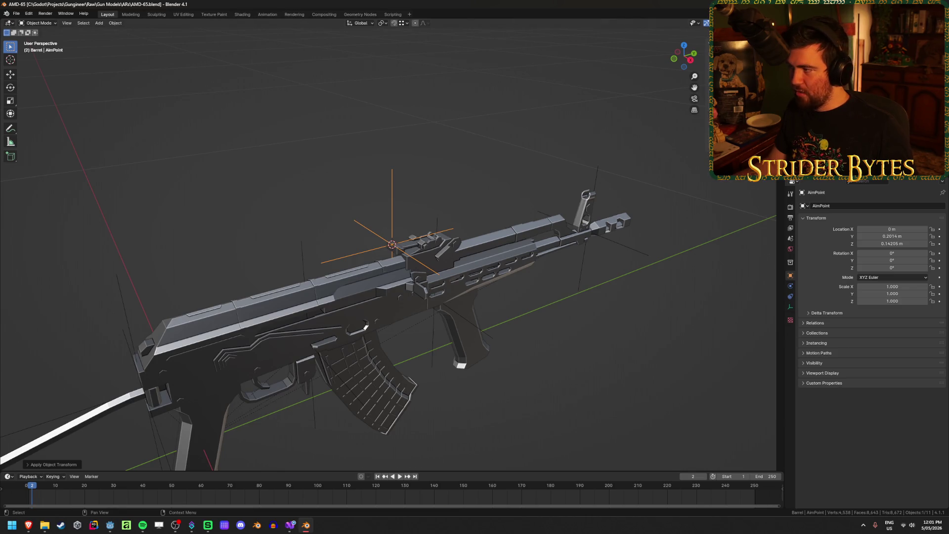
- Parent AimPoint to Barrel_AMD65 and save AMD-65.blend
shift+click(493, 270)
key(ctrl+p)
click(493, 267)
key(ctrl+s)
click(284, 81)
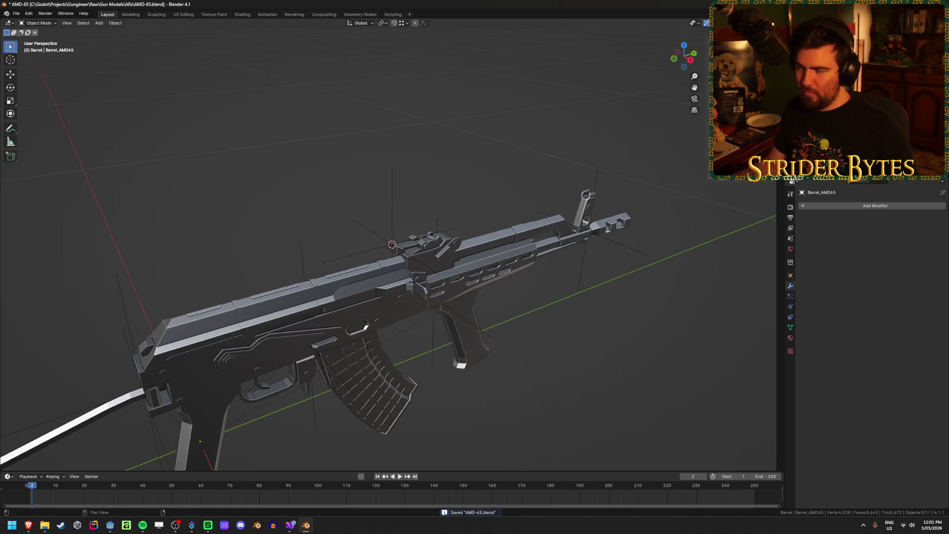
middle_drag(254, 150, 345, 212)
scroll(366, 197, down, 3)
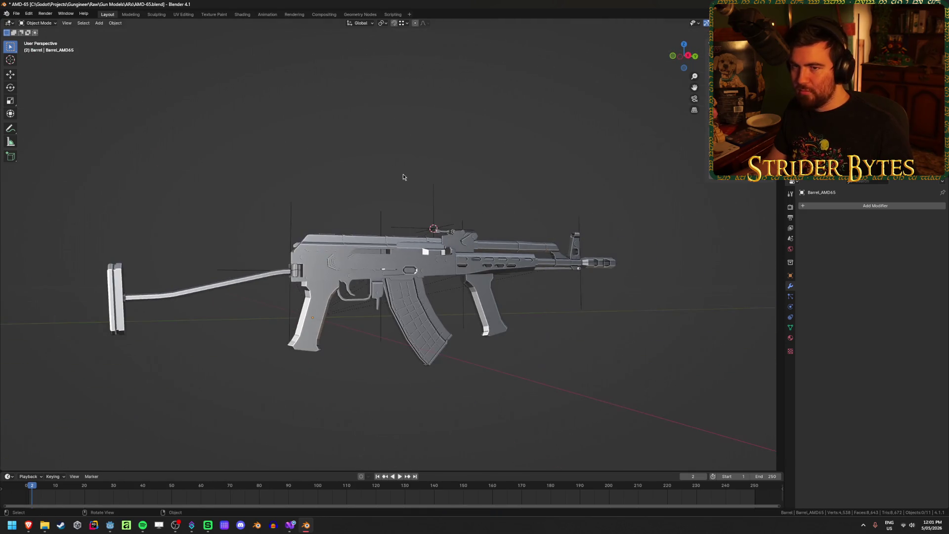
key(ctrl+s)
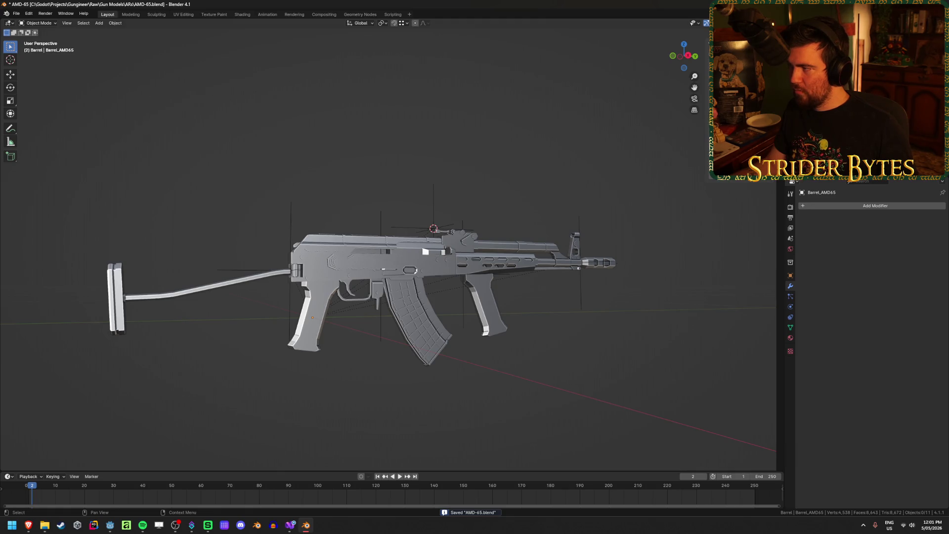
key(ctrl+s)
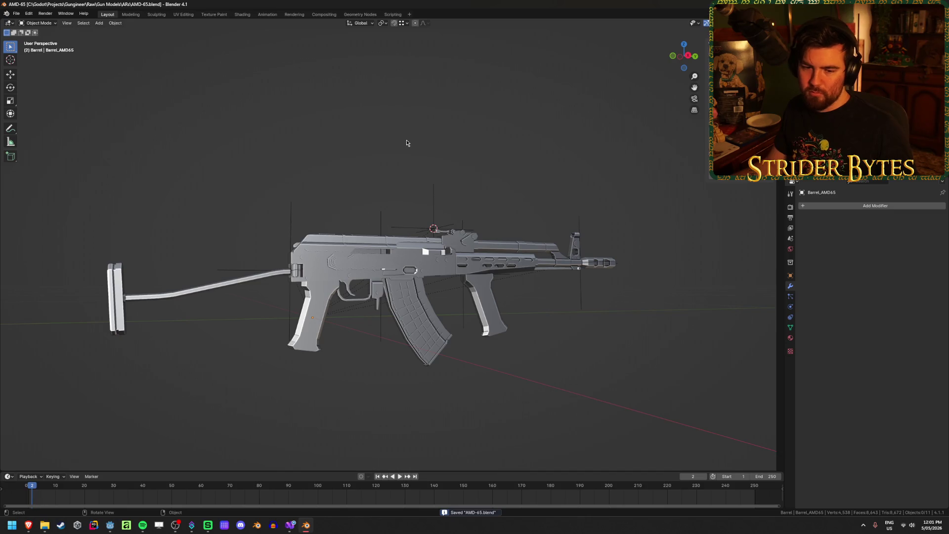
- Open the glTF 2.0 export set to glTF Binary with filename AMD-65.glb
scroll(407, 143, up, 1)
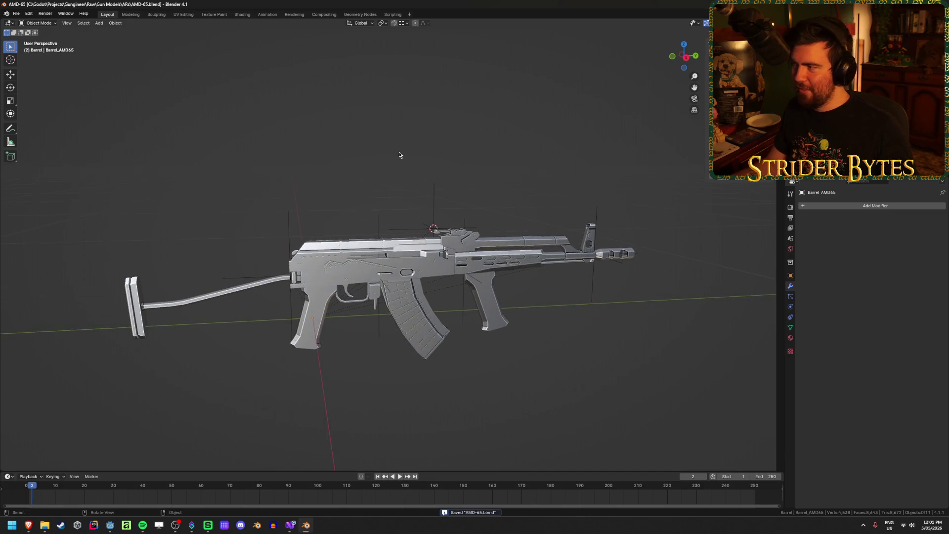
key(ctrl+e)
click(627, 156)
- Export the model with the saved glTF preset into Meshes\GunParts as Receiver_AMD65.glb
click(635, 176)
click(372, 140)
click(372, 141)
click(372, 140)
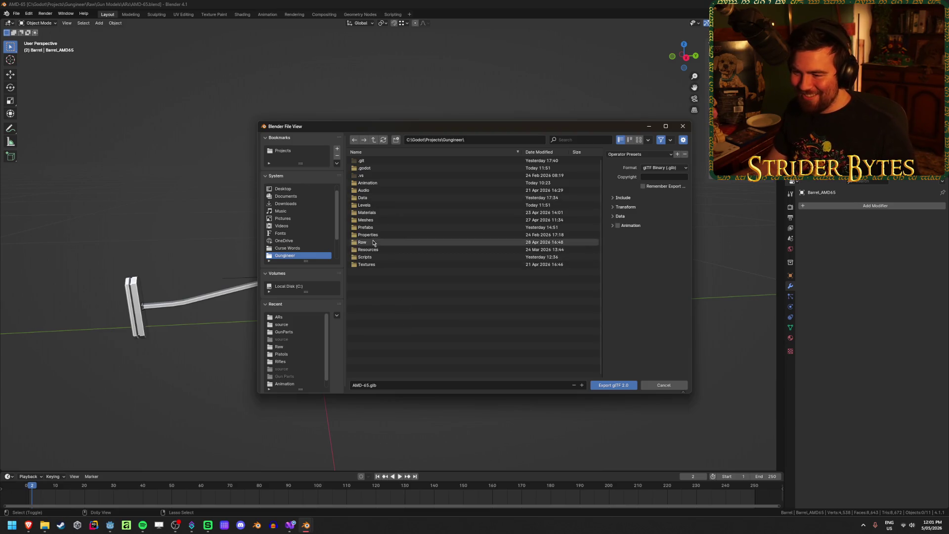
double_click(366, 220)
double_click(373, 161)
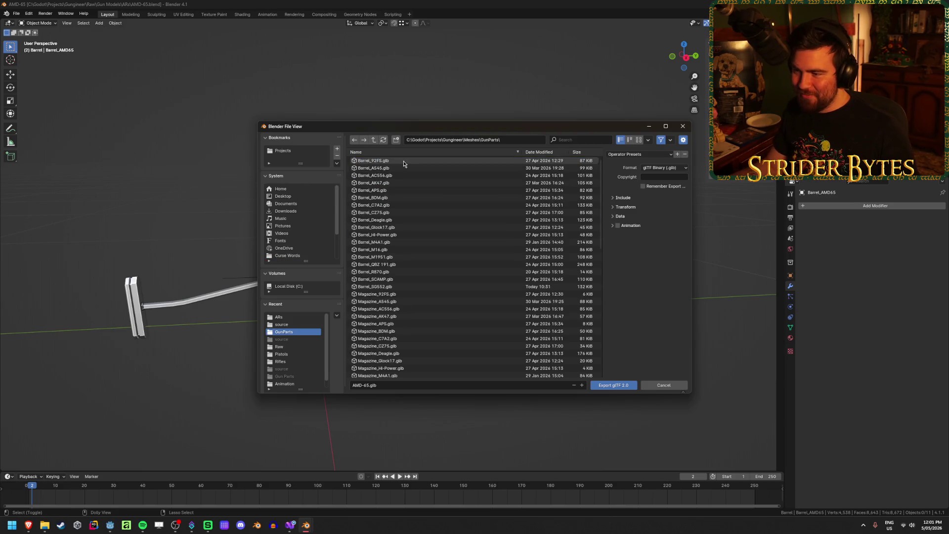
click(395, 385)
text(Receiver_A)
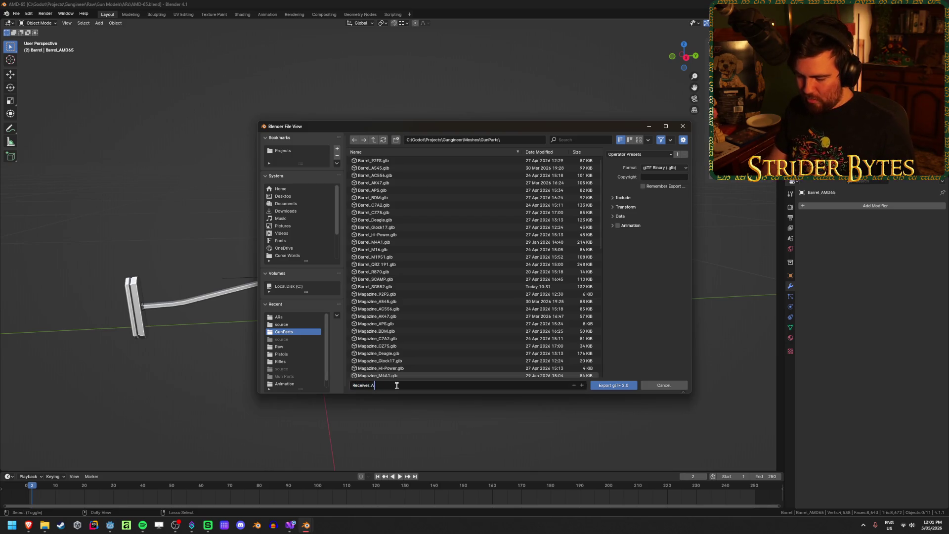
text(MD65.glb)
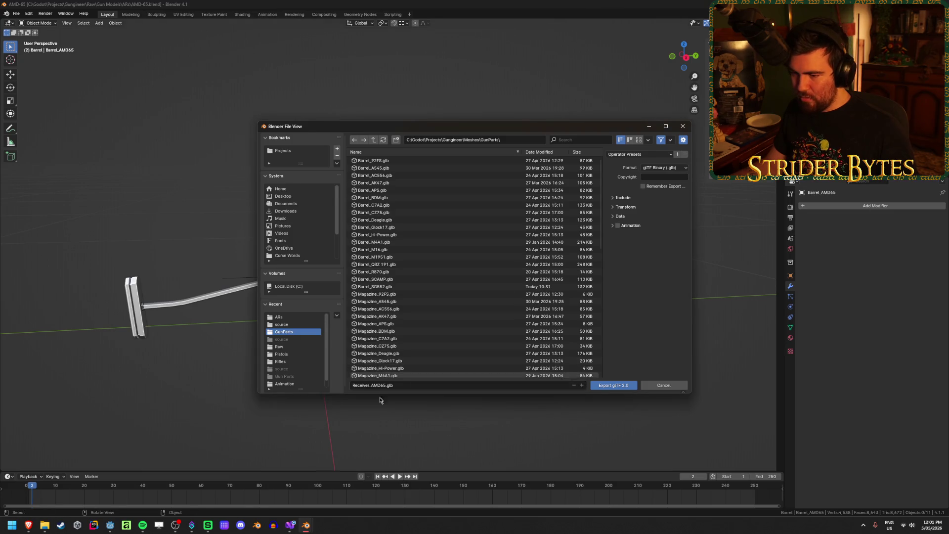
click(612, 385)
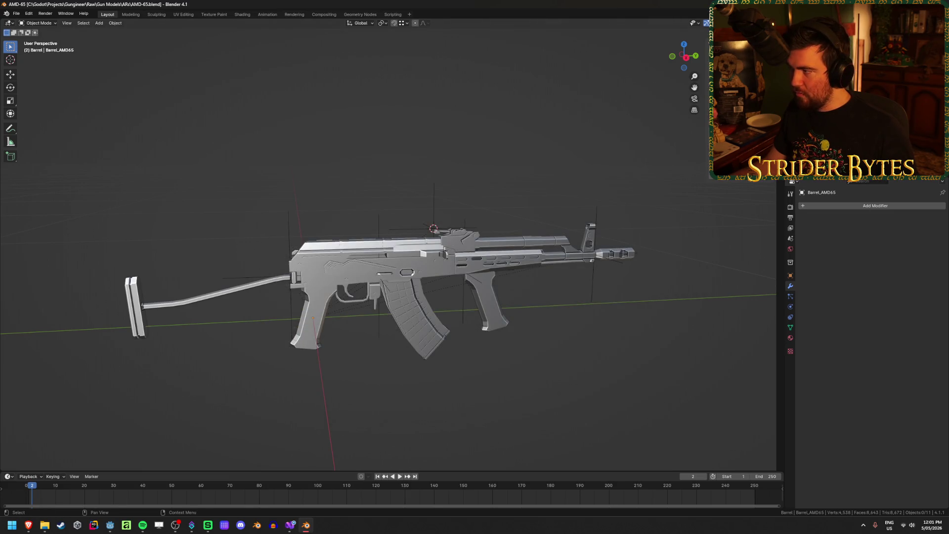
- Export it again to the same folder, renamed to Barrel_AMD65.glb
key(shift+r)
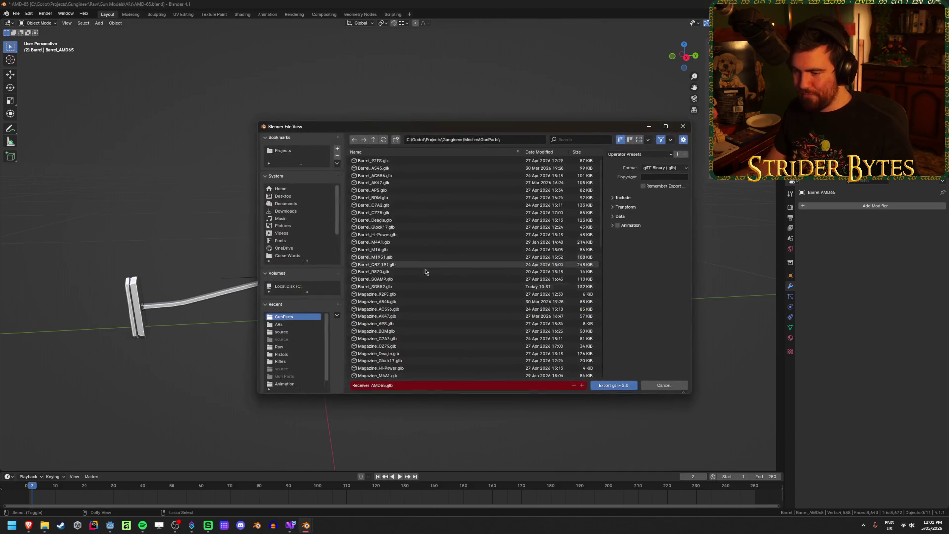
click(372, 385)
key(Home)
key(ctrl+shift+Right)
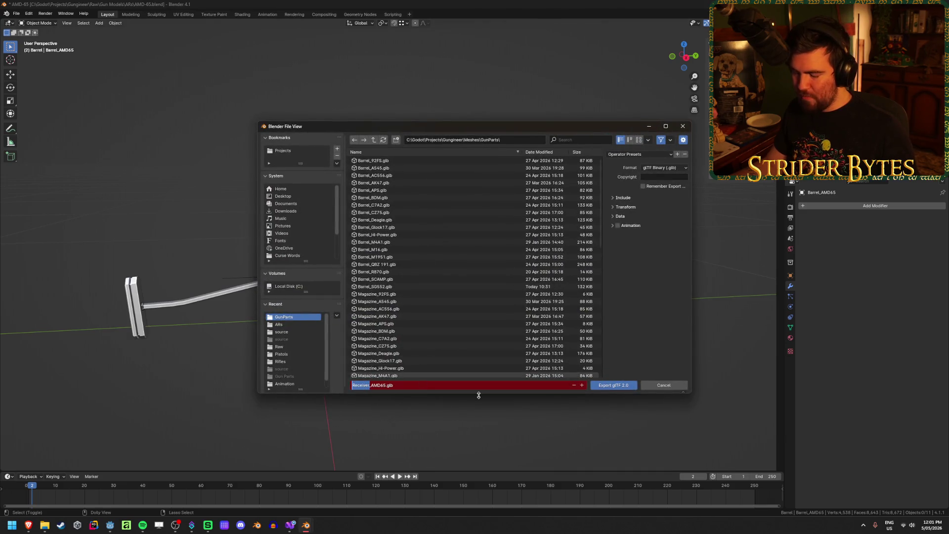
text(Barrel)
click(470, 392)
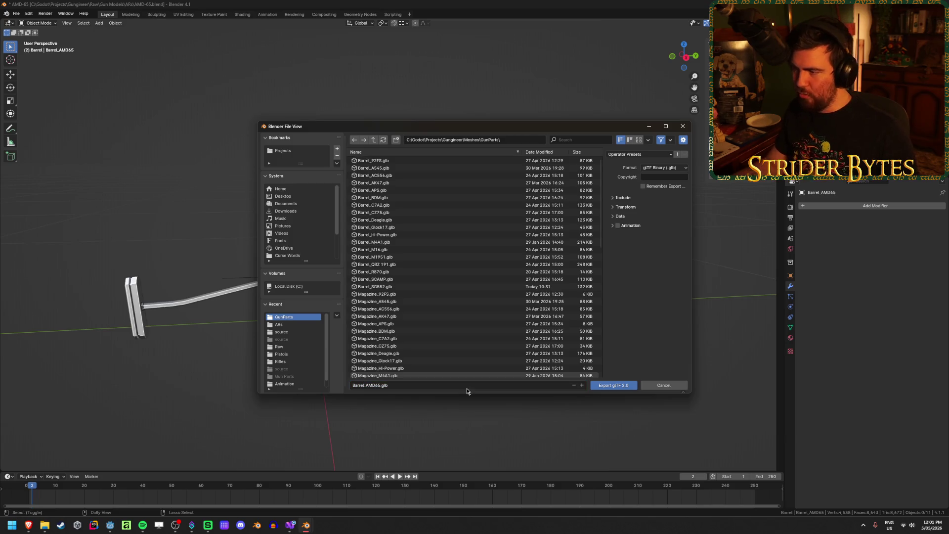
key(Return)
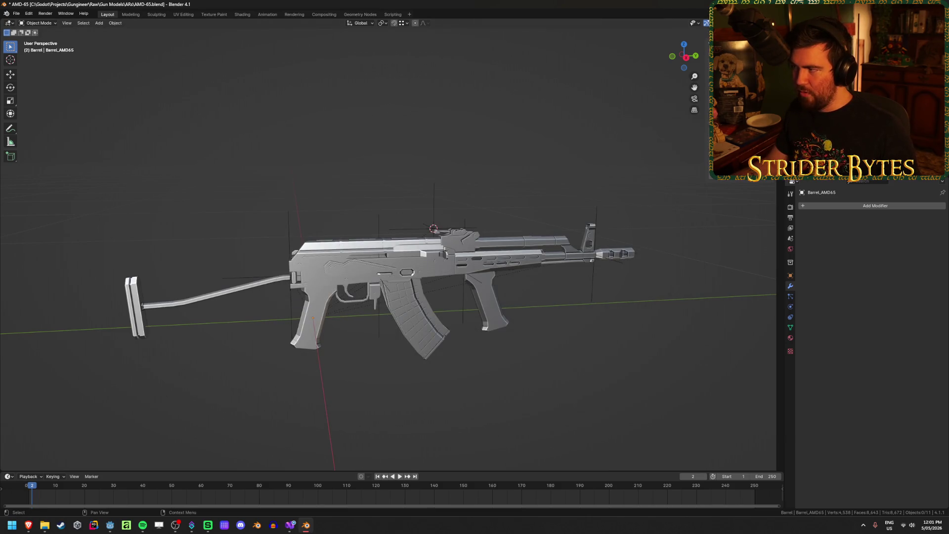
- Export the magazine and stock as Magazine_AMD65.glb and Stock_AMD65.glb into GunParts
key(shift+r)
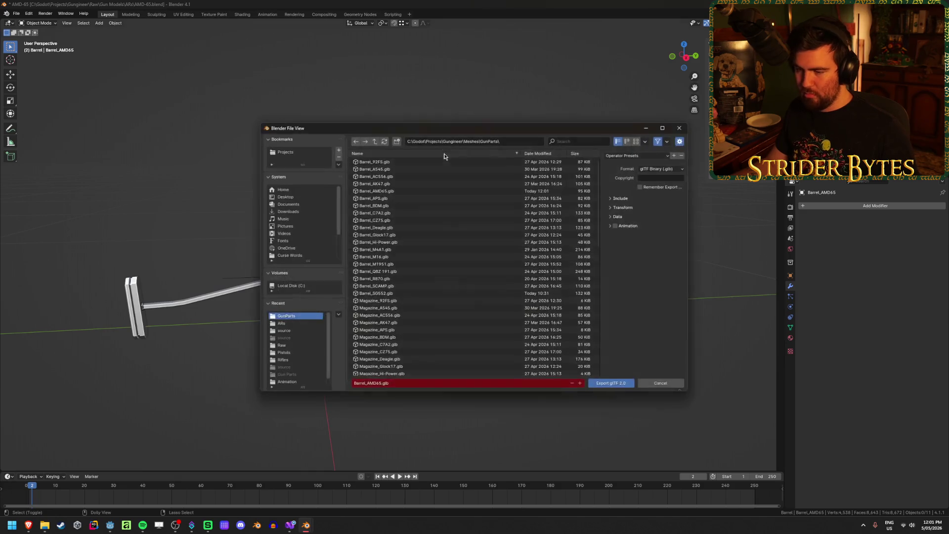
click(365, 385)
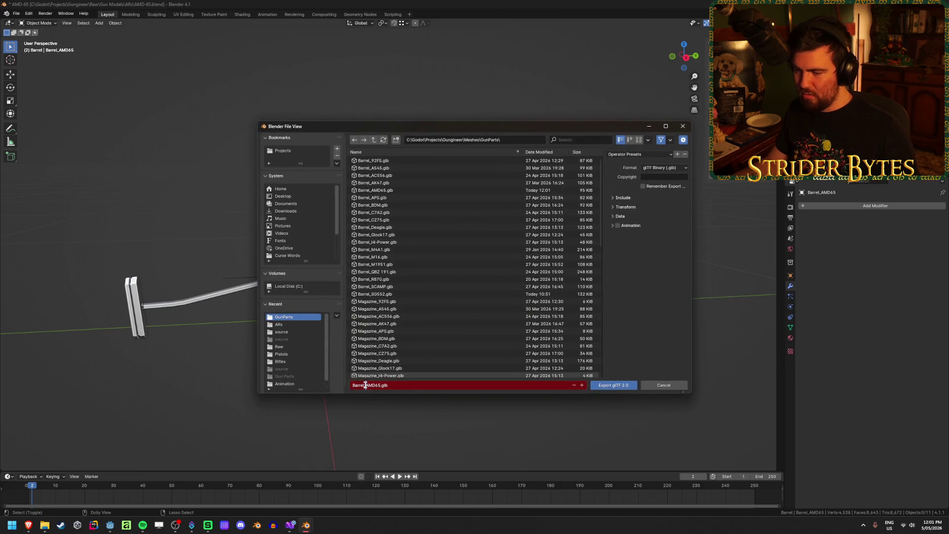
key(BackSpace)
key(BackSpace)
key(BackSpace)
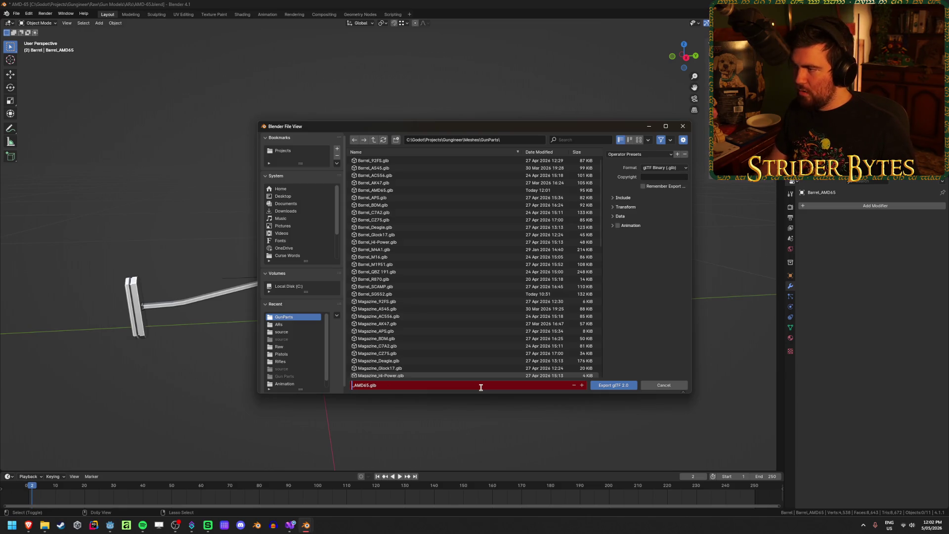
text(Magazine)
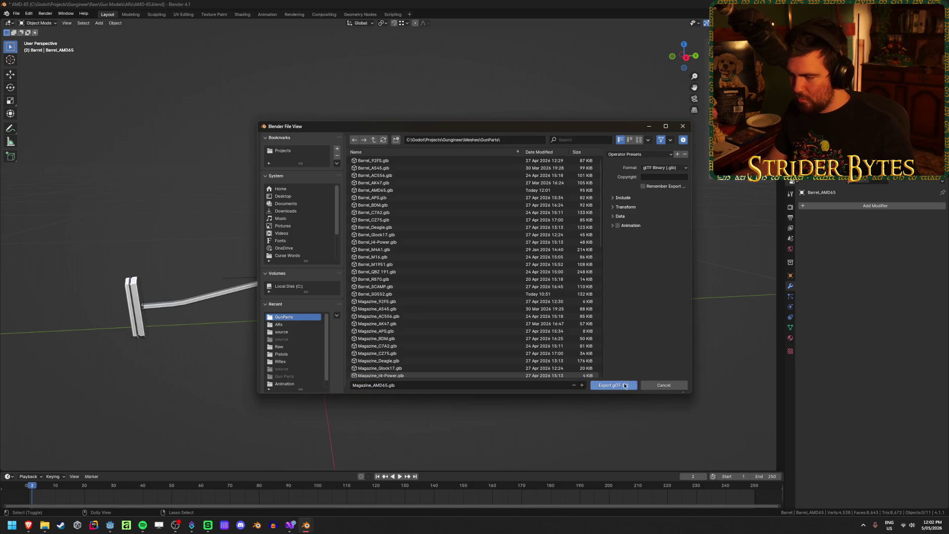
click(613, 385)
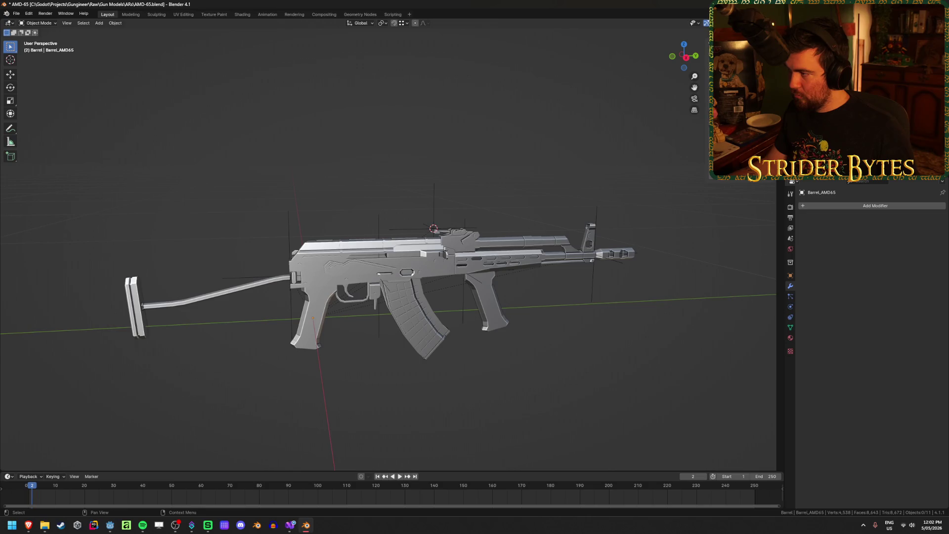
key(shift+r)
click(372, 385)
click(372, 385)
drag(372, 385, 253, 374)
text(Stock_AMD65.glb)
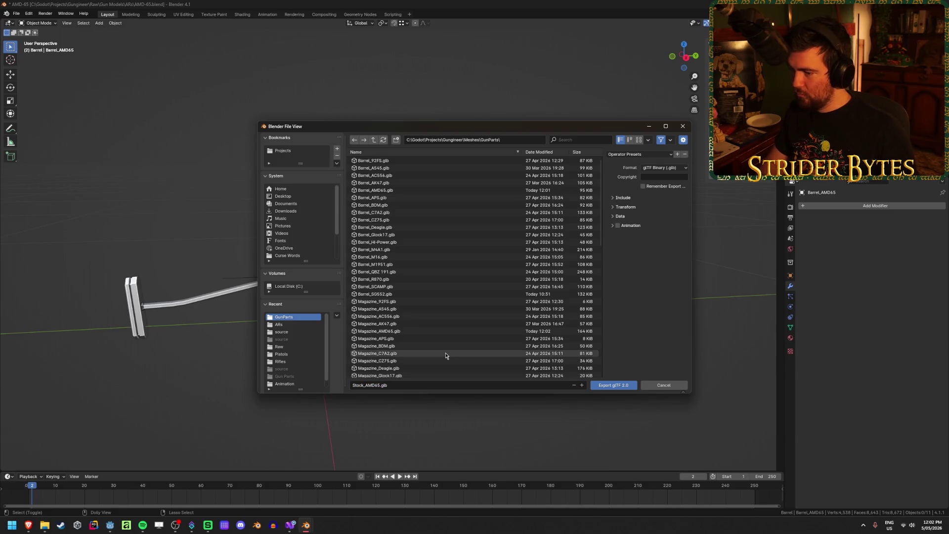
key(Return)
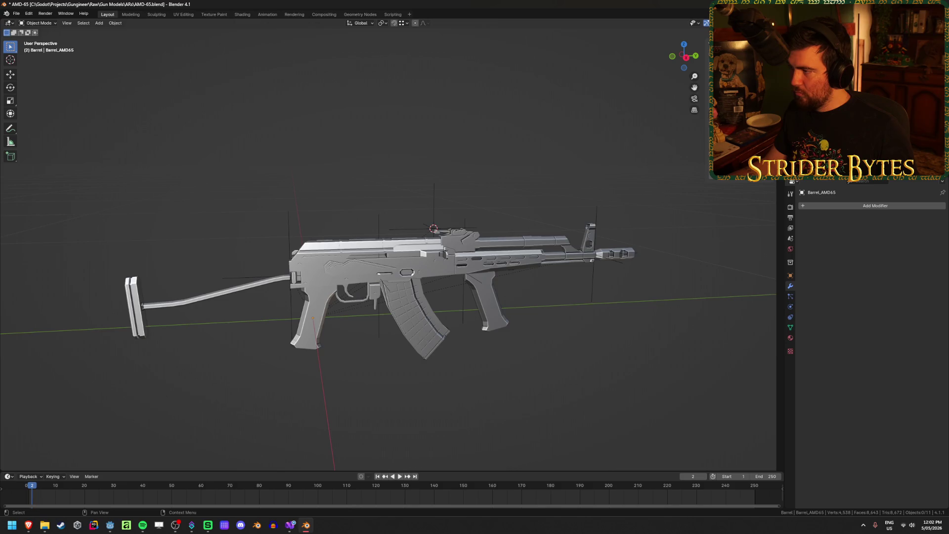
- Export the muzzle and foregrip as Muzzle_AMD65.glb and Foregrip_AMD65.glb
key(shift+r)
click(363, 384)
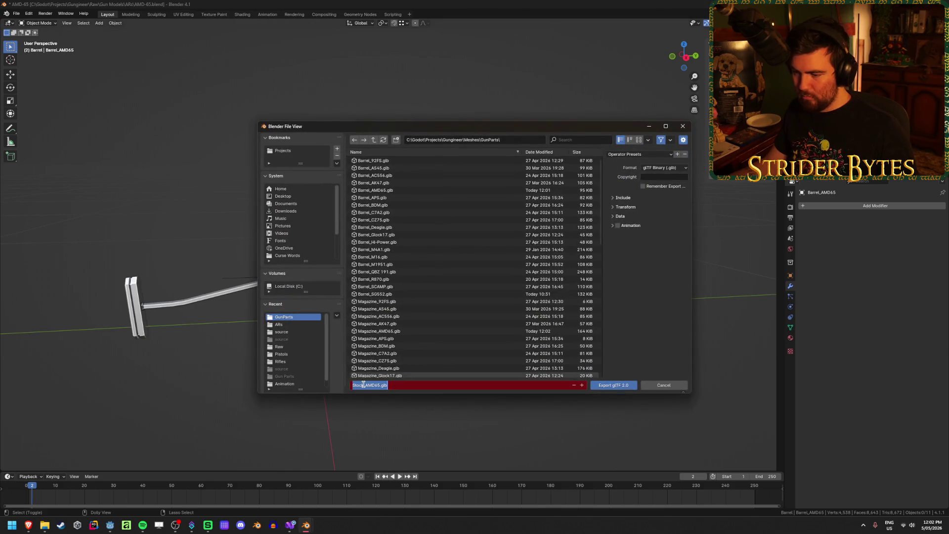
key(Return)
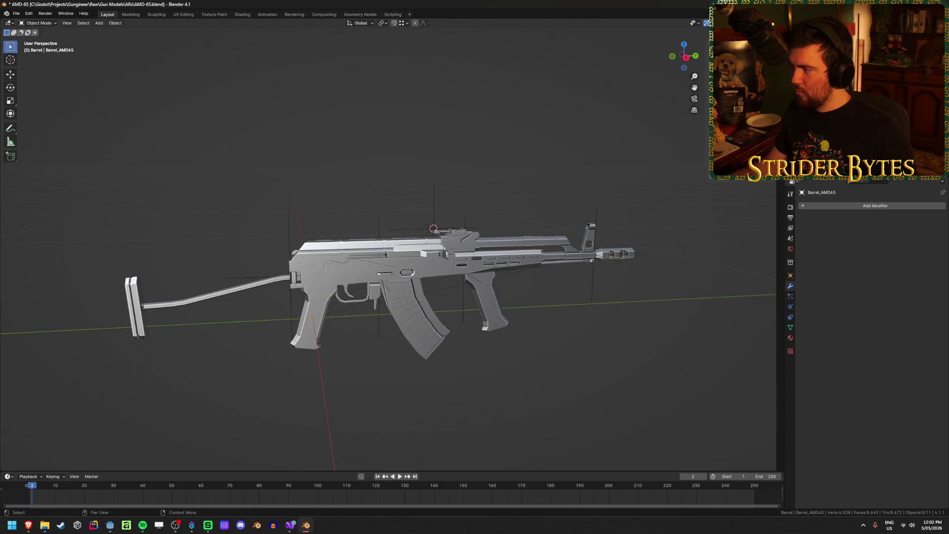
key(shift+r)
key(ctrl+shift+Left)
text(Foregrip_AMD65.glb)
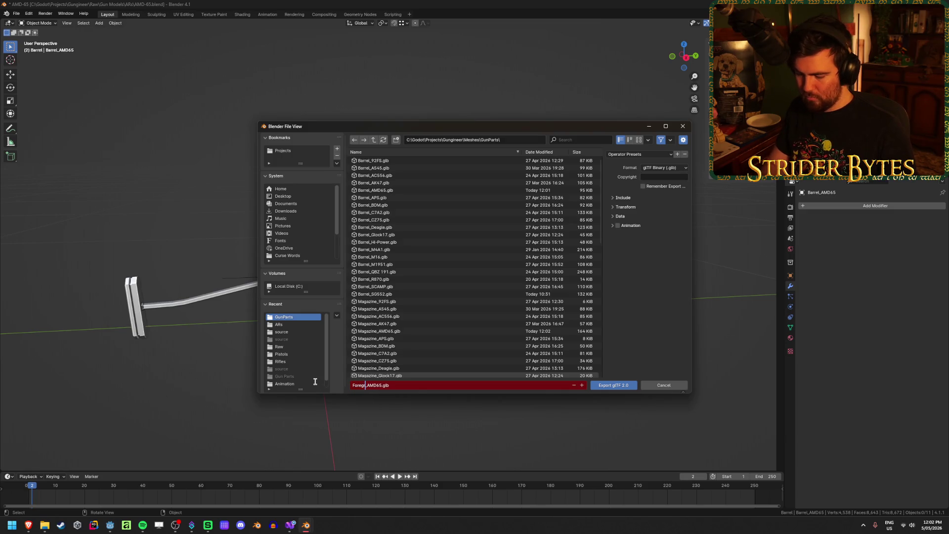
click(613, 385)
- Save AMD-65.blend, leaving the stock in place after a cancelled move, then go to Godot
key(ctrl+s)
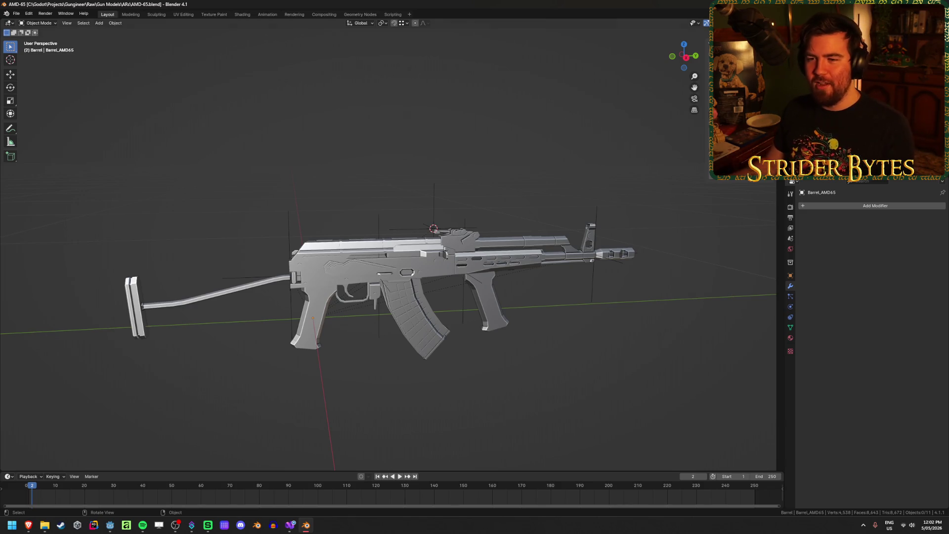
key(ctrl+s)
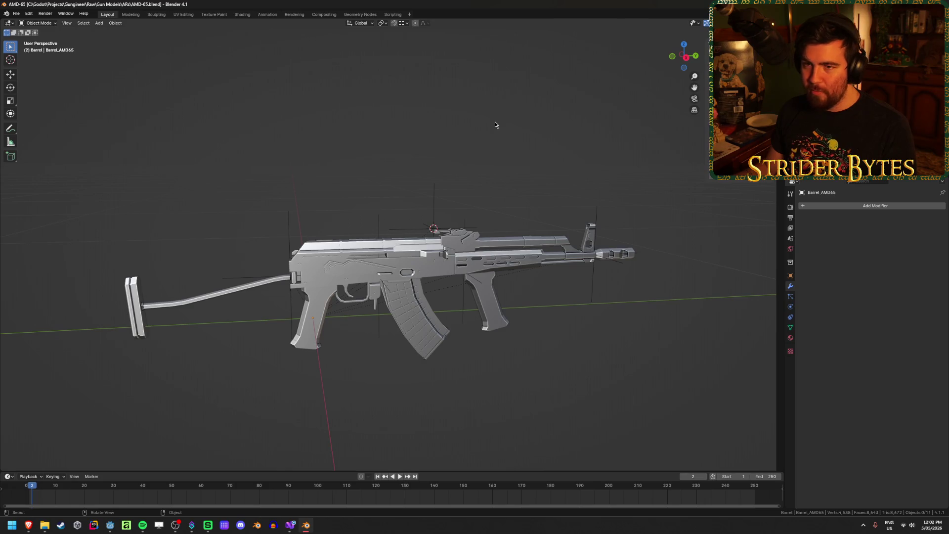
click(241, 303)
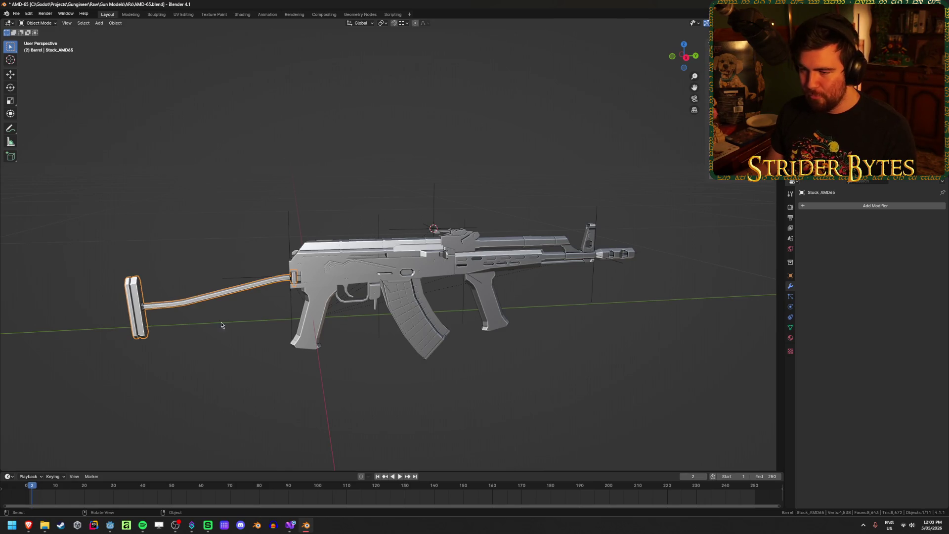
key(g)
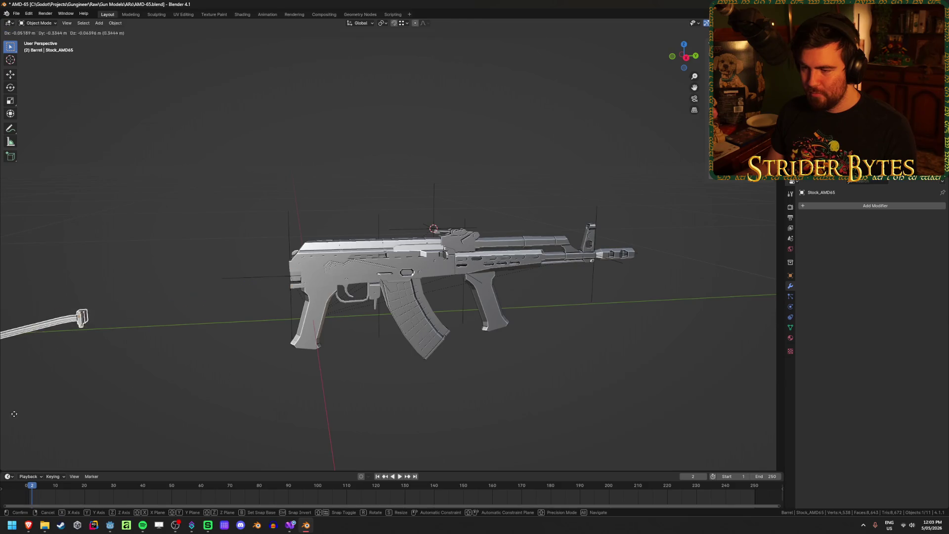
right_click(102, 297)
click(299, 154)
key(ctrl+s)
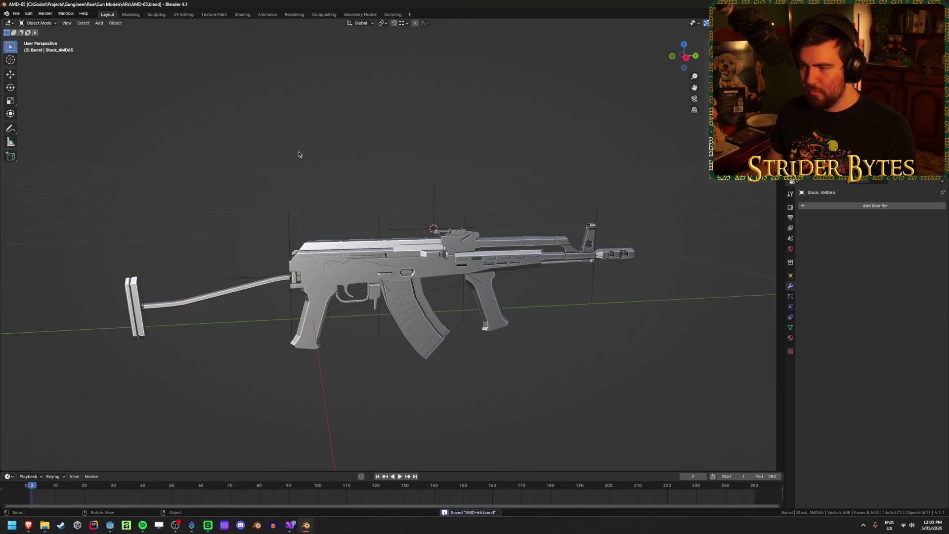
key(alt+Tab)
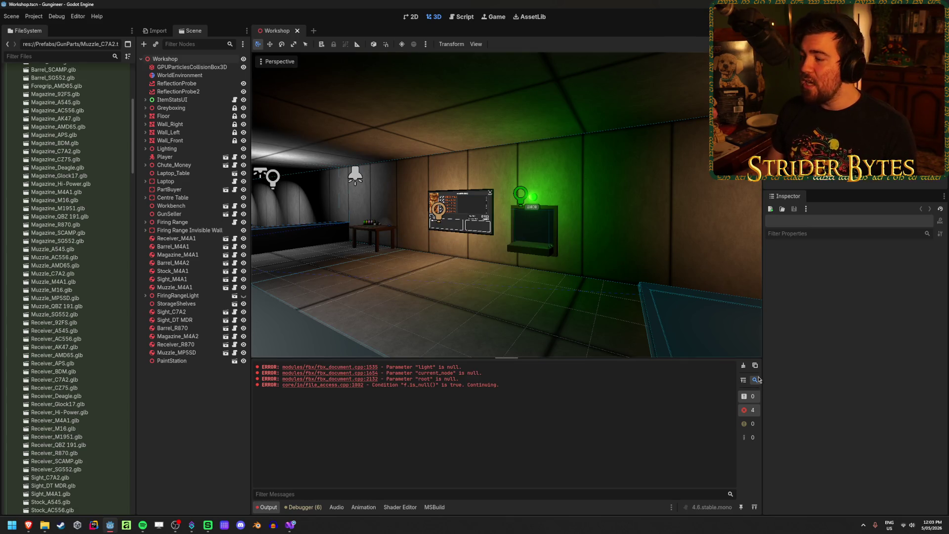
- Save the Workshop scene and fly the editor camera around the room to view the workbench
key(F5)
mouse_move(473, 261)
right_down()
mouse_move(465, 262)
mouse_move(472, 260)
right_up()
key(w)
click(536, 263)
click(686, 294)
right_drag(686, 294, 679, 294)
key(s)
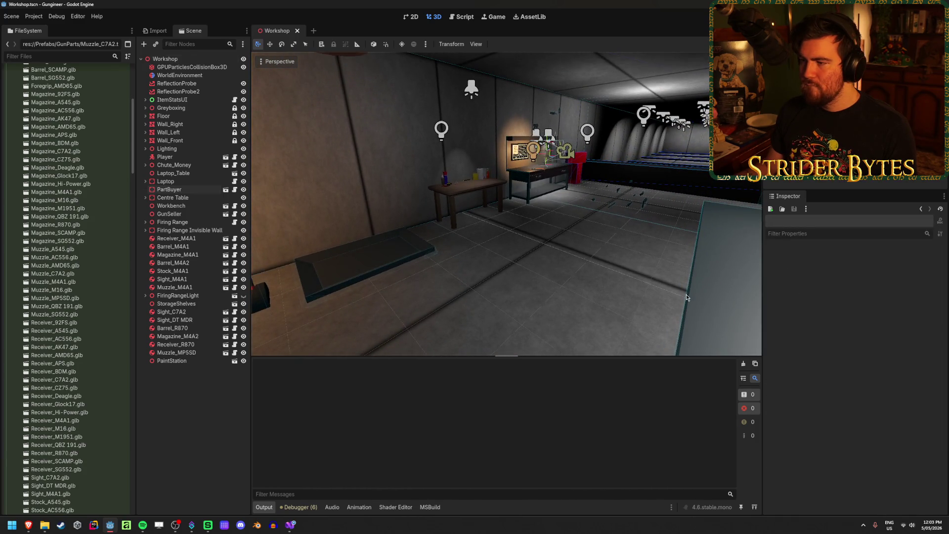
click(365, 252)
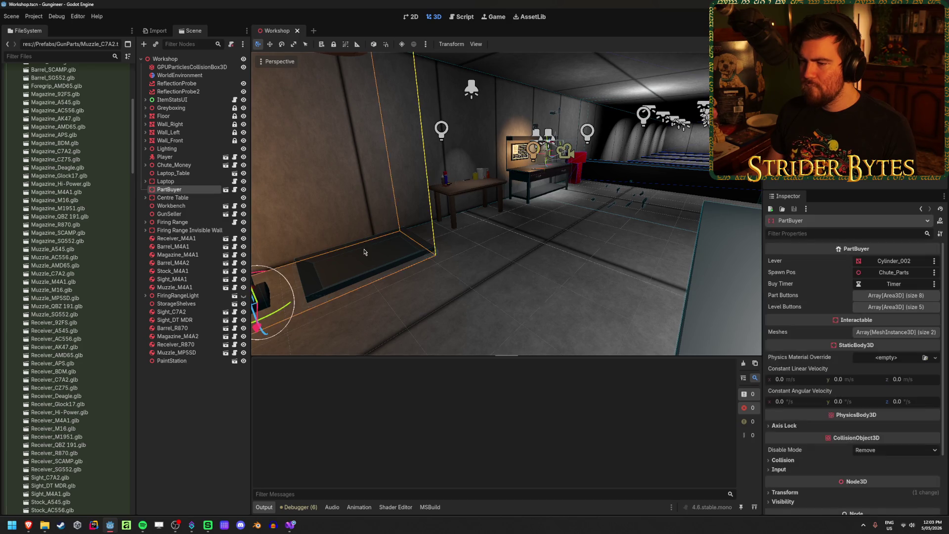
click(306, 245)
scroll(84, 221, up, 10)
scroll(84, 221, down, 15)
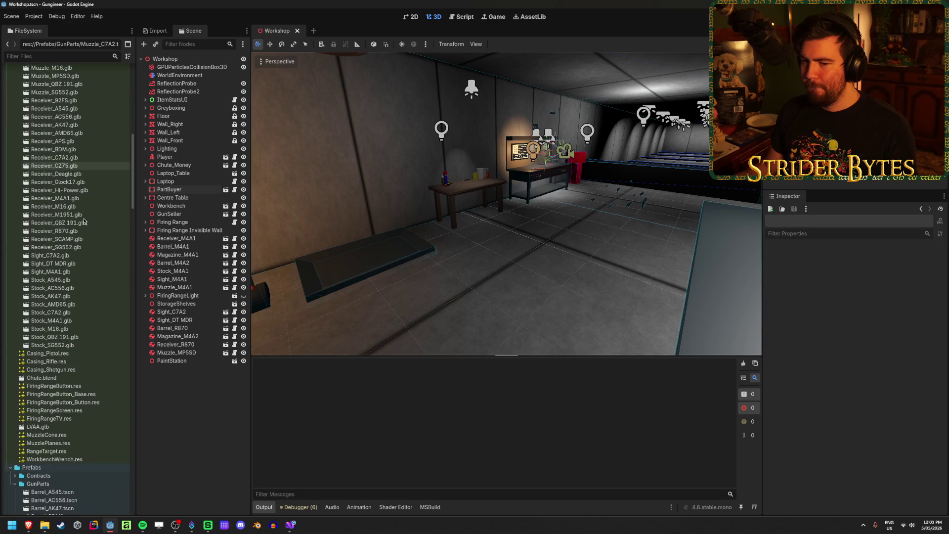
scroll(84, 221, down, 12)
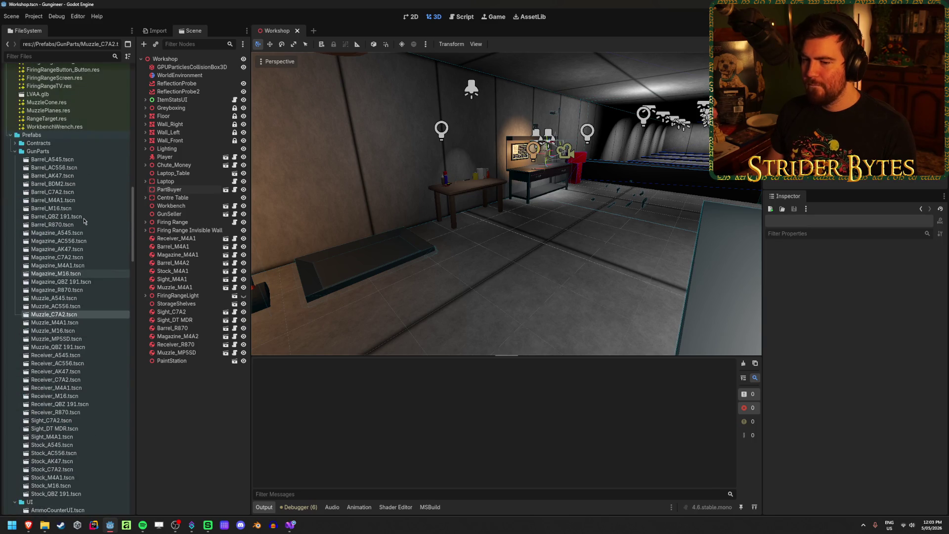
scroll(68, 356, up, 20)
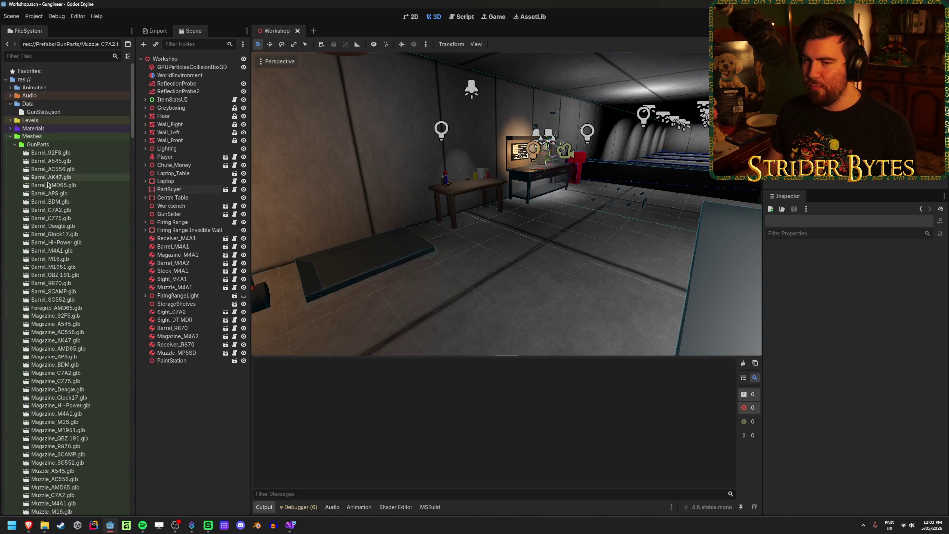
scroll(55, 272, down, 15)
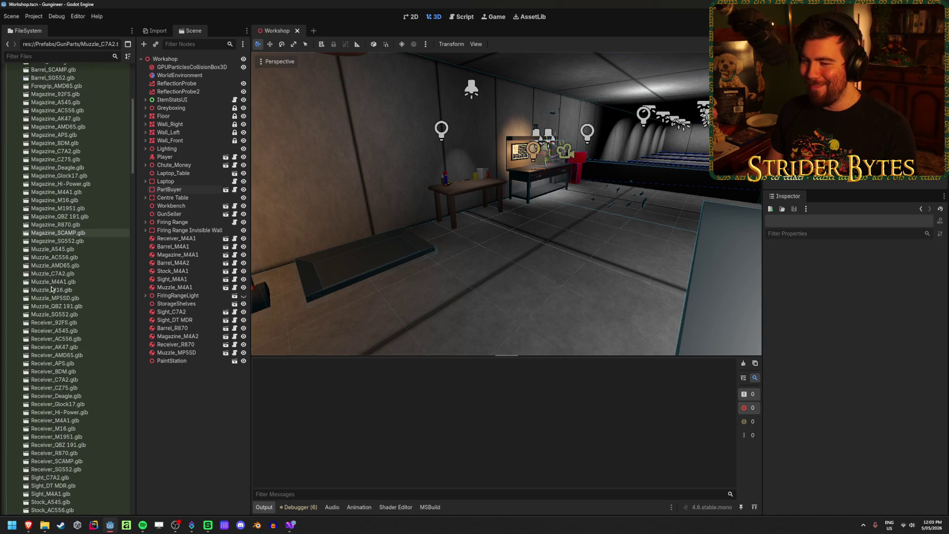
scroll(51, 289, up, 5)
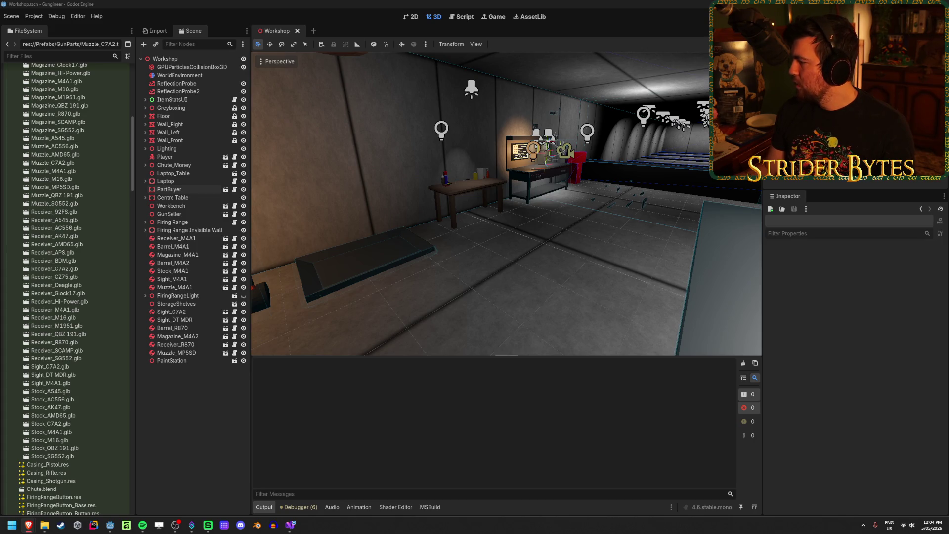
key(alt+Tab)
- Add gun names SG552 and AMD65 in A9:A10 with IDs 8 and 9
click(395, 311)
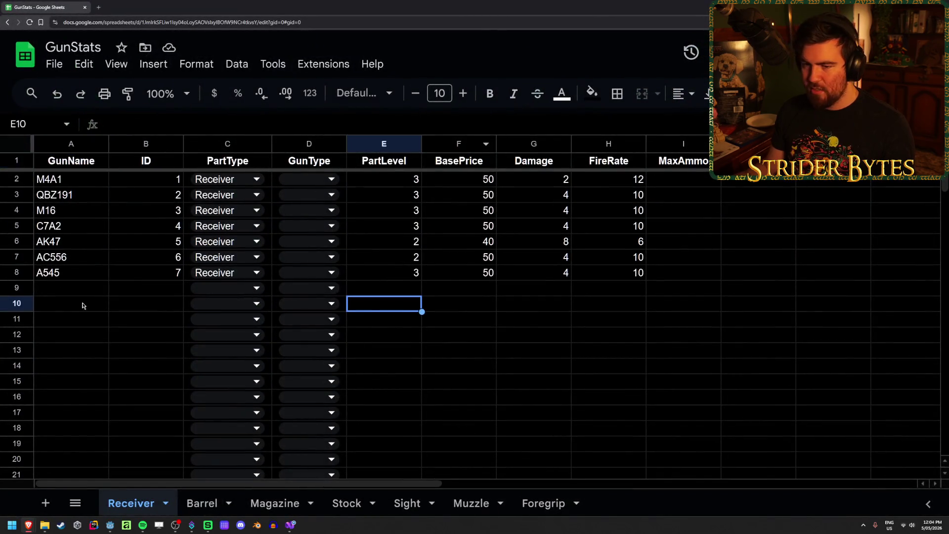
click(89, 291)
text(SG5)
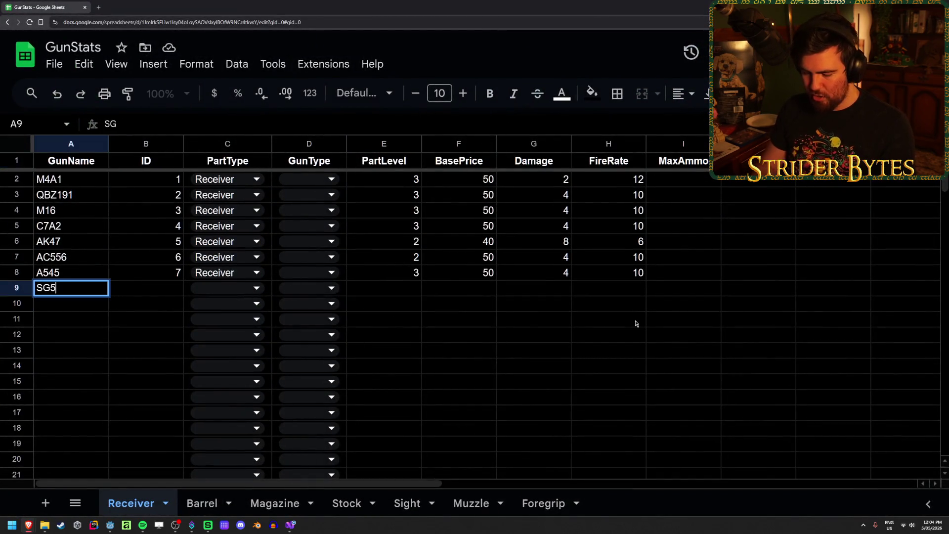
key(Return)
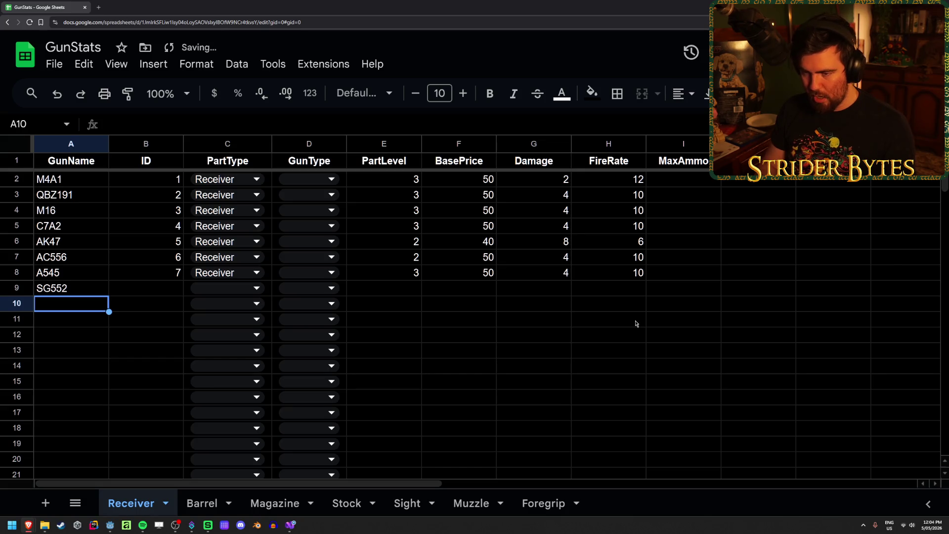
key(Up)
key(Right)
text(8)
key(Return)
text(9)
key(Left)
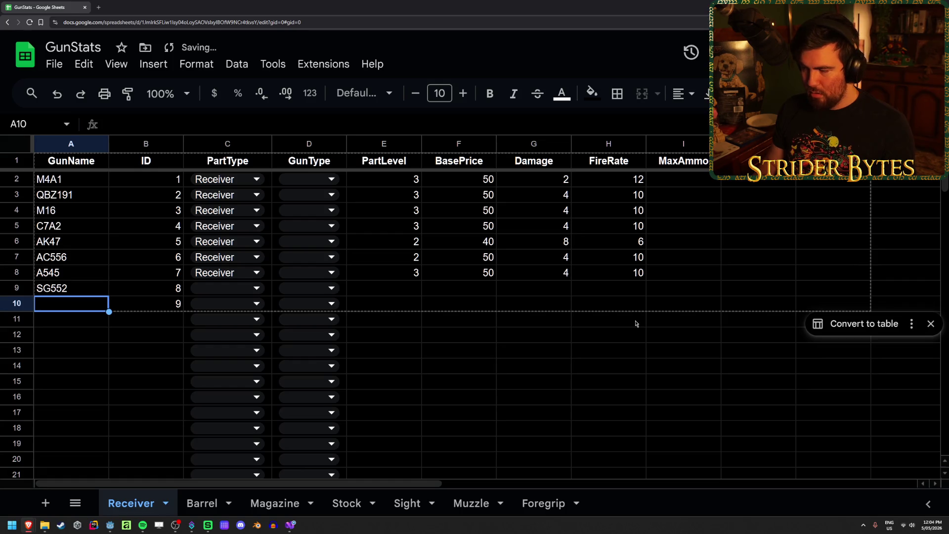
click(930, 324)
text(AMD)
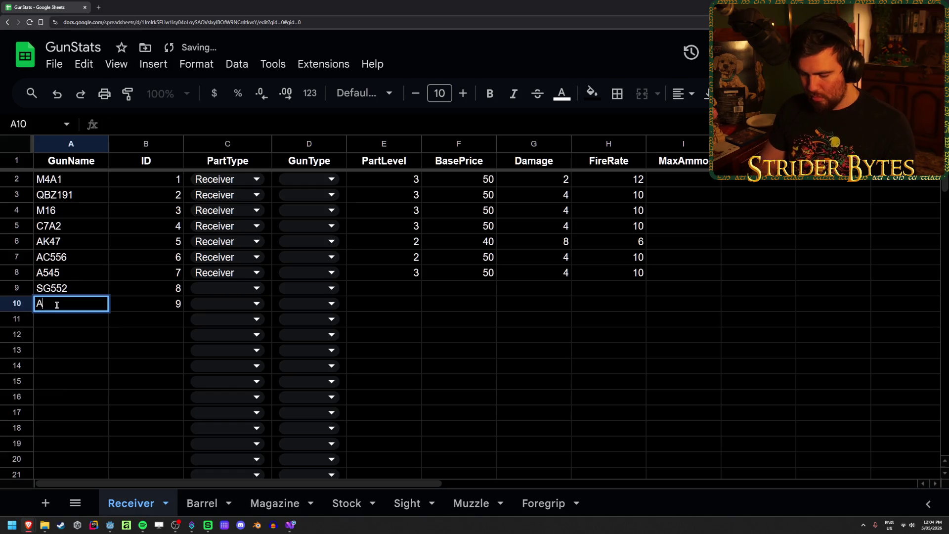
key(Return)
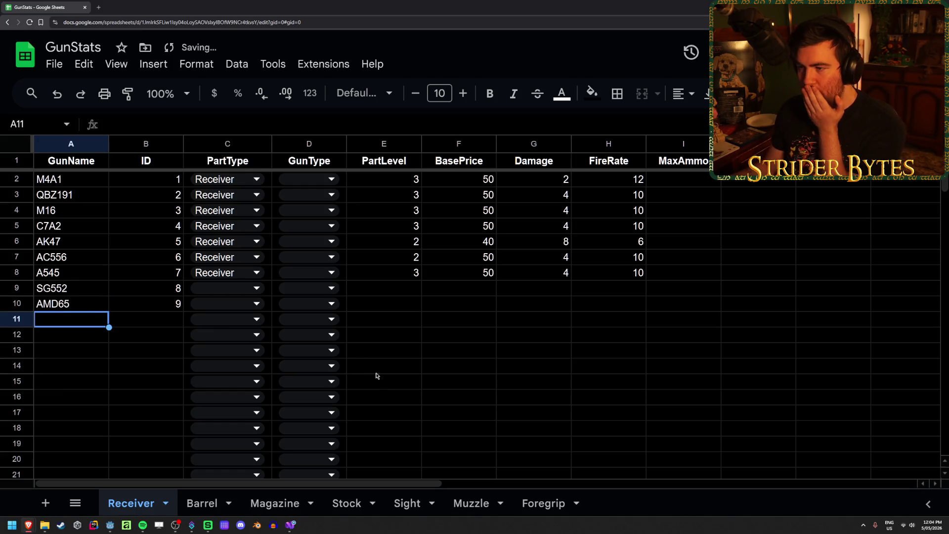
- Give both new rows PartLevel 2 and BasePrice 50
click(373, 380)
click(395, 288)
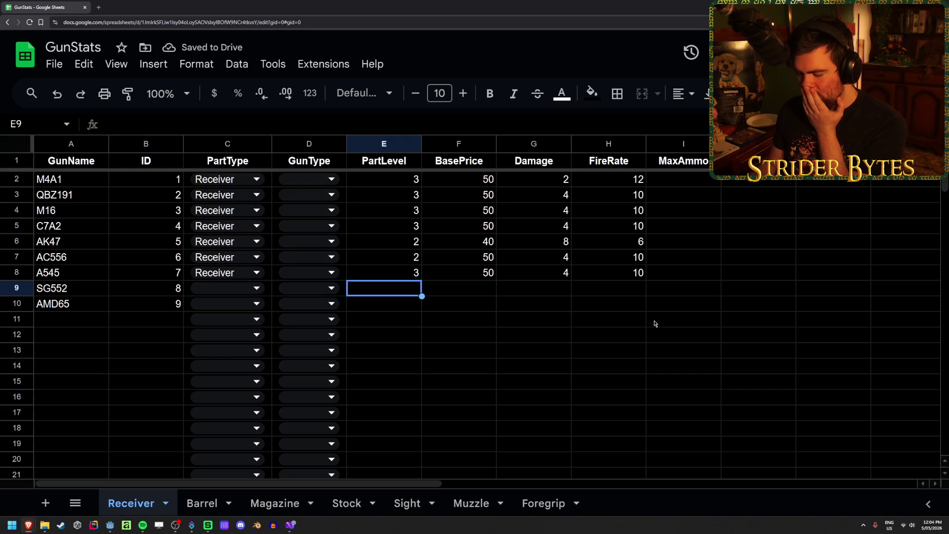
text(2)
key(Return)
text(2)
key(Return)
key(Up)
key(Right)
key(Up)
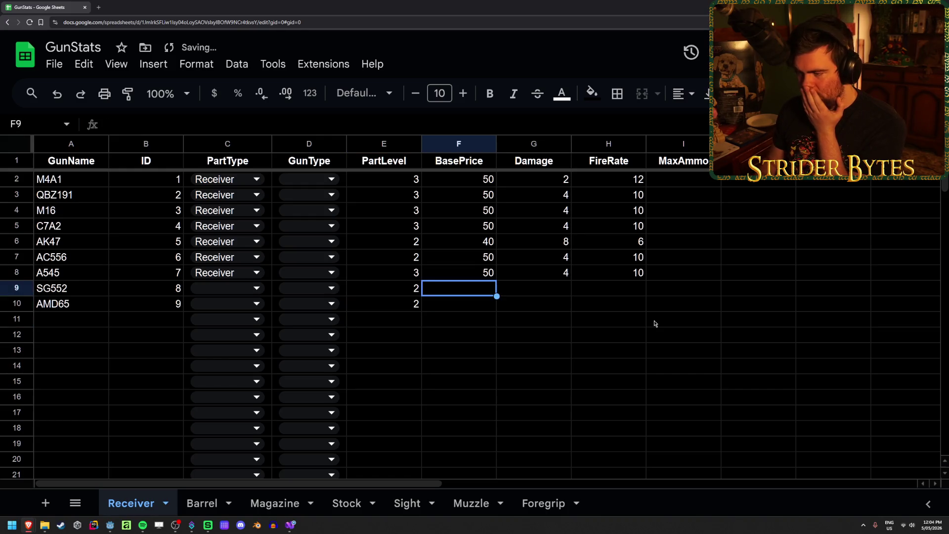
text(50)
key(Return)
text(50)
key(Return)
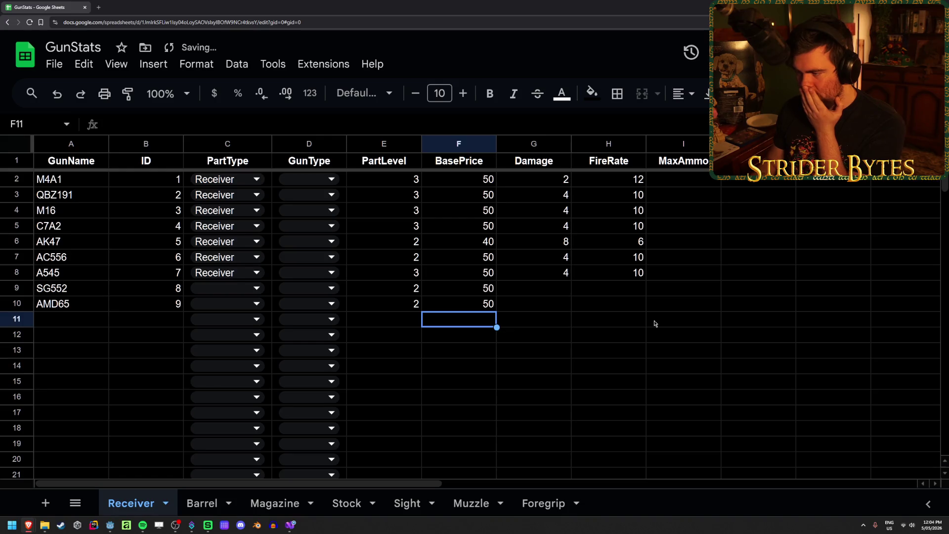
- Enter FireRate 10 for both SG552 and AMD65 in H9:H10
key(Up)
key(Right)
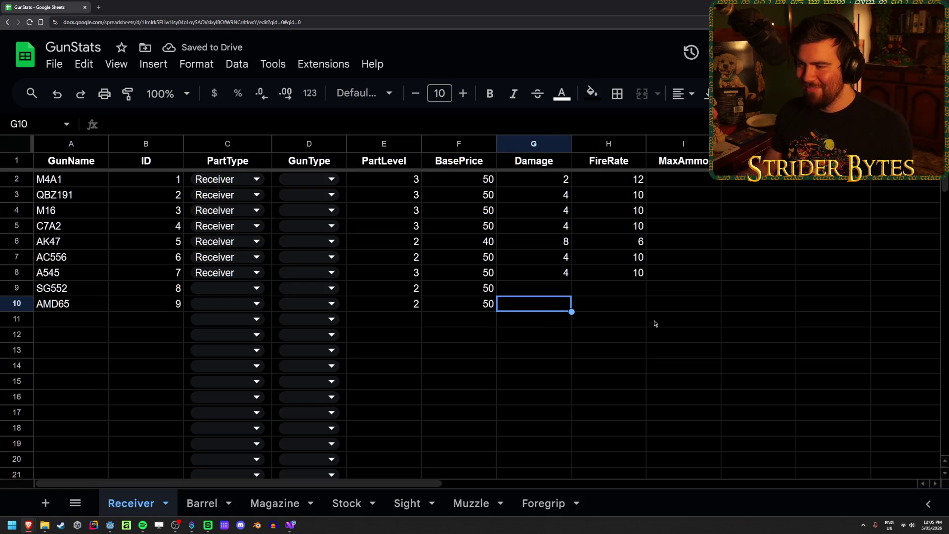
key(Up)
key(Down)
key(Up)
key(Down)
key(Up)
key(Down)
key(Up)
key(Up)
key(Down)
key(Down)
key(Up)
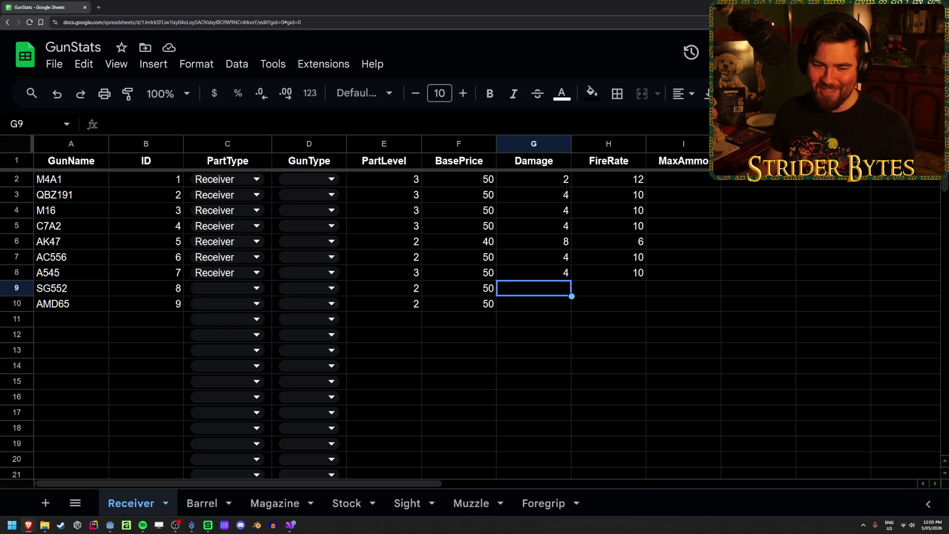
click(552, 308)
key(Up)
click(621, 303)
click(526, 296)
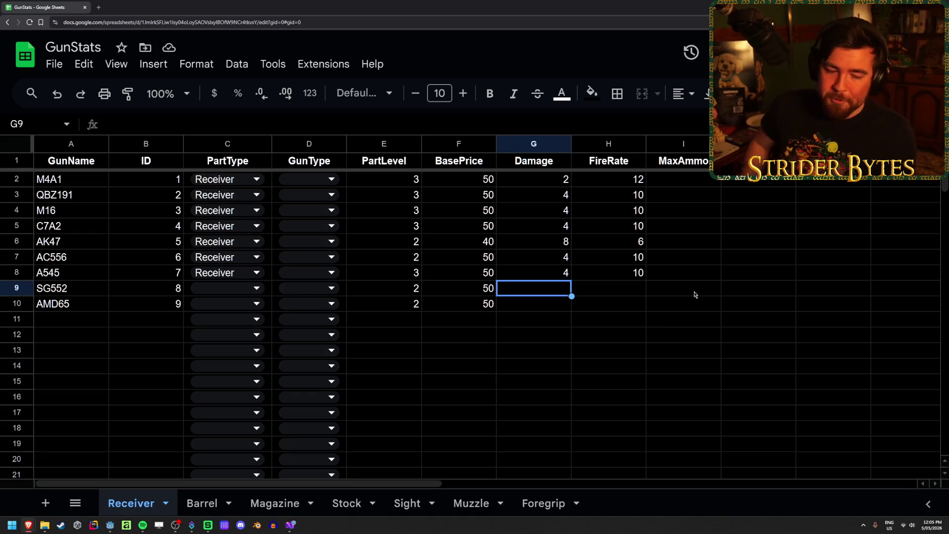
key(Right)
key(Left)
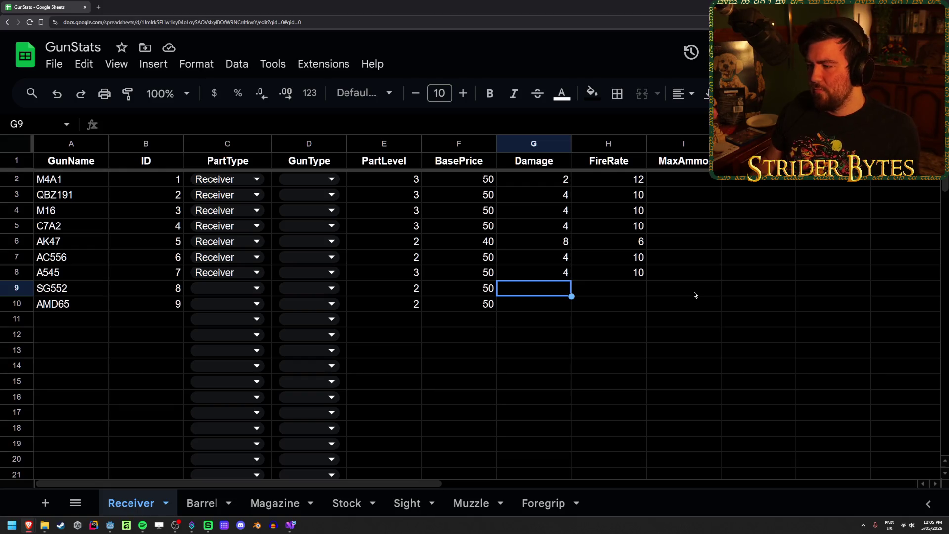
key(Right)
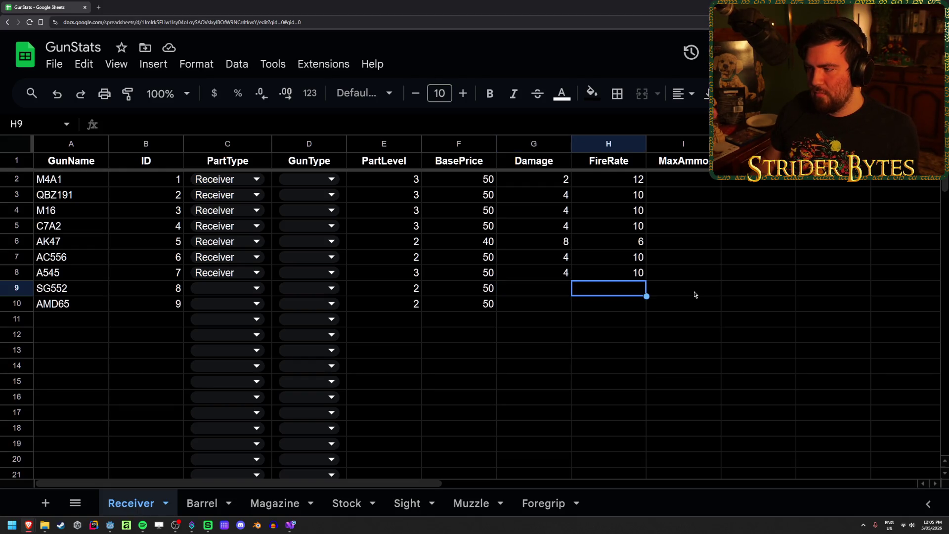
text(10)
key(Return)
text(10)
key(Return)
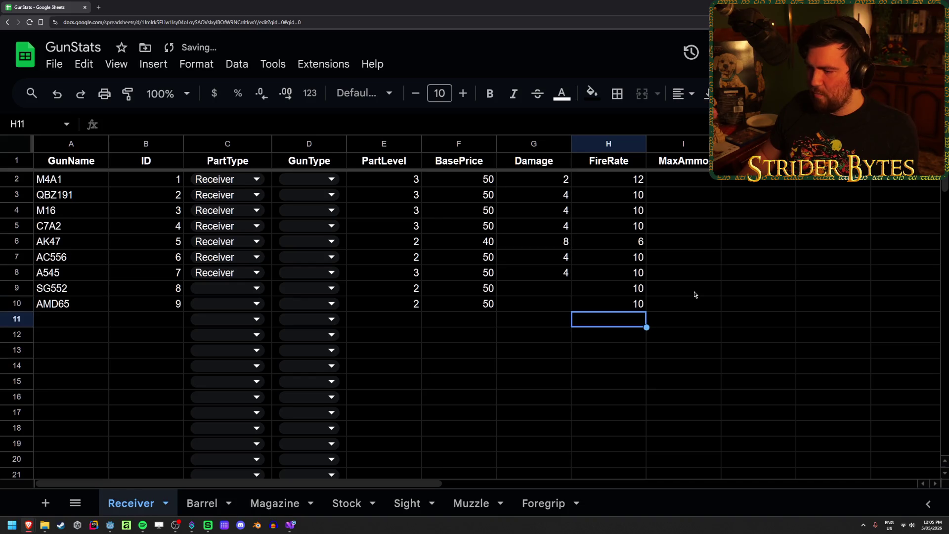
key(Up)
- Enter Damage 4 for both receivers in G9:G10
key(Left)
key(Up)
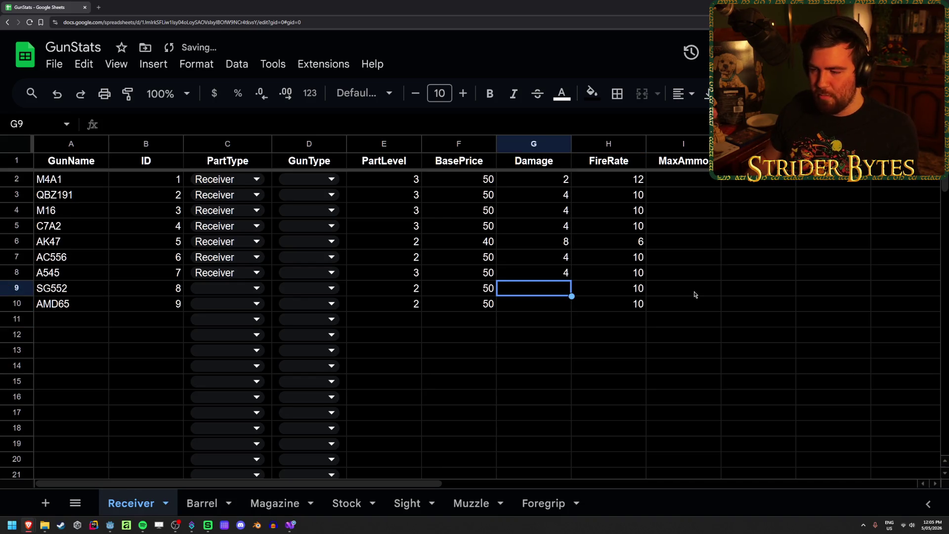
text(4)
key(Return)
text(4)
key(Return)
key(Up)
key(Right)
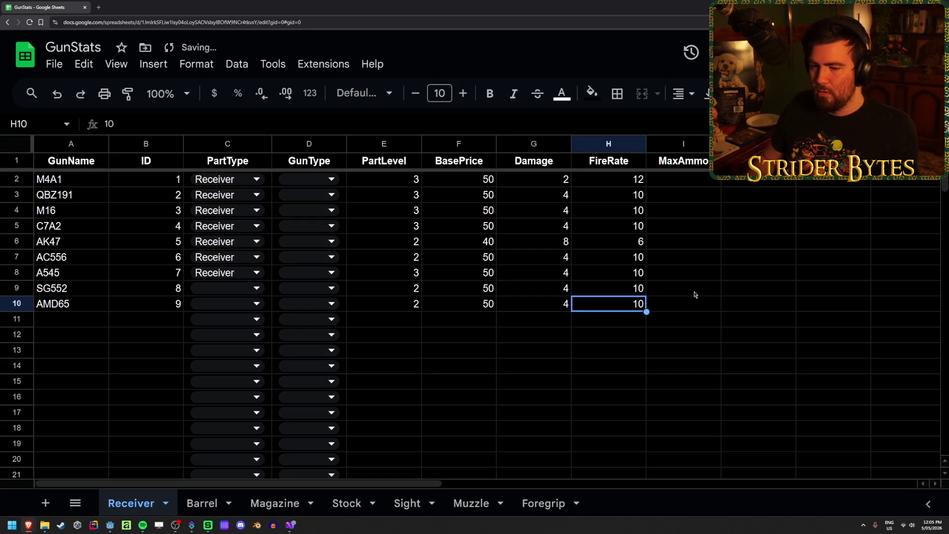
- Copy the gun names M4A1 through AMD65 from A2:A10
click(665, 321)
click(373, 352)
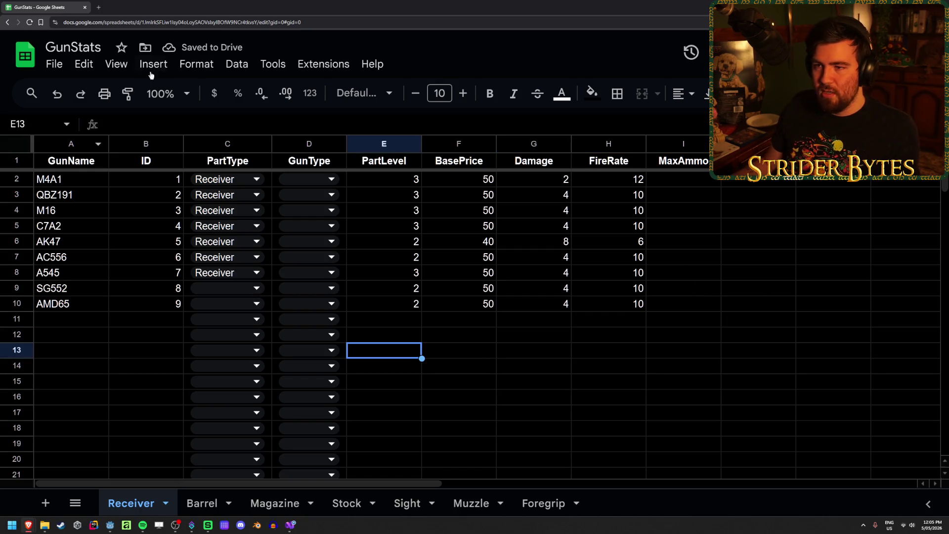
click(693, 303)
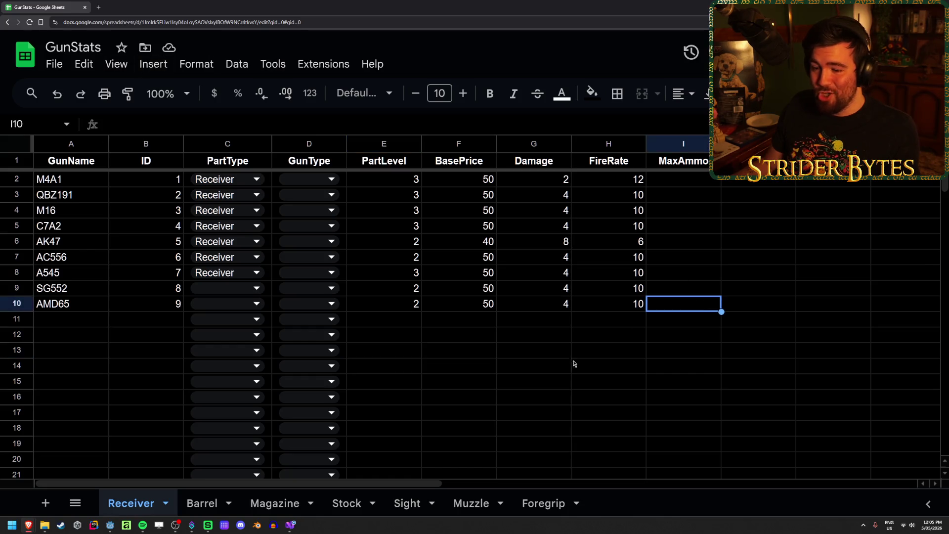
drag(67, 187, 76, 305)
key(ctrl+c)
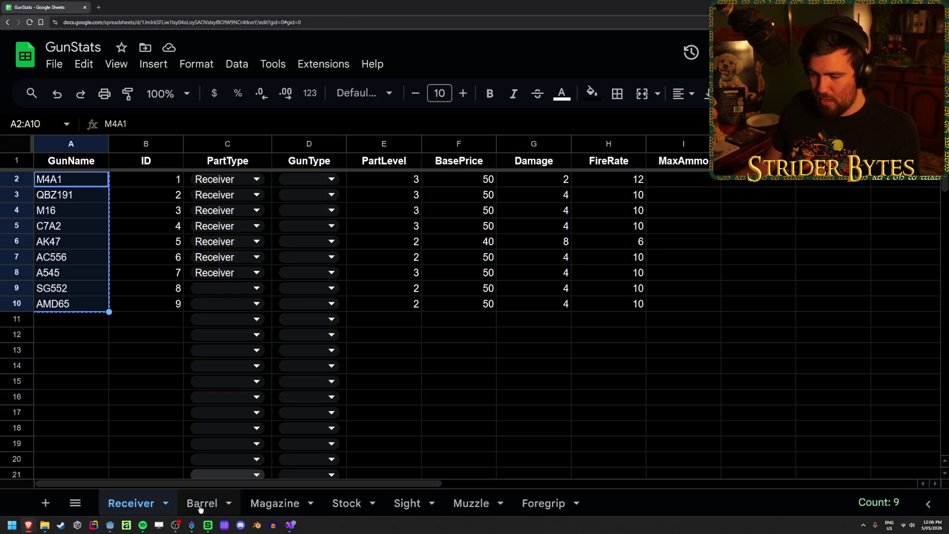
- Switch to the Barrel sheet and look over its empty rows
click(201, 503)
click(113, 179)
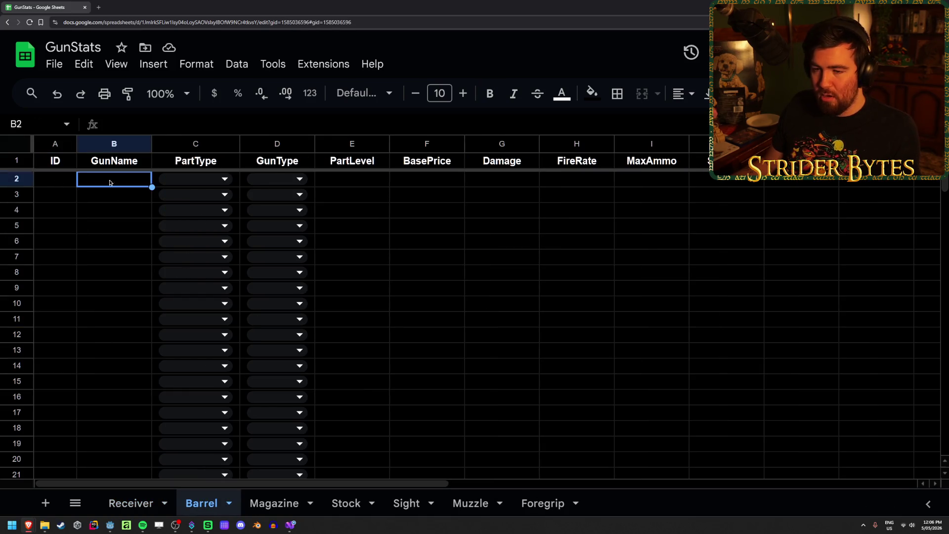
key(Up)
click(84, 242)
click(75, 304)
click(81, 350)
click(87, 272)
click(99, 225)
click(95, 319)
click(99, 240)
click(101, 181)
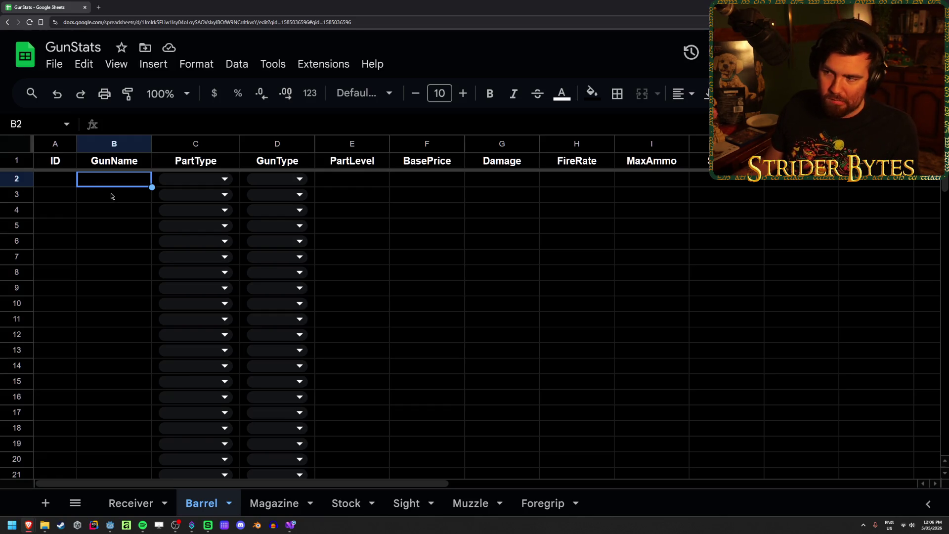
click(100, 200)
click(112, 213)
click(111, 195)
click(115, 180)
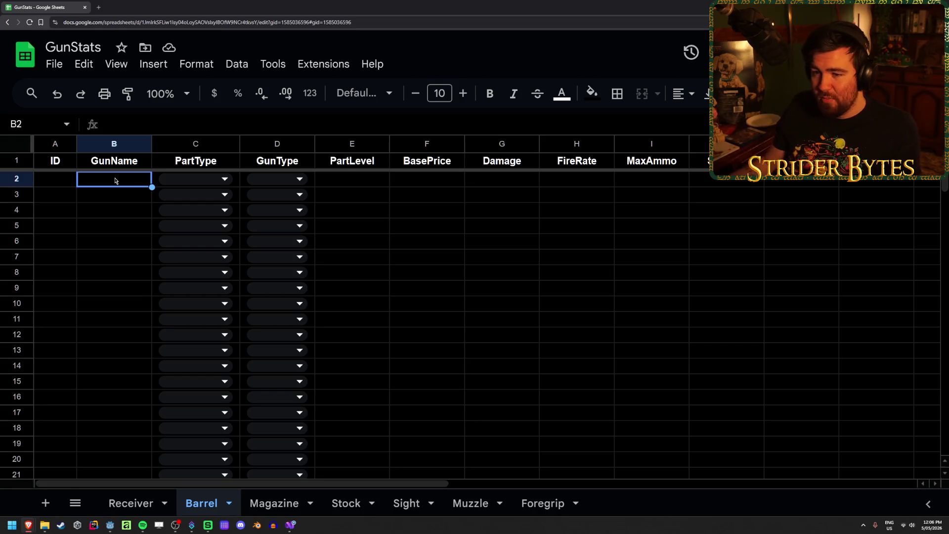
- Insert a column right of GunName, move the ID header into it, and delete empty column A
right_click(113, 143)
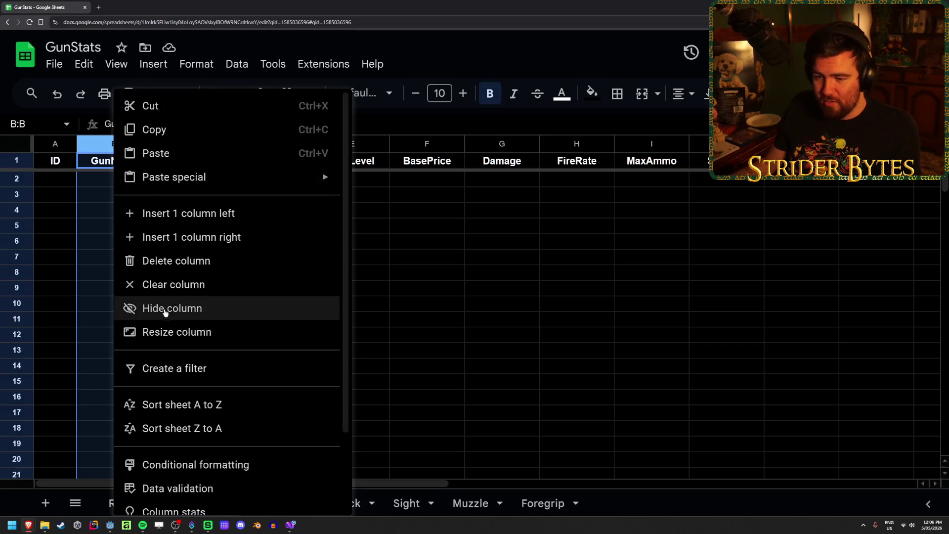
click(257, 237)
click(102, 212)
click(58, 156)
drag(55, 152, 190, 163)
click(106, 194)
right_click(54, 143)
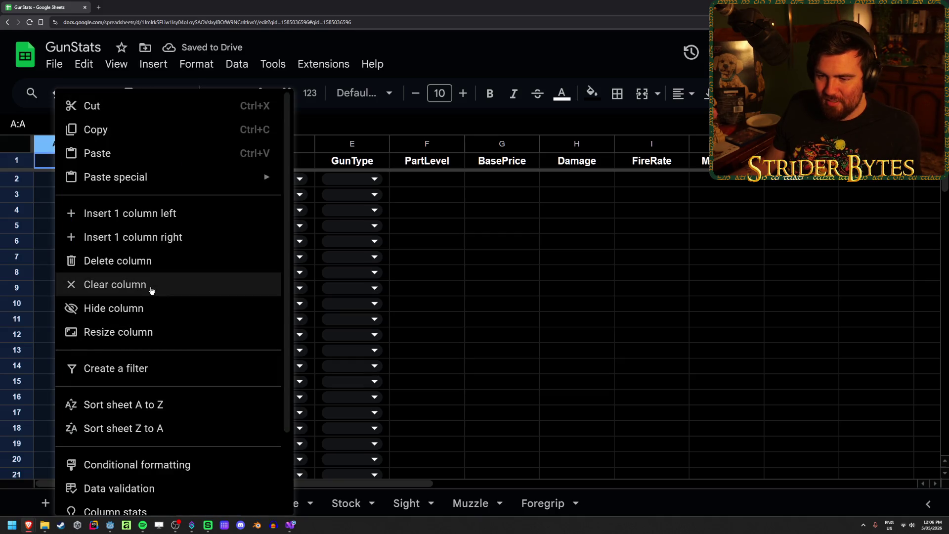
click(119, 261)
- Paste the nine gun names M4A1 to AMD65 at A2, then go to the Magazine sheet
click(131, 256)
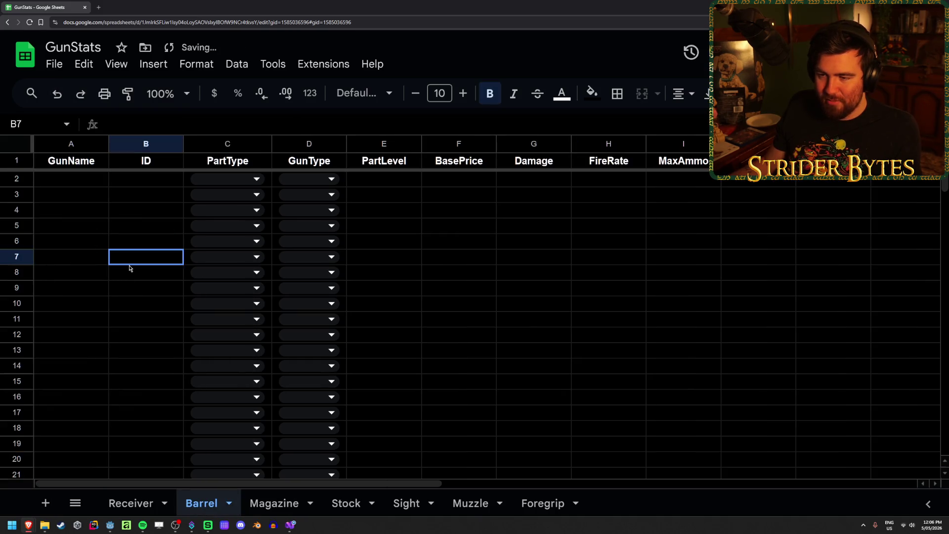
click(56, 179)
key(ctrl+v)
click(146, 247)
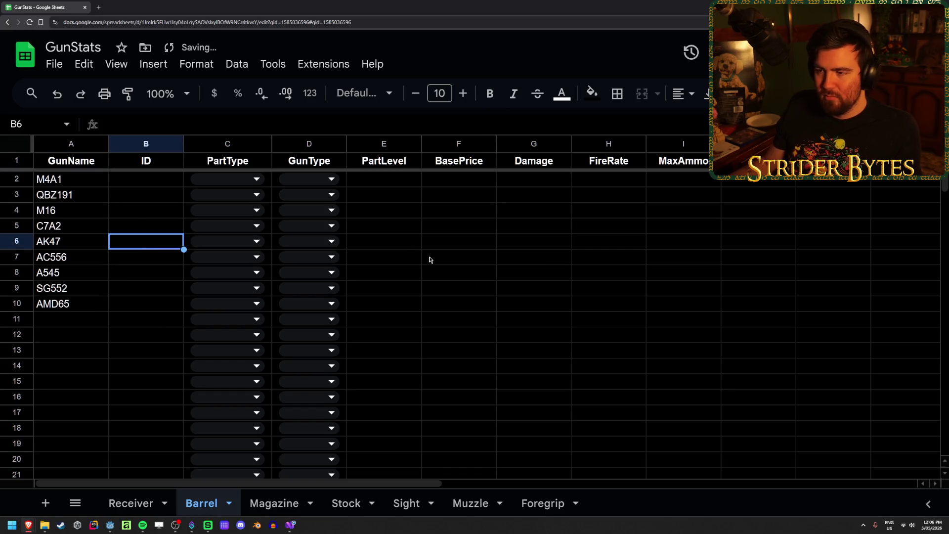
click(271, 503)
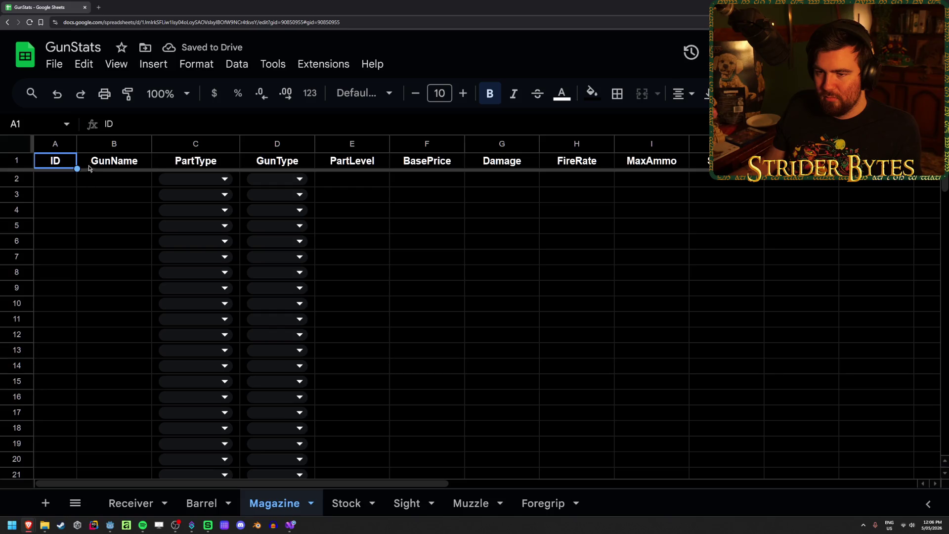
- Review the headers on the Stock, Sight, Muzzle, Barrel and Magazine sheets
click(346, 503)
click(406, 503)
click(460, 504)
click(196, 505)
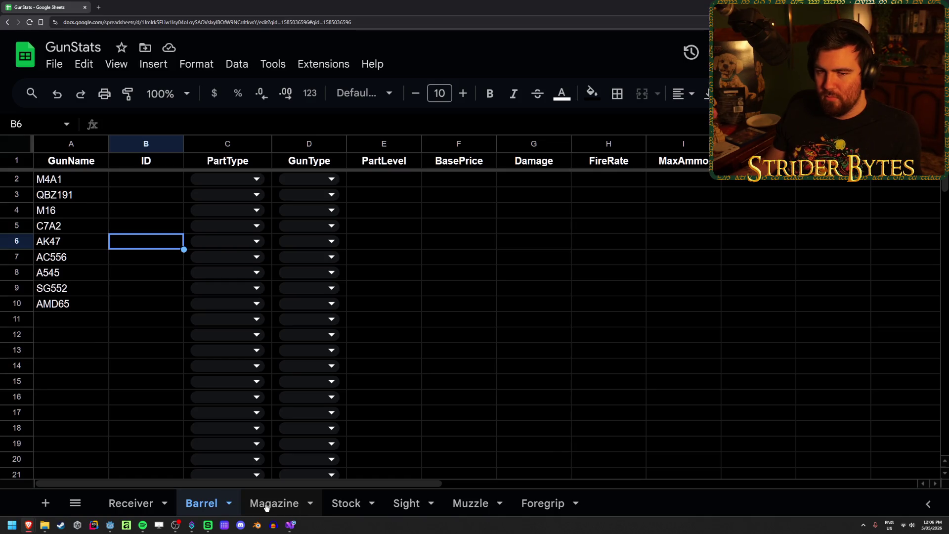
click(266, 504)
click(202, 503)
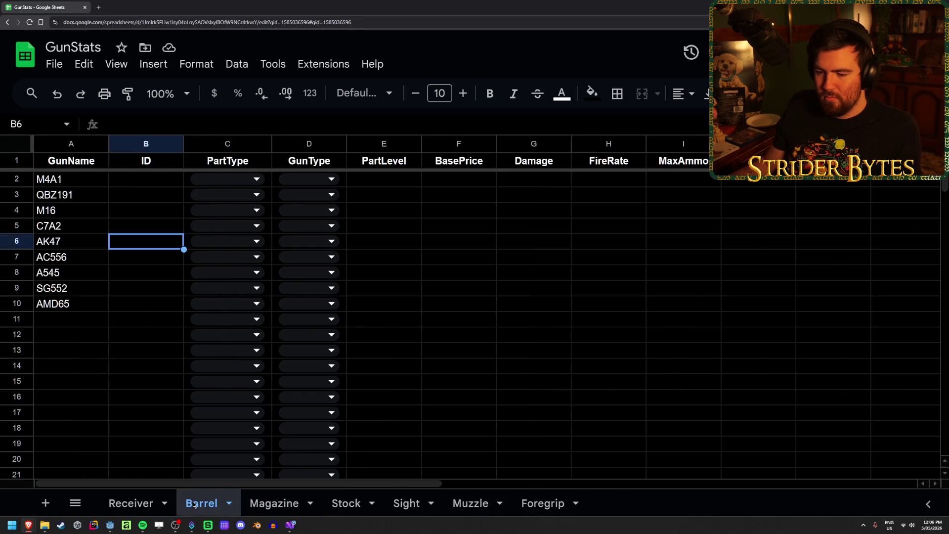
click(113, 320)
click(270, 504)
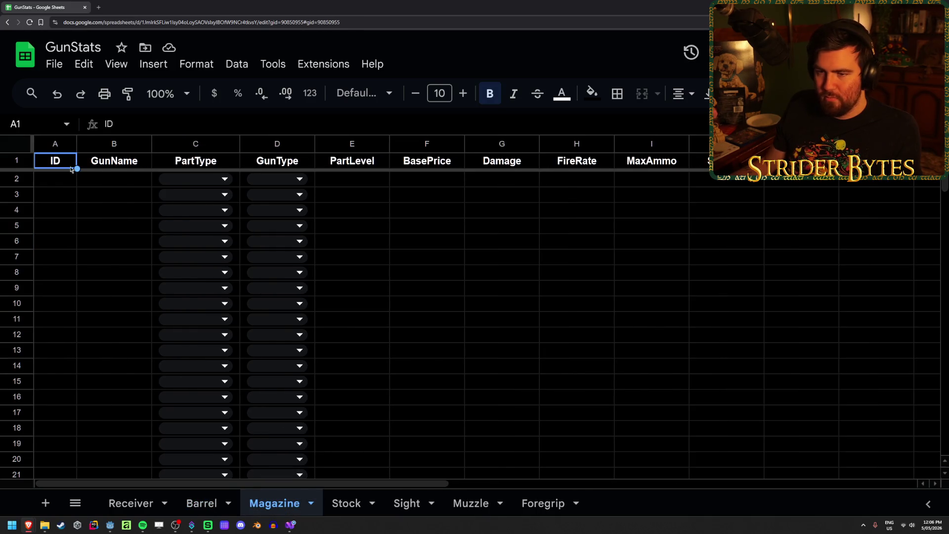
- Delete the redundant first column on the Magazine sheet so its headers line up
click(114, 160)
right_click(116, 161)
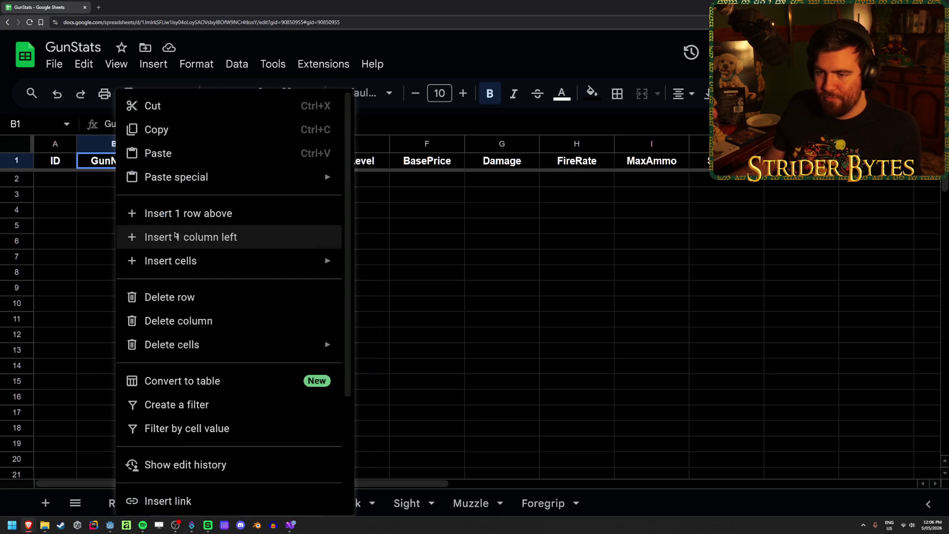
click(148, 237)
click(128, 224)
click(186, 163)
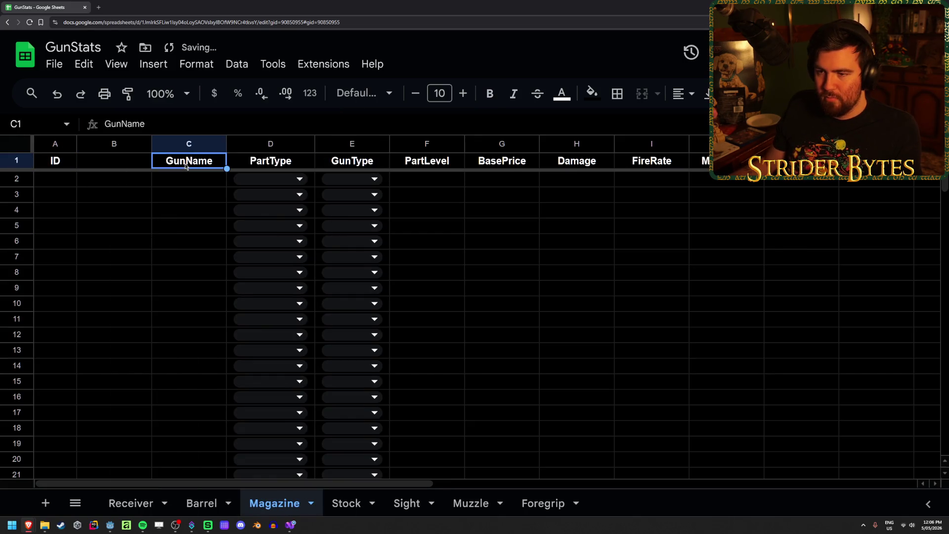
mouse_move(186, 155)
mouse_down()
mouse_move(93, 157)
mouse_move(190, 161)
mouse_up()
click(57, 154)
right_click(53, 144)
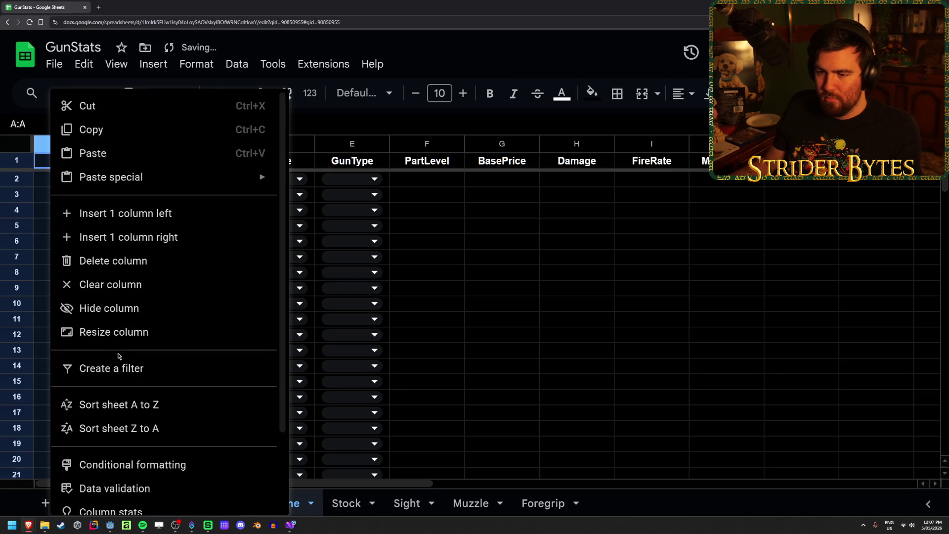
click(116, 261)
click(134, 288)
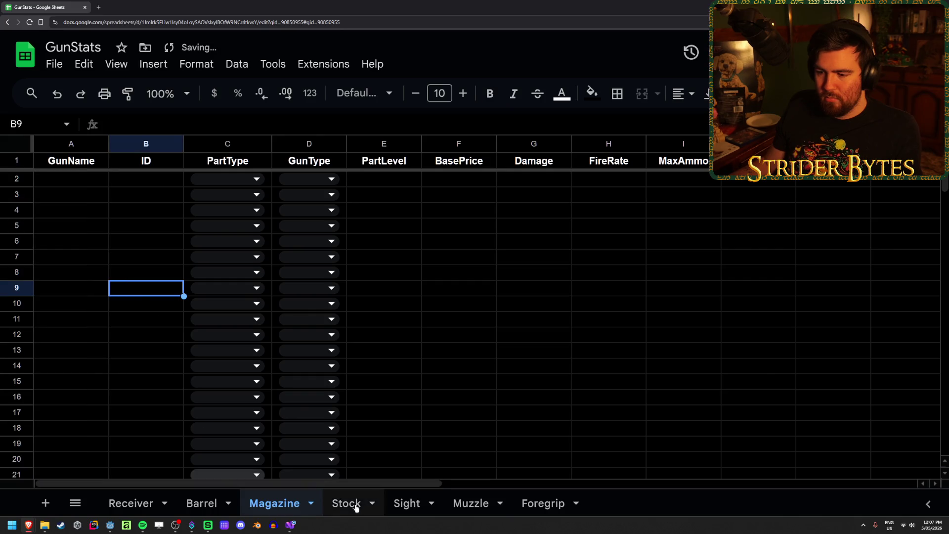
- On Stock, set A1 to GunName and B1 to ID, and widen column A
click(356, 508)
click(114, 143)
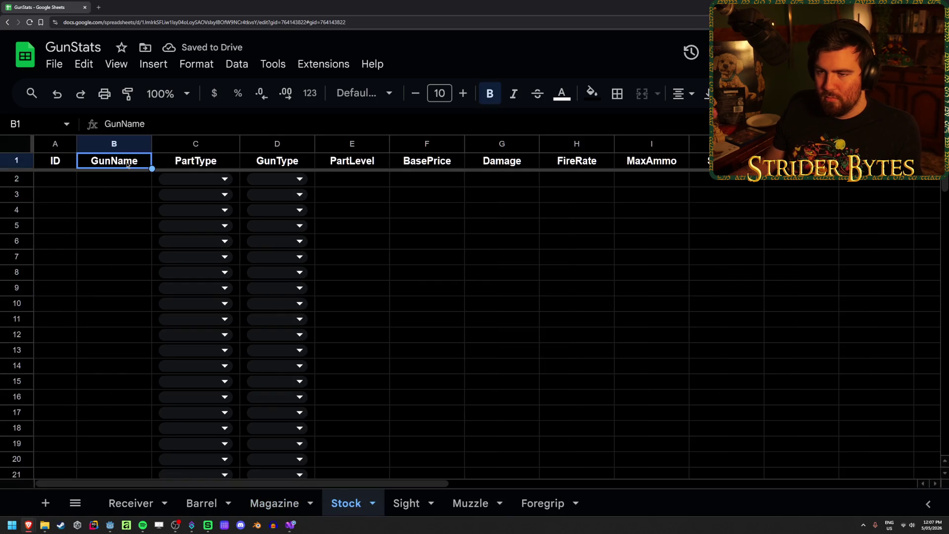
right_click(119, 143)
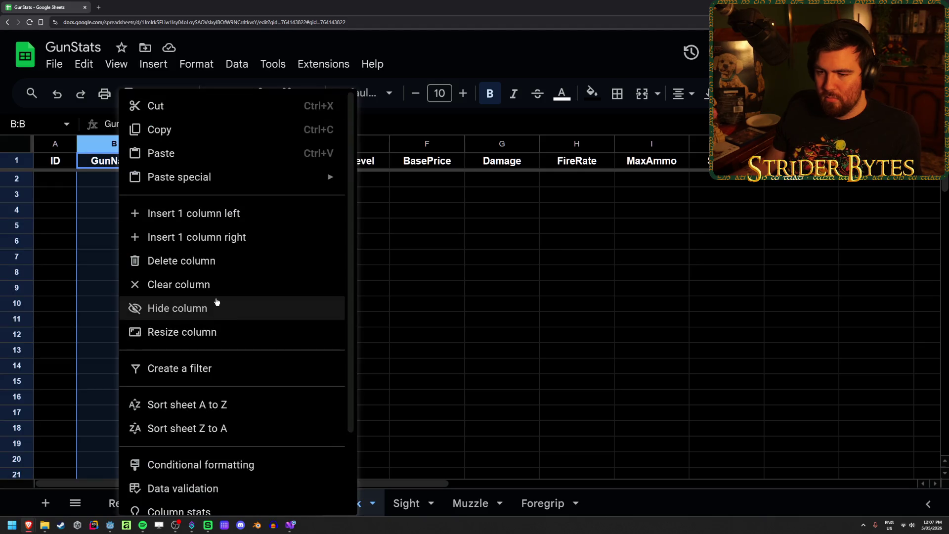
click(69, 241)
click(112, 161)
click(44, 164)
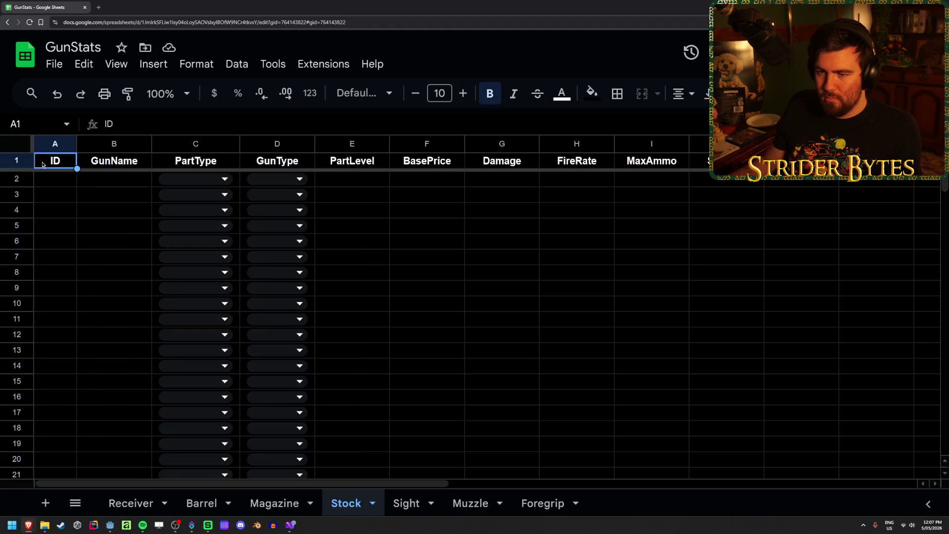
text(GunName)
key(Return)
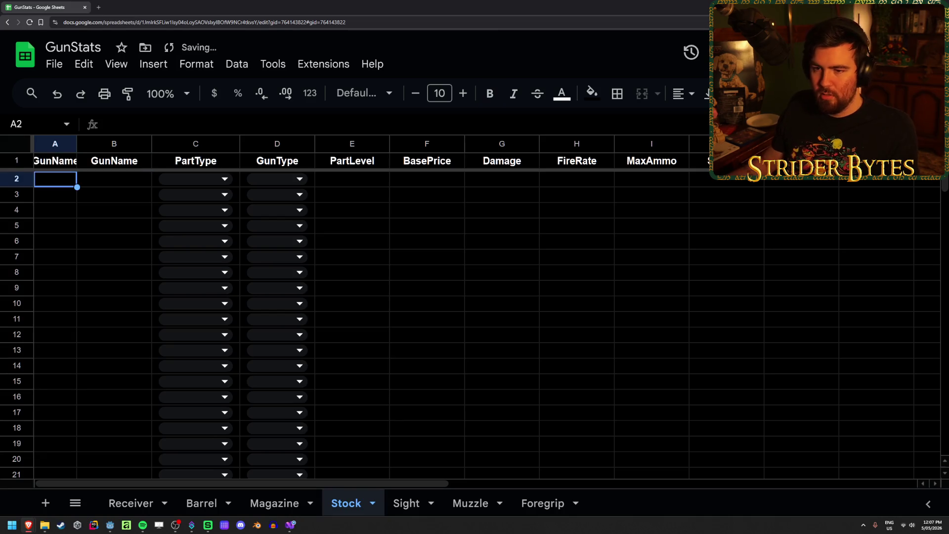
drag(77, 148, 103, 148)
click(138, 158)
text(ID)
key(Return)
click(78, 164)
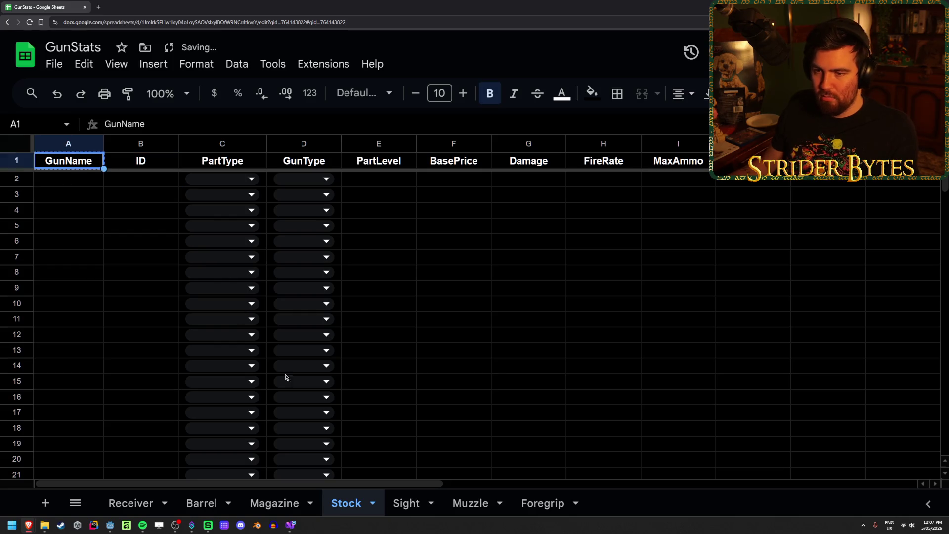
- On Sight, paste GunName into A1, enter ID in B1, and widen column A
click(410, 503)
key(ctrl+v)
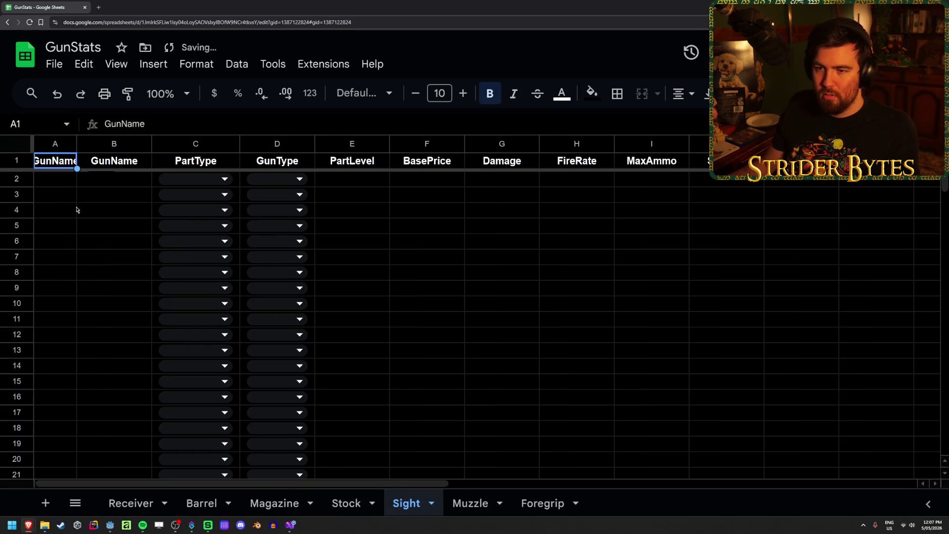
click(110, 167)
text(ID)
key(Return)
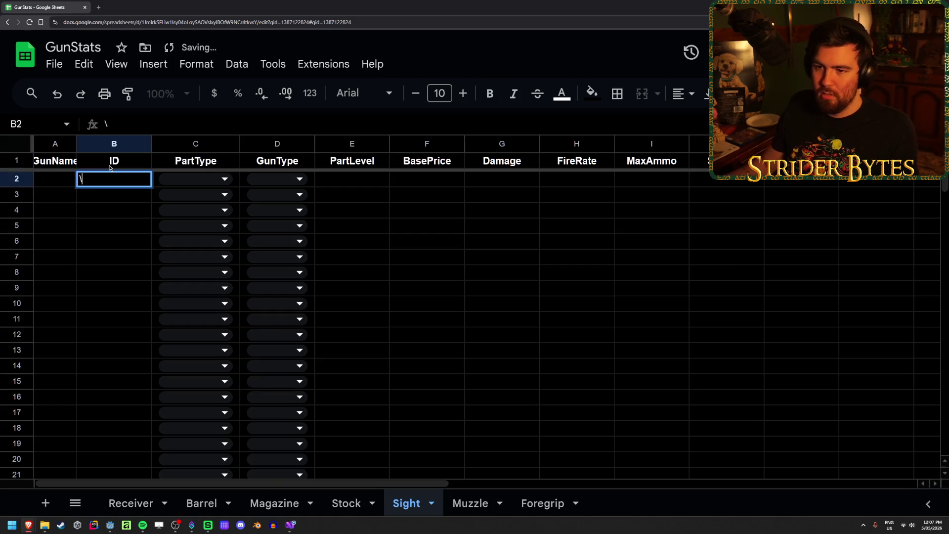
click(102, 241)
drag(76, 143, 100, 143)
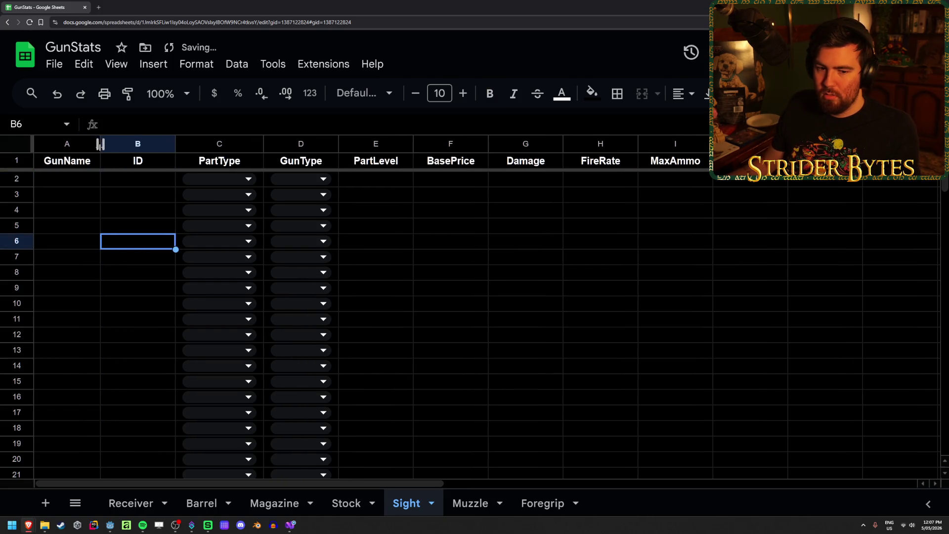
- On Muzzle, paste GunName into A1, widen column A, and enter ID in B1
click(143, 185)
key(ctrl+shift+Page_Down)
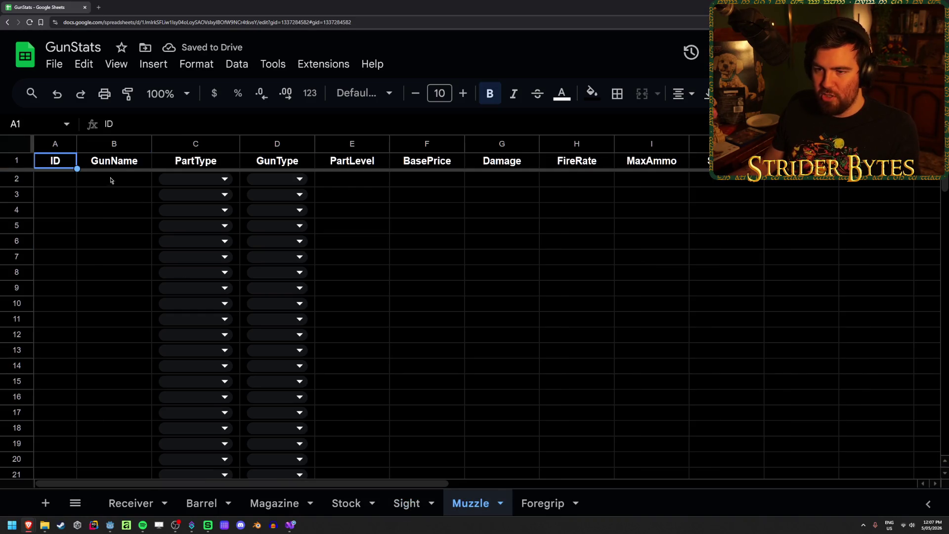
text(GunName)
drag(76, 144, 102, 143)
click(141, 161)
text(ID)
key(Return)
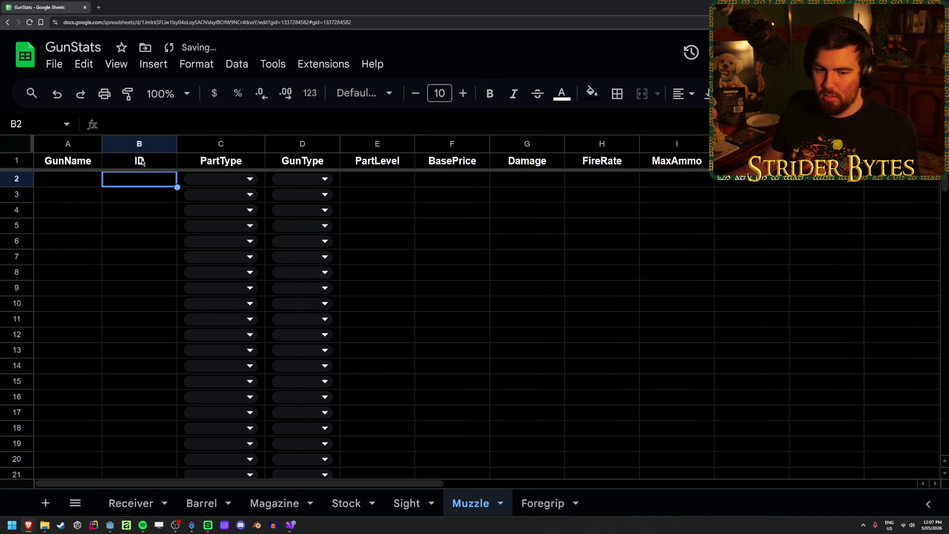
- On Foregrip, widen column A and enter ID in B1, then look back through the other sheets
click(523, 504)
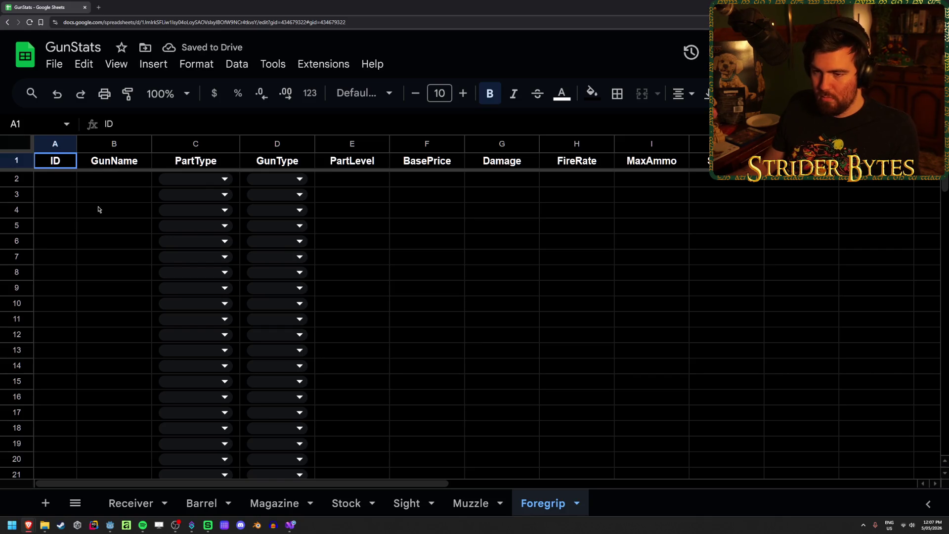
text(GunName)
drag(77, 144, 102, 143)
click(149, 162)
text(ID)
key(Return)
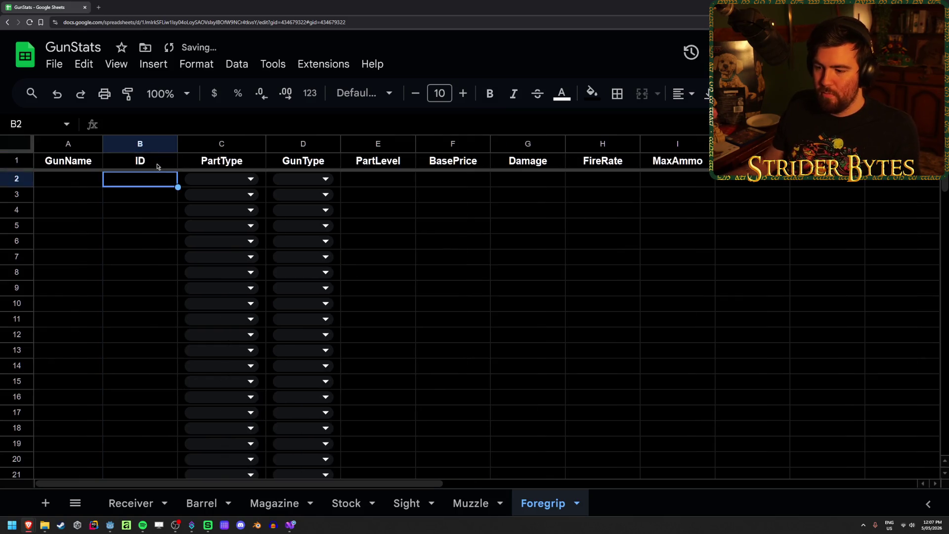
click(406, 503)
click(346, 503)
click(274, 503)
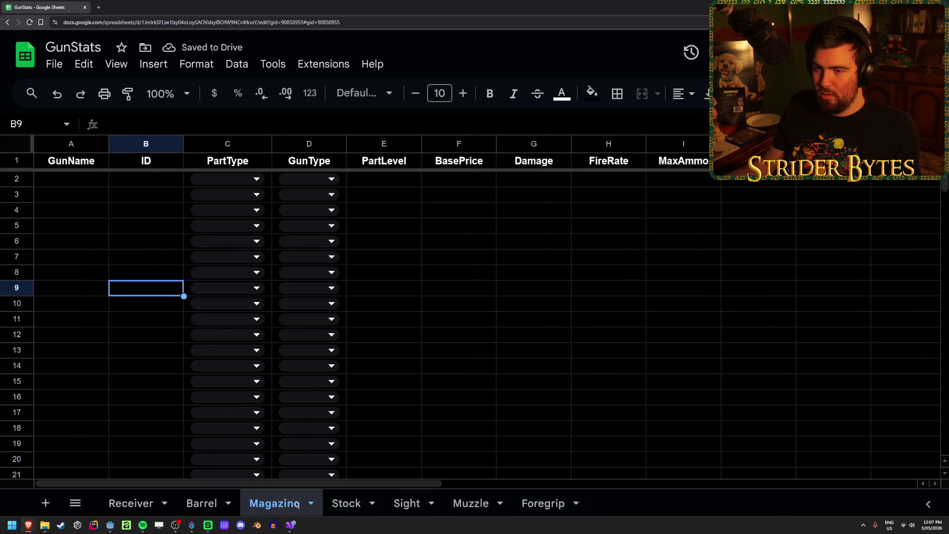
click(203, 503)
click(143, 502)
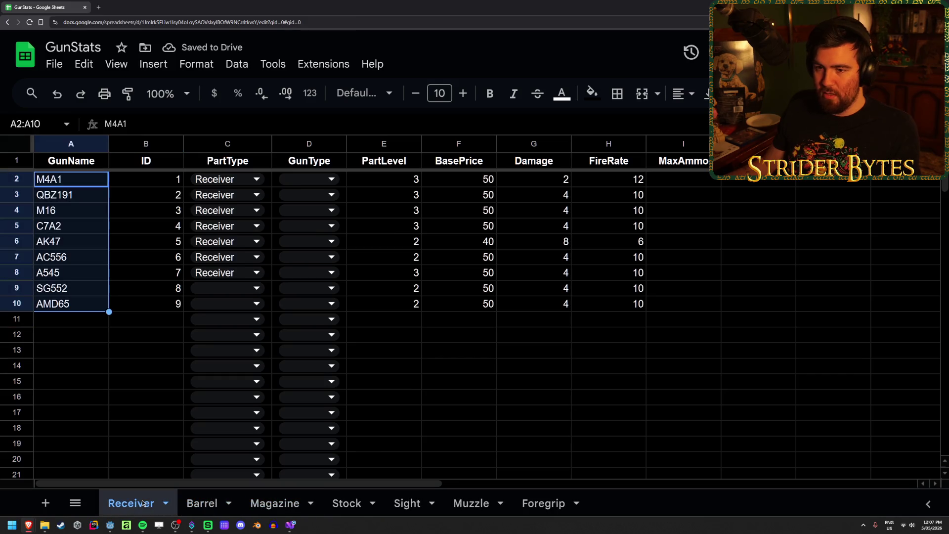
- Check the column A width settings on Stock and Magazine, leaving them unchanged
click(193, 504)
click(268, 508)
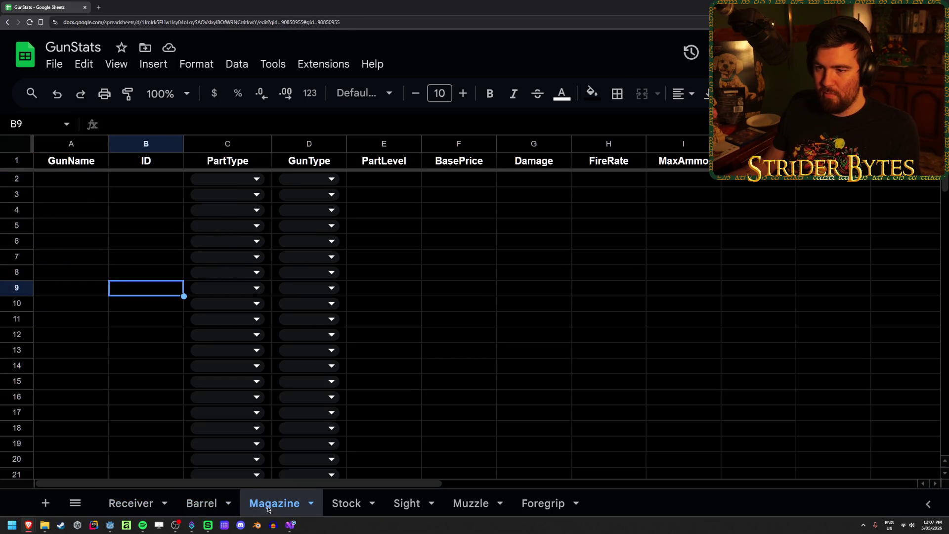
click(346, 503)
click(68, 143)
right_click(67, 143)
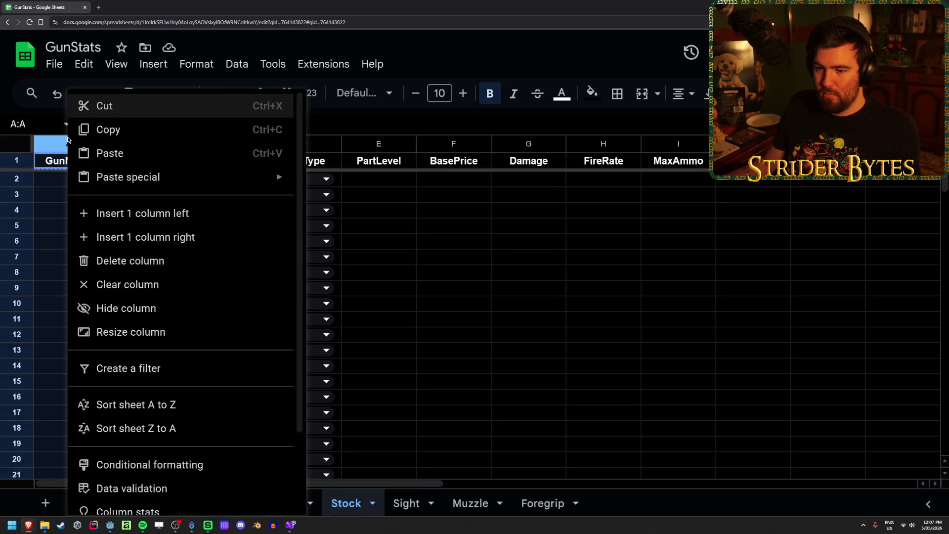
click(145, 331)
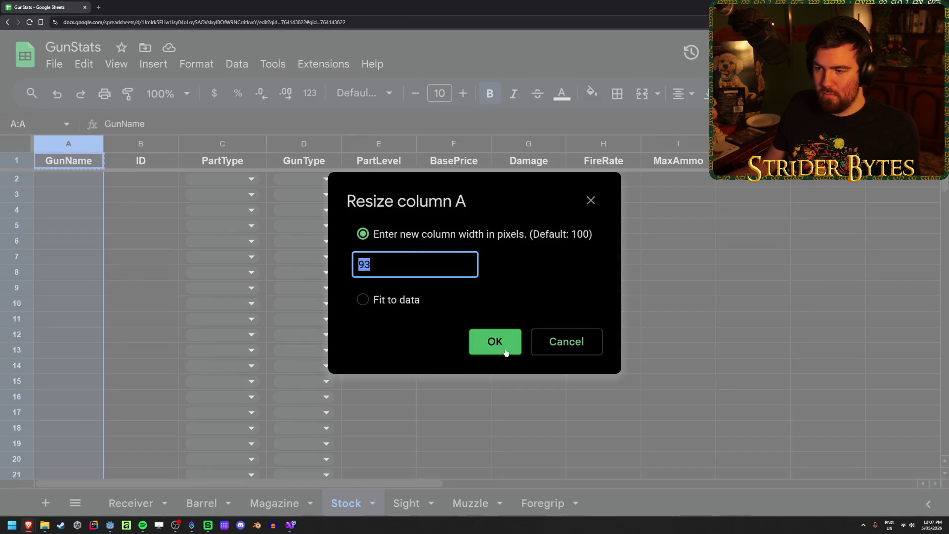
click(552, 343)
click(303, 502)
right_click(72, 144)
click(145, 330)
click(563, 345)
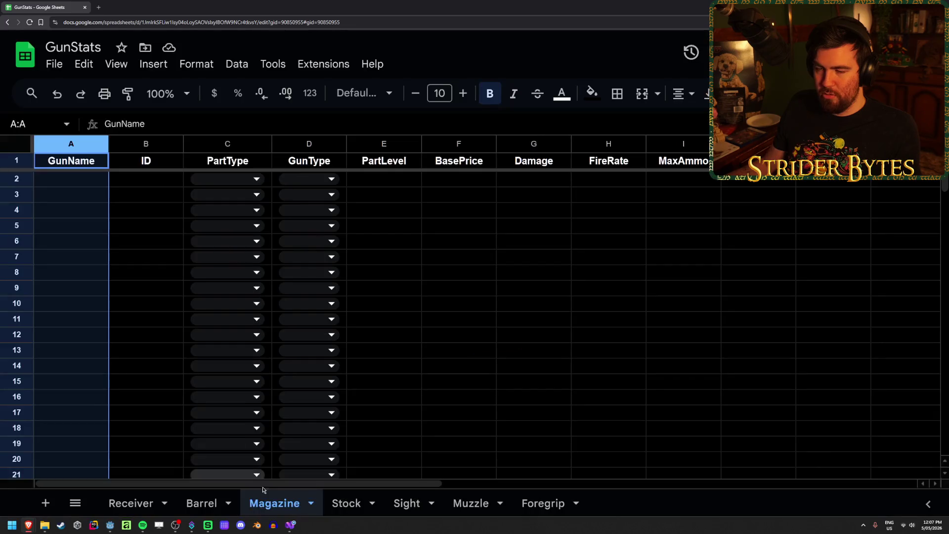
click(195, 502)
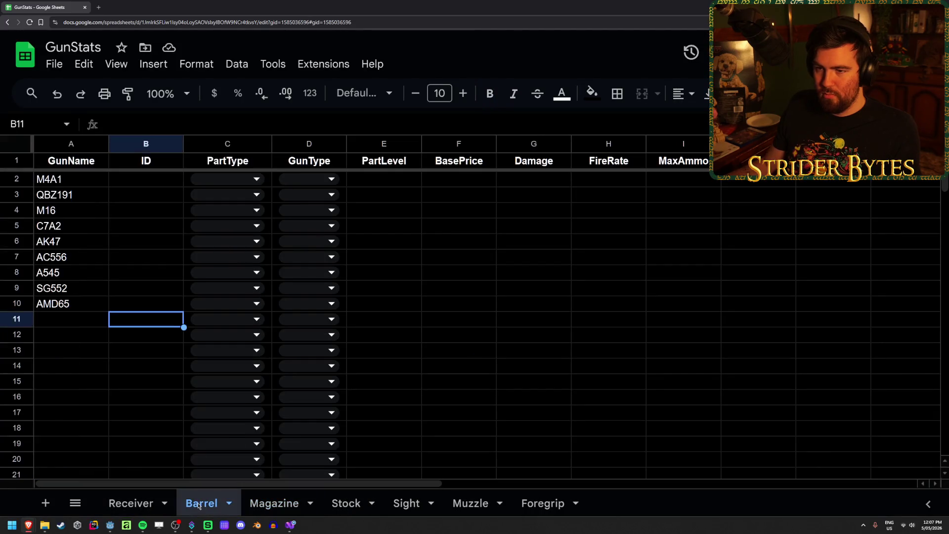
click(142, 504)
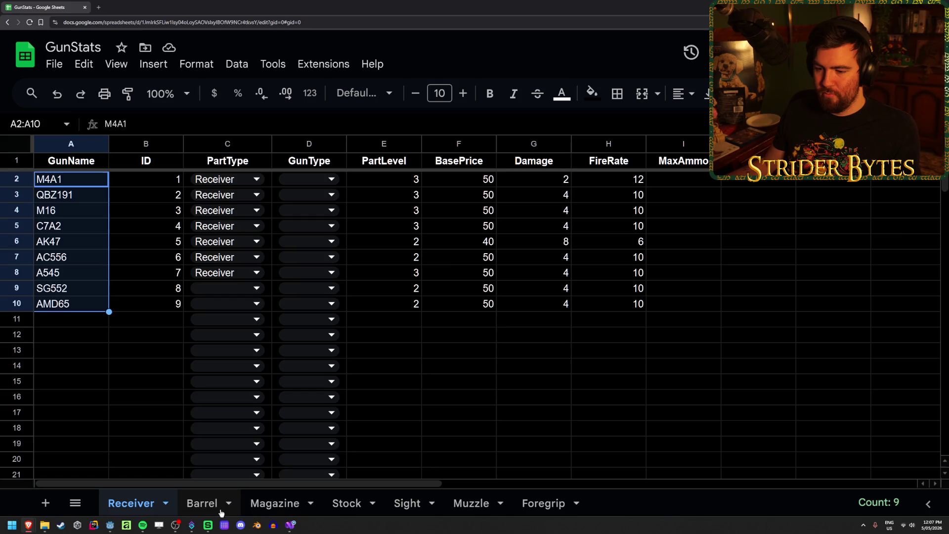
- Apply new widths to columns A and B on the Stock sheet
click(346, 503)
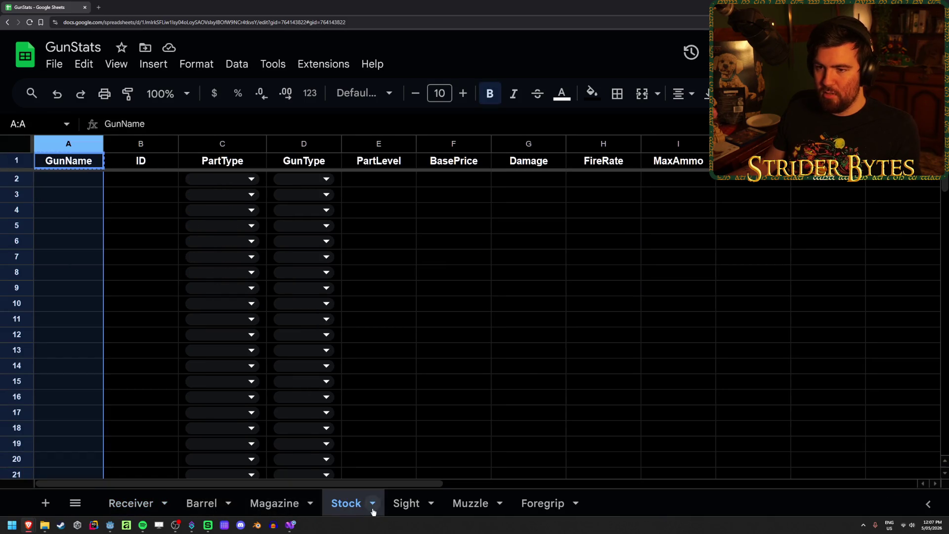
click(94, 179)
right_click(74, 144)
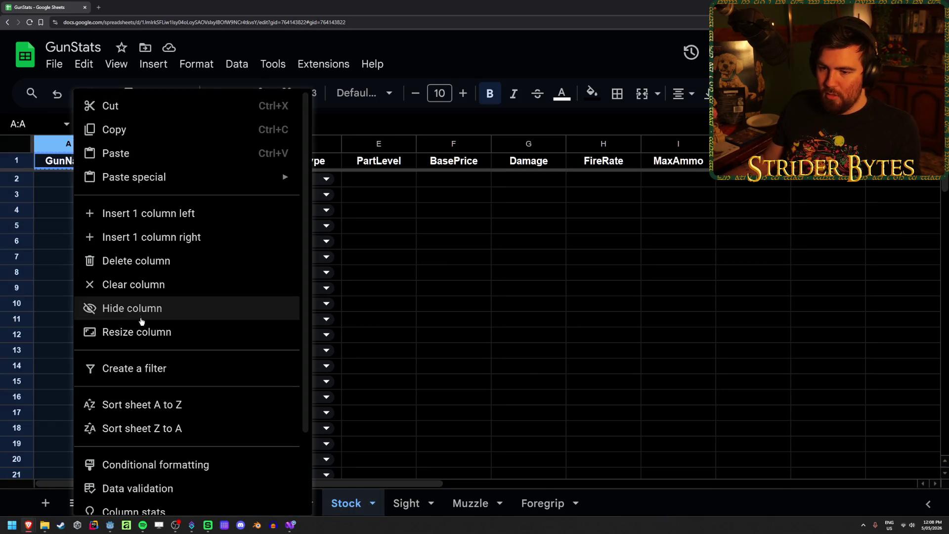
click(143, 330)
key(Return)
click(145, 144)
right_click(146, 143)
click(213, 325)
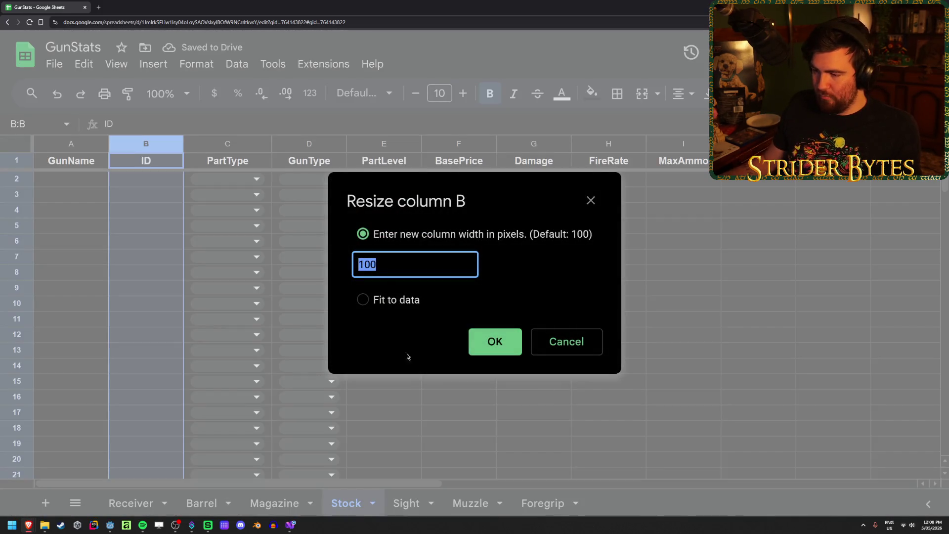
click(495, 341)
click(294, 504)
click(346, 503)
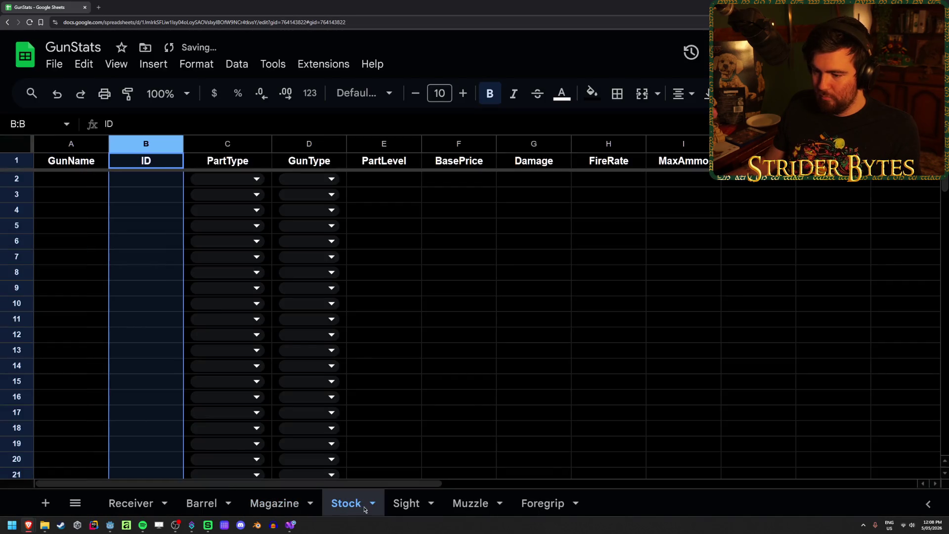
click(274, 503)
click(354, 508)
- Resize column A to 100 pixels on the Sight and Muzzle sheets
click(402, 509)
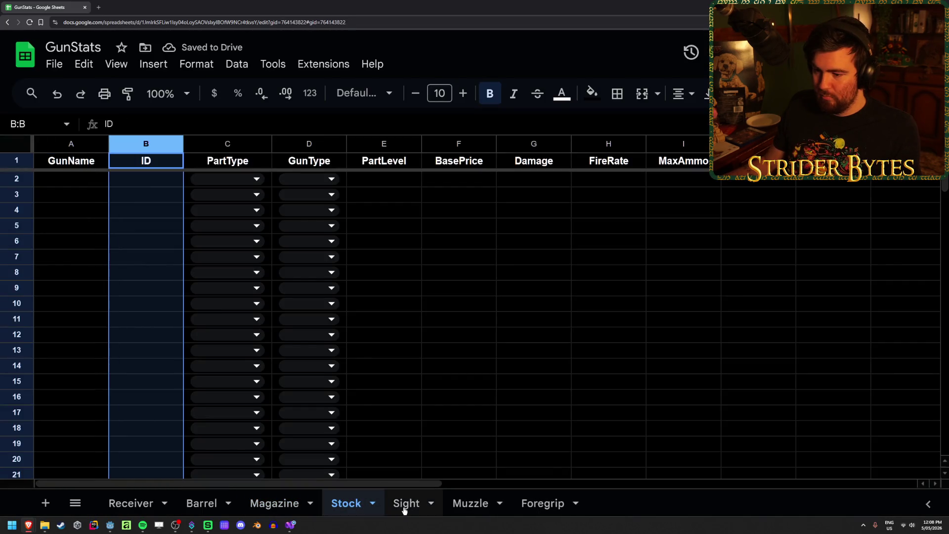
right_click(60, 143)
click(141, 341)
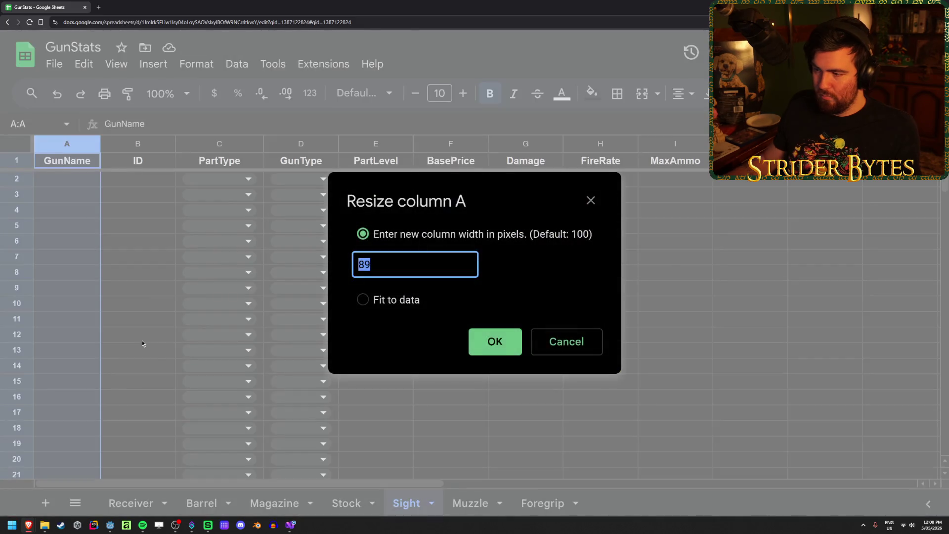
text(100)
key(Return)
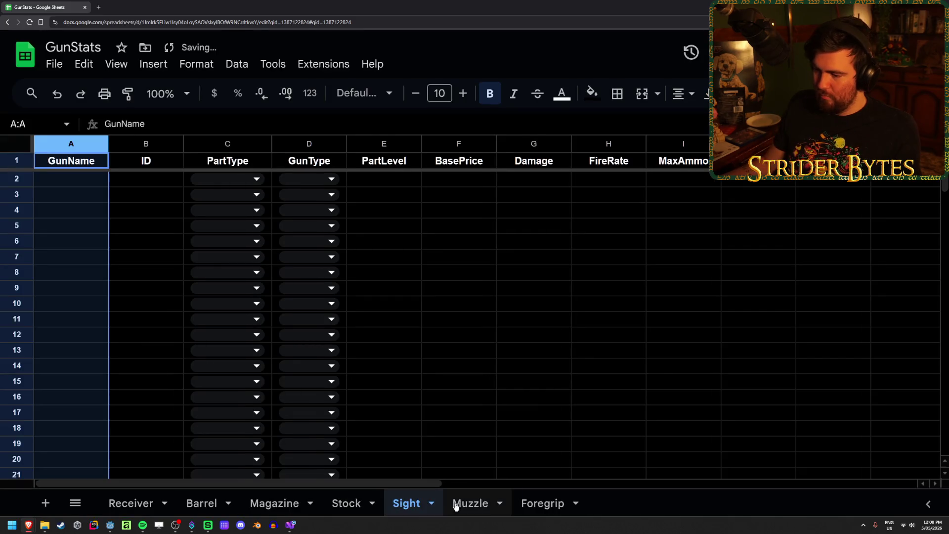
click(467, 503)
right_click(63, 148)
click(157, 331)
text(100)
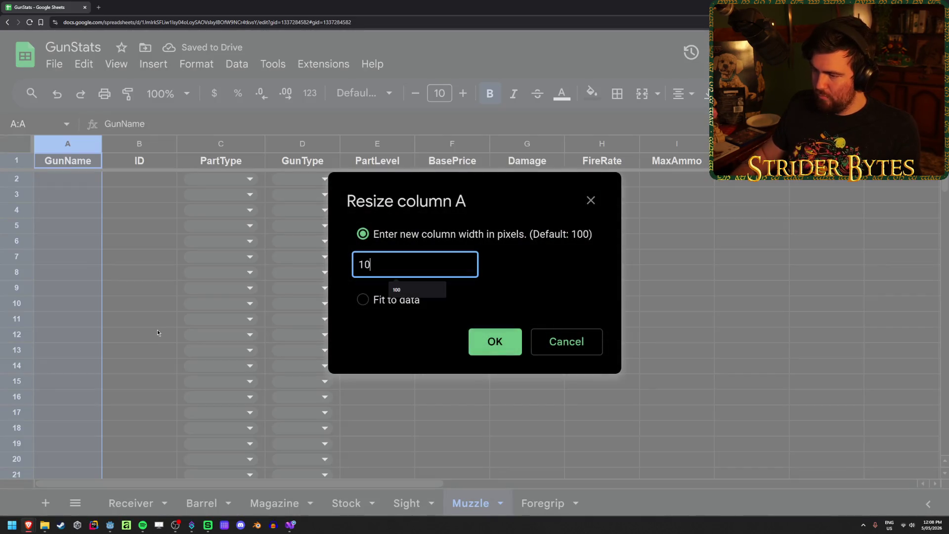
key(Return)
- Resize Foregrip's column A to 100 pixels, then select Magazine's first GunName cell
click(536, 502)
right_click(74, 149)
click(151, 331)
text(100)
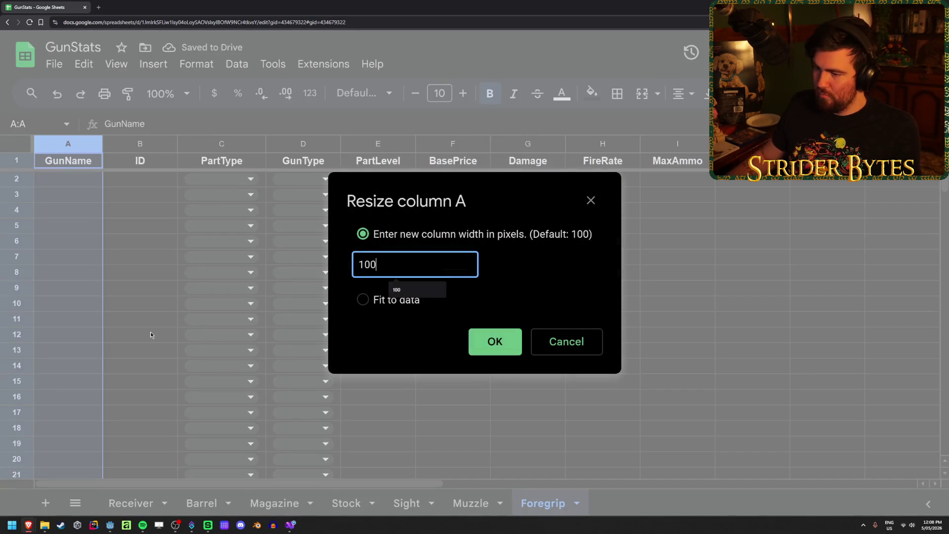
key(Return)
click(138, 226)
click(262, 502)
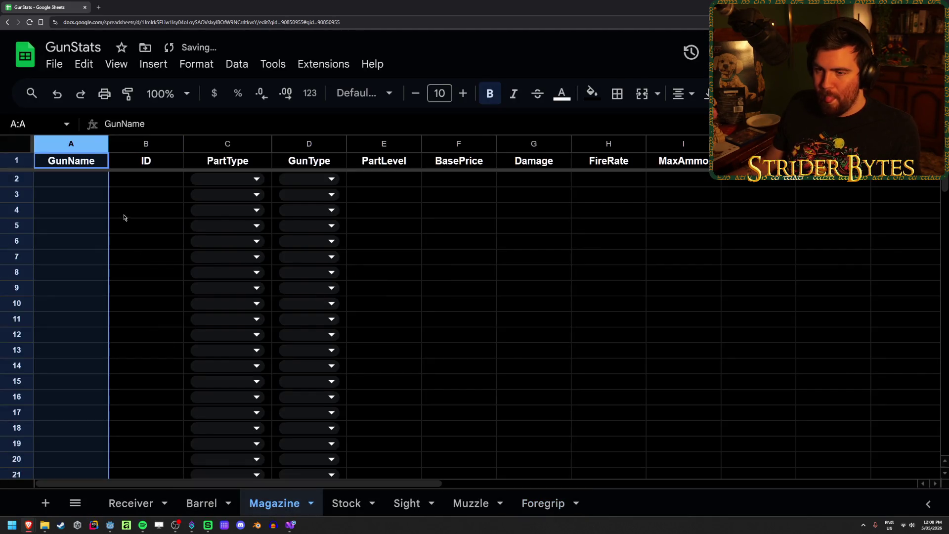
click(83, 183)
click(201, 502)
- Copy the nine Barrel gun names M4A1–AMD65 into column A of the Magazine sheet
drag(69, 179, 69, 306)
key(ctrl+c)
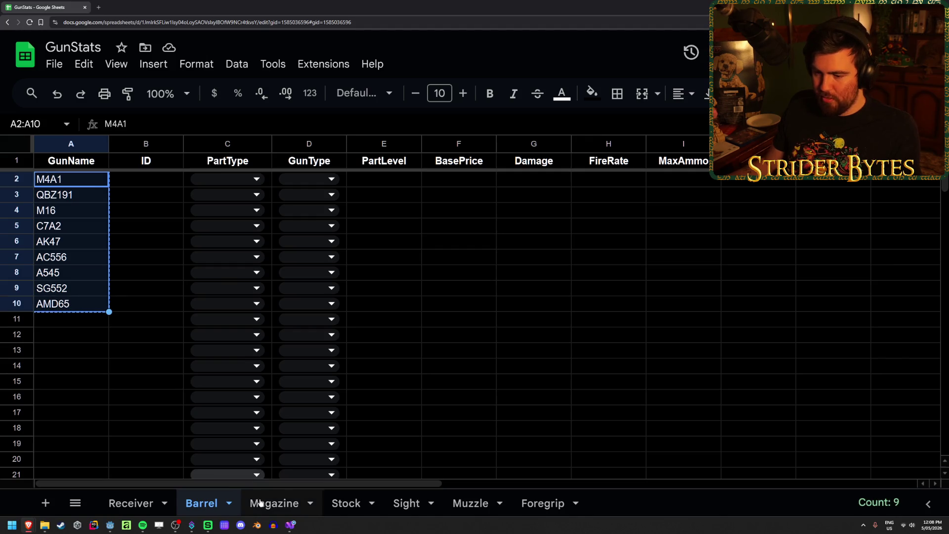
click(267, 502)
key(ctrl+v)
- Select Magazine's ID cells B2–B10 beside the names, then bring up the Godot editor
click(174, 302)
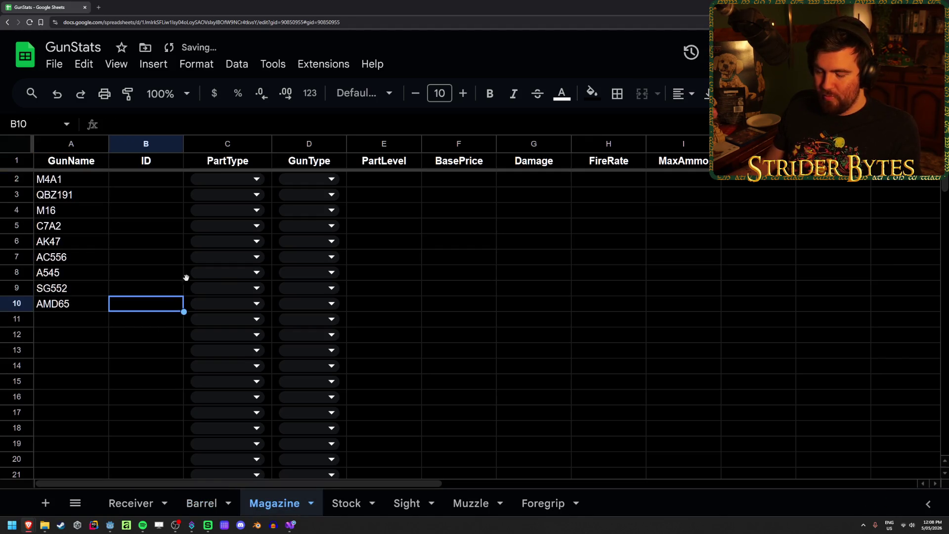
click(127, 179)
mouse_move(63, 179)
mouse_down()
mouse_move(64, 244)
mouse_move(99, 307)
mouse_move(132, 307)
mouse_move(130, 185)
mouse_move(139, 183)
mouse_move(146, 320)
mouse_up()
click(151, 305)
mouse_move(143, 181)
mouse_down()
mouse_move(142, 387)
mouse_move(142, 305)
mouse_move(116, 178)
mouse_move(147, 204)
mouse_move(153, 343)
mouse_move(150, 297)
mouse_up()
click(150, 297)
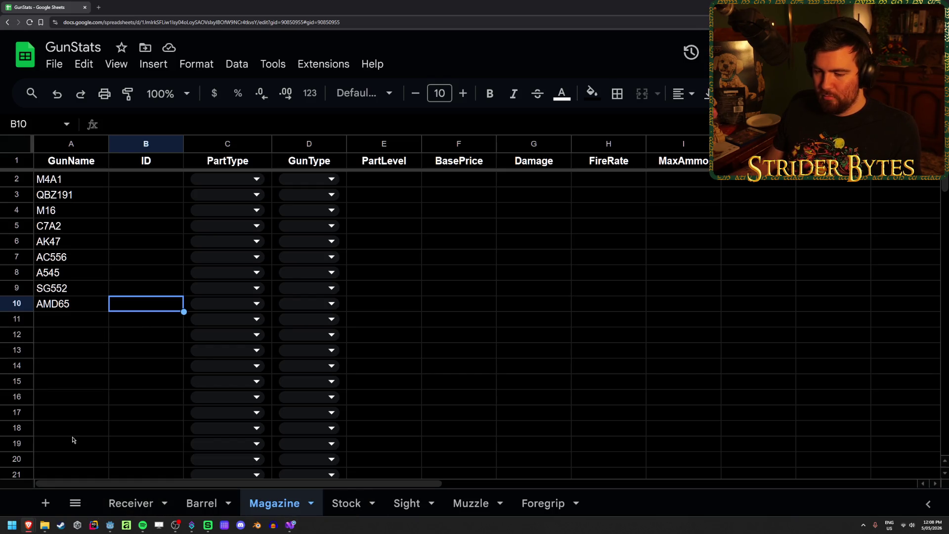
click(110, 525)
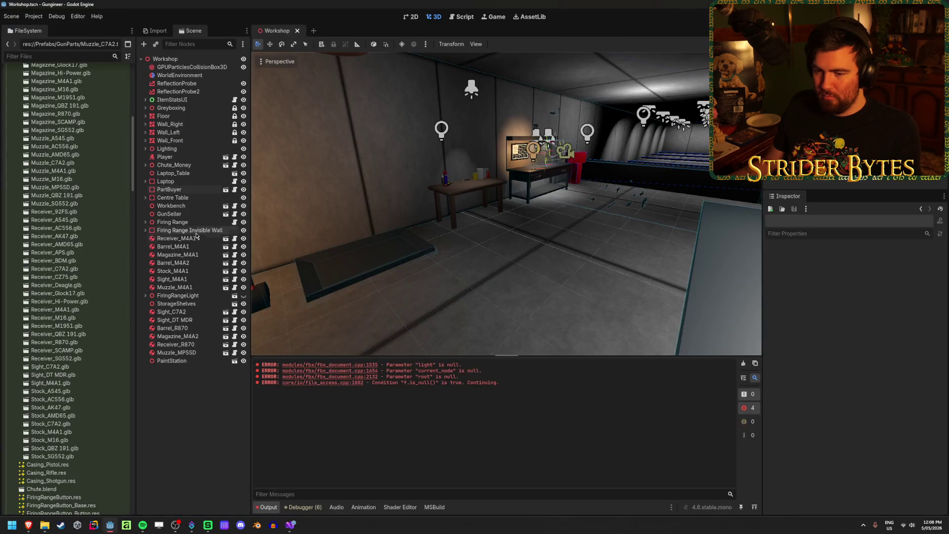
- Select the Barrel_A545–Barrel_R870 and Magazine_A545–Magazine_R870 scenes in the FileSystem dock
scroll(65, 298, up, 10)
scroll(64, 298, down, 10)
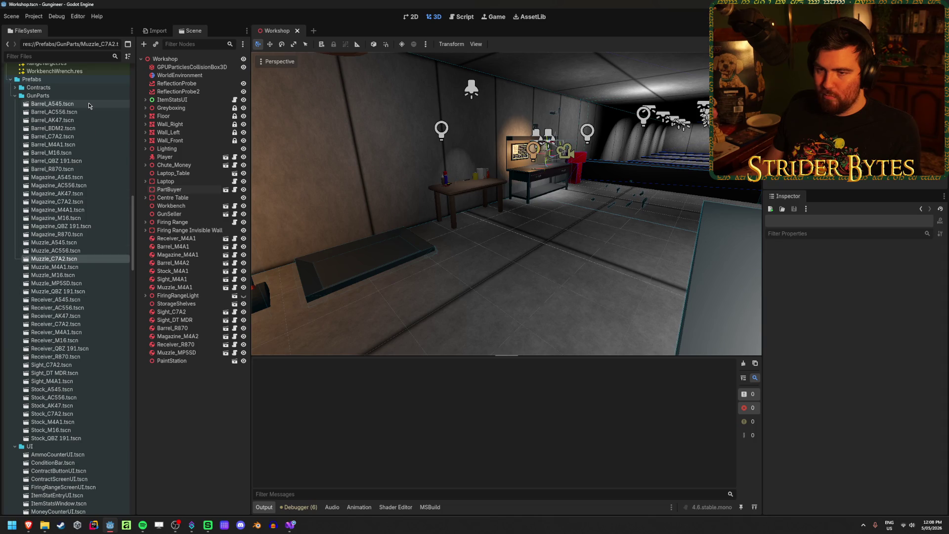
click(89, 104)
shift+click(71, 169)
click(69, 178)
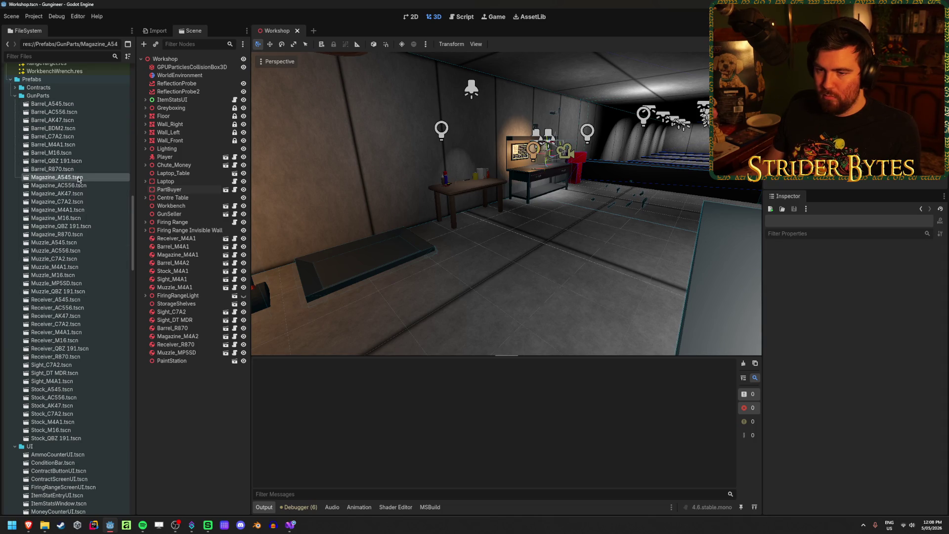
shift+click(78, 235)
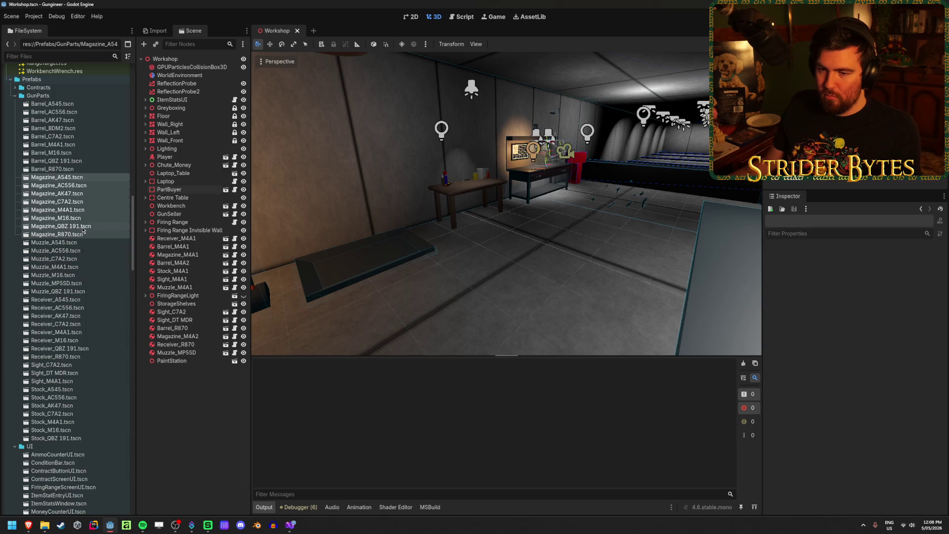
click(84, 236)
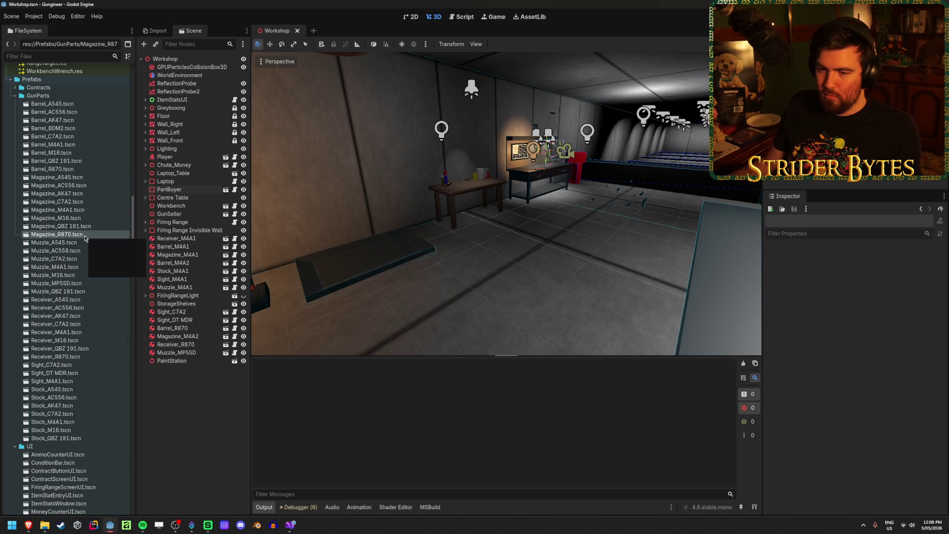
- Glance at the GunImporter script in Visual Studio, then return to the GunStats spreadsheet
click(290, 525)
click(109, 525)
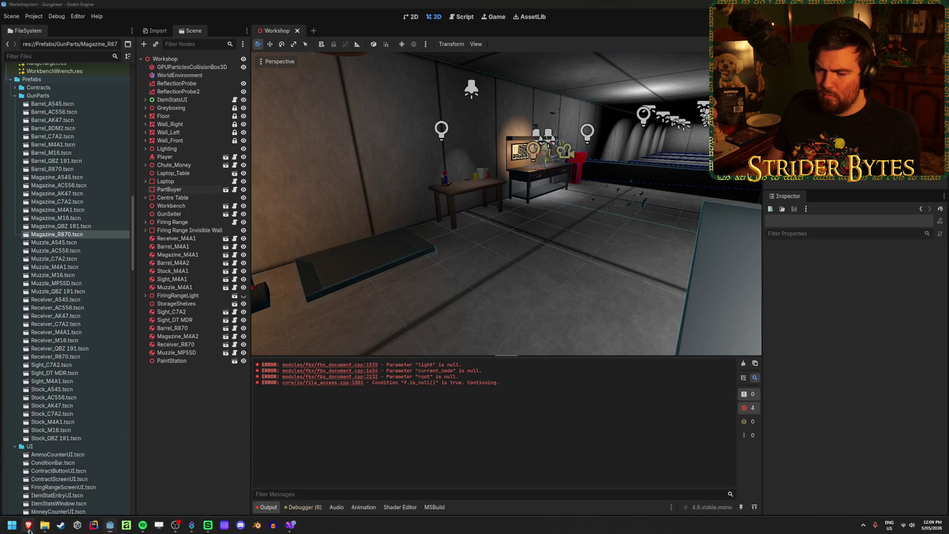
mouse_move(28, 525)
click(84, 484)
- On the Receiver sheet, set M4A1's GunType to AssaultRifle and widen column D to fit it
click(310, 181)
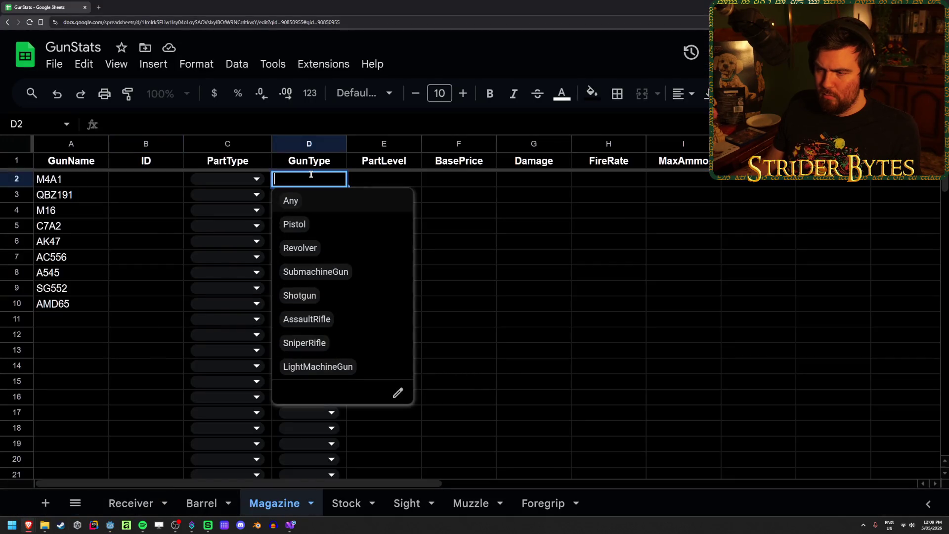
click(580, 232)
click(130, 503)
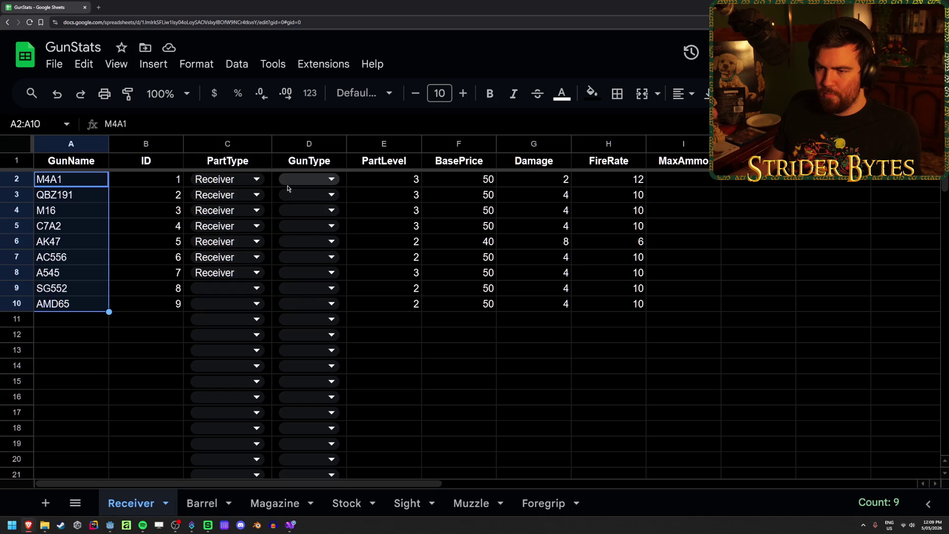
click(168, 364)
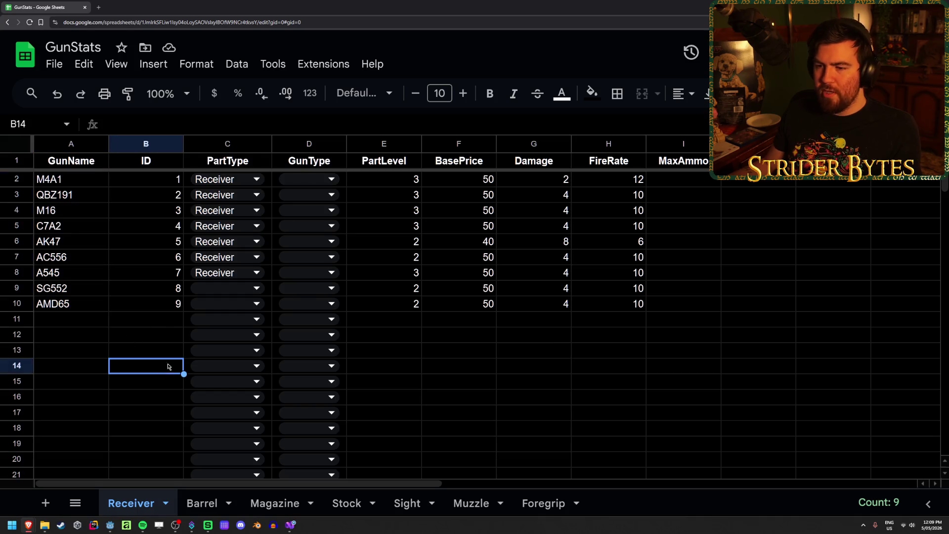
click(332, 180)
click(322, 318)
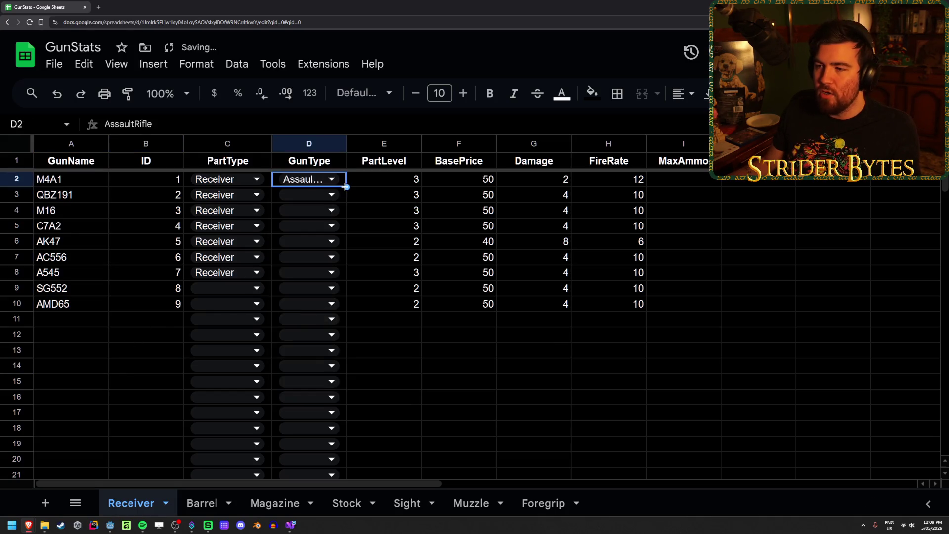
drag(345, 143, 365, 144)
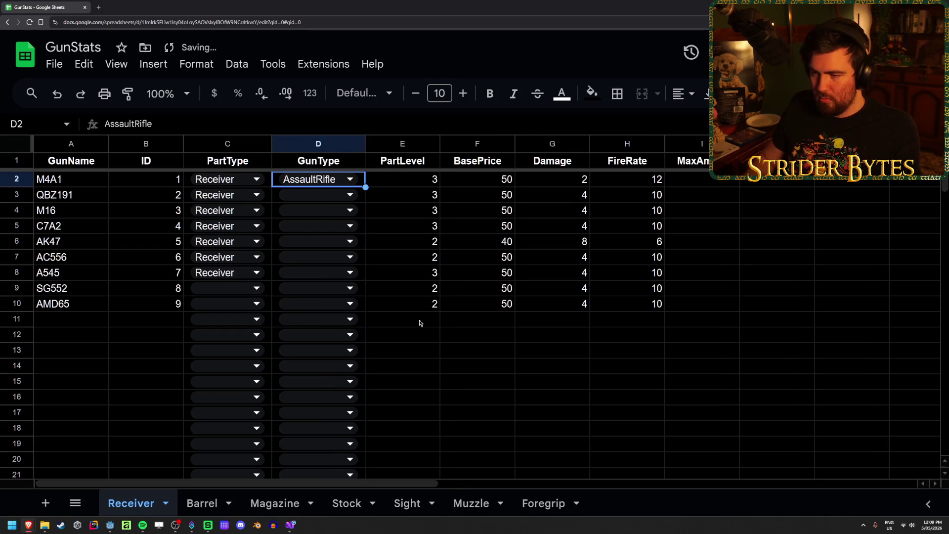
- Paste AssaultRifle down the GunType column through AMD65's row, undoing the stray bottom paste
key(Down)
text(AssaultRifle)
key(ctrl+Down)
text(AssaultRifle)
key(ctrl+z)
key(Up)
key(Up)
key(ctrl+Up)
key(Down)
key(shift+Down)
key(shift+Down)
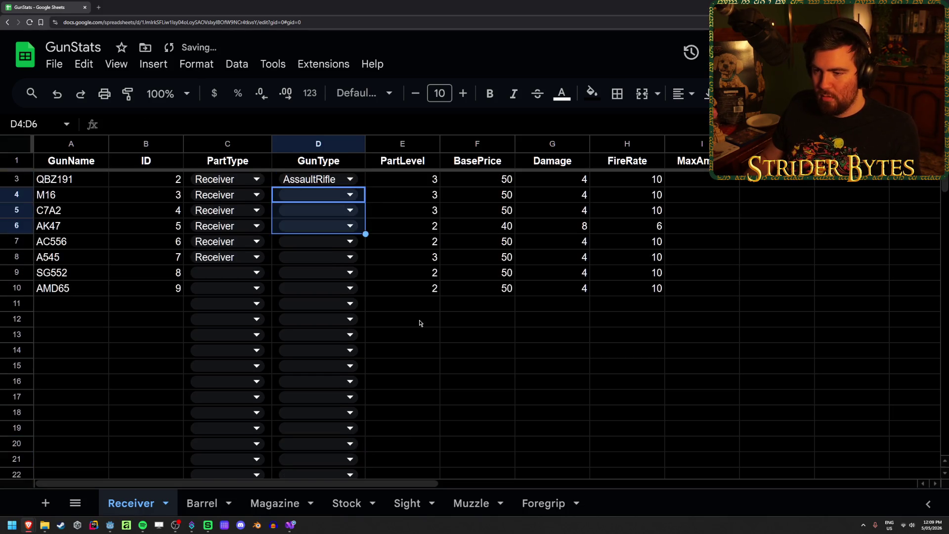
key(shift+Down)
key(shift+Down)
key(shift+Down)
key(shift+Down)
text(AssaultRifle AssaultRifle AssaultRifle AssaultRifle AssaultRifle AssaultRifle AssaultRifle)
key(Left)
- Fill the empty PartType cells for SG552 and AMD65 with Receiver
key(ctrl+c)
key(Down)
key(Down)
key(Down)
key(Down)
key(Down)
key(ctrl+v)
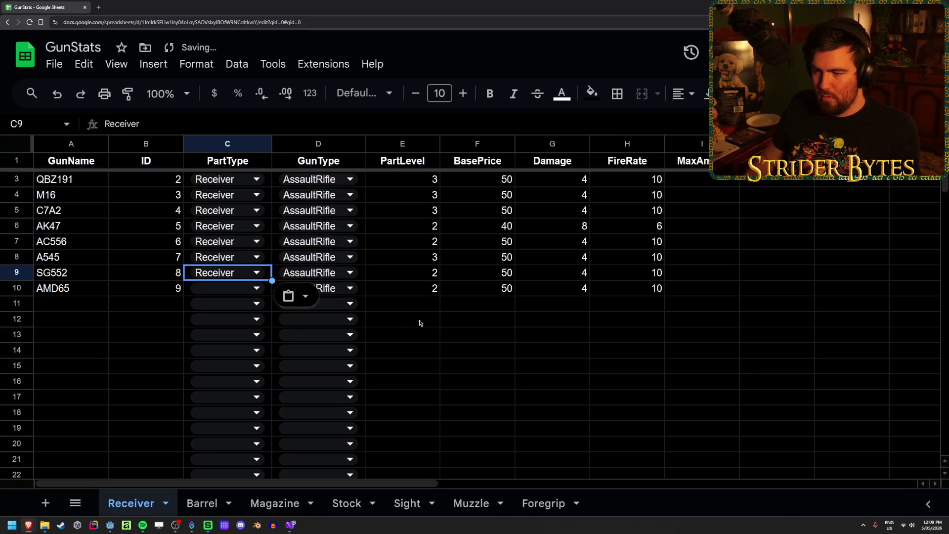
key(Down)
key(ctrl+v)
key(Up)
scroll(418, 415, up, 1)
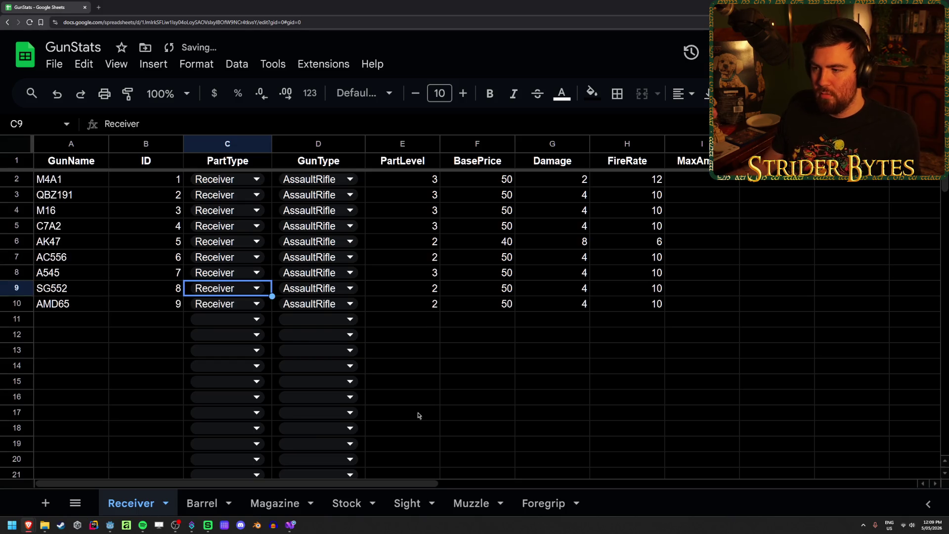
click(405, 381)
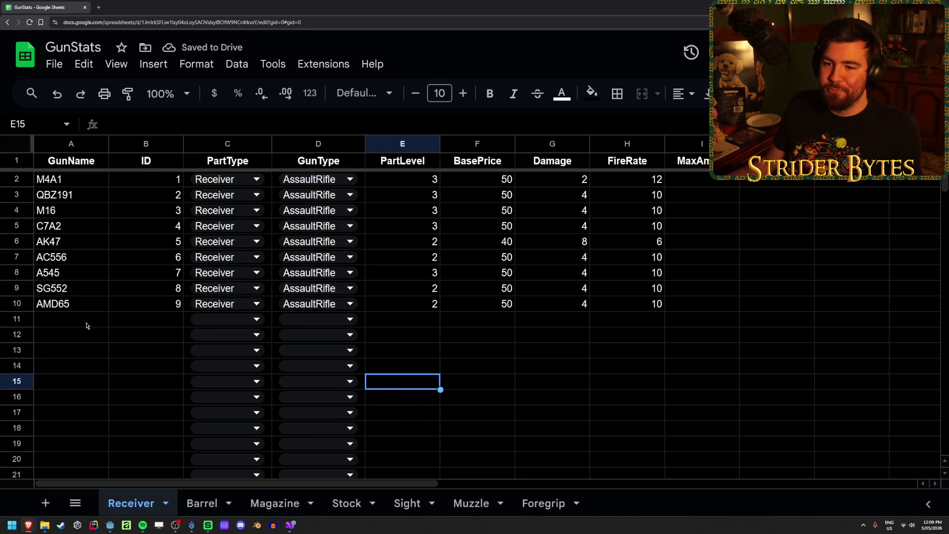
- Copy the gun names M4A1 through AMD65 into column A of the Barrel sheet
drag(89, 303, 74, 179)
key(ctrl+c)
click(202, 503)
key(ctrl+v)
click(241, 180)
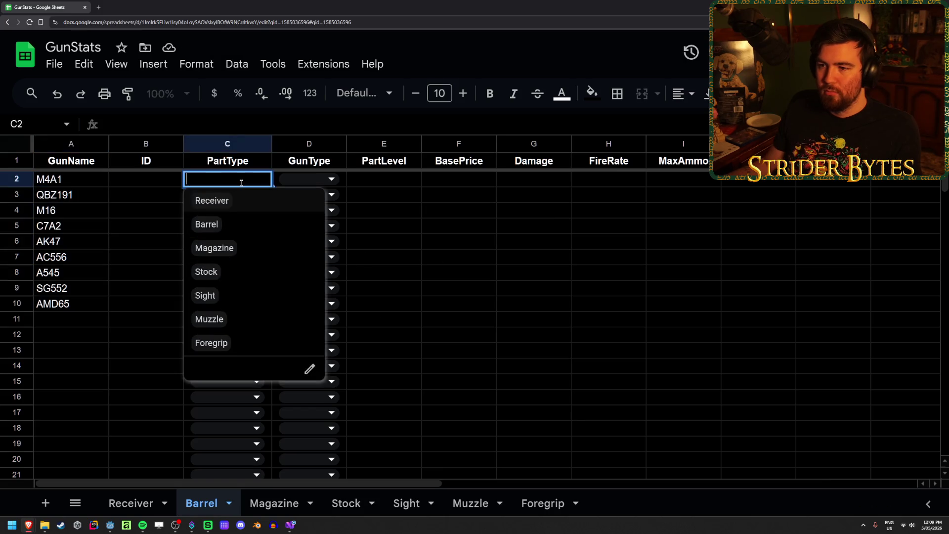
- Set PartType to Barrel for every gun on the Barrel sheet
click(237, 224)
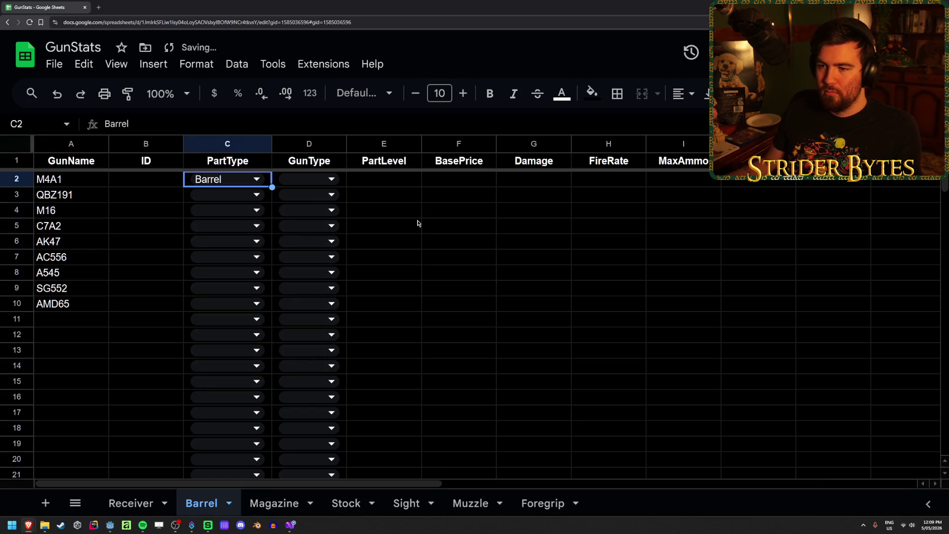
key(shift+Down)
key(ctrl+shift+Down)
key(ctrl+d)
key(ctrl+Up)
key(shift+Down)
key(shift+Down)
key(shift+Up)
key(shift+Up)
key(Down)
key(Down)
key(Down)
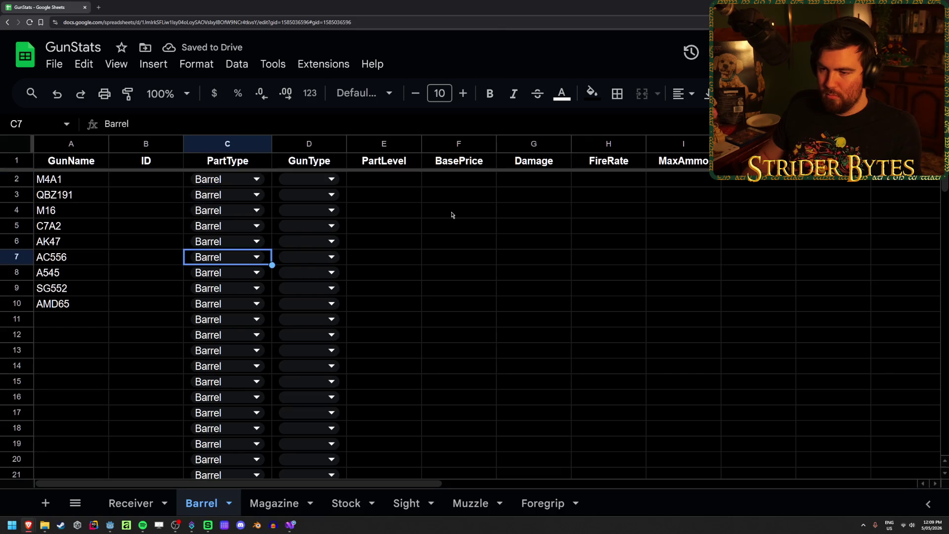
key(Left)
key(Right)
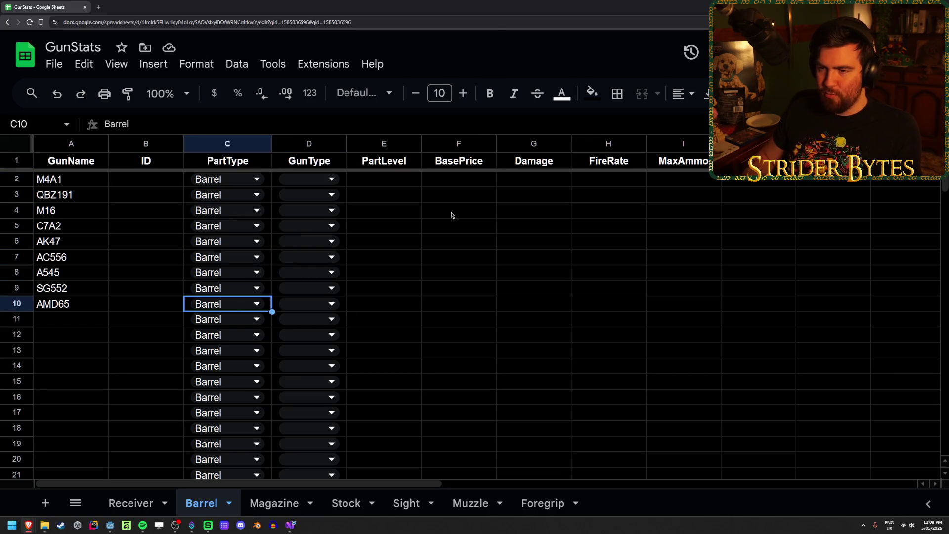
key(Left)
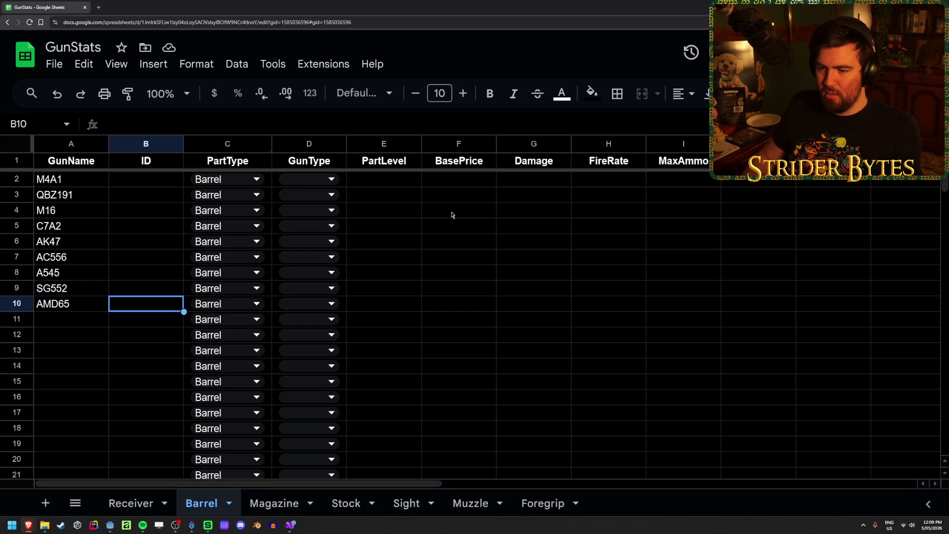
key(Right)
- Clear the ID numbers 1 to 9 from the Receiver sheet's ID column
click(135, 501)
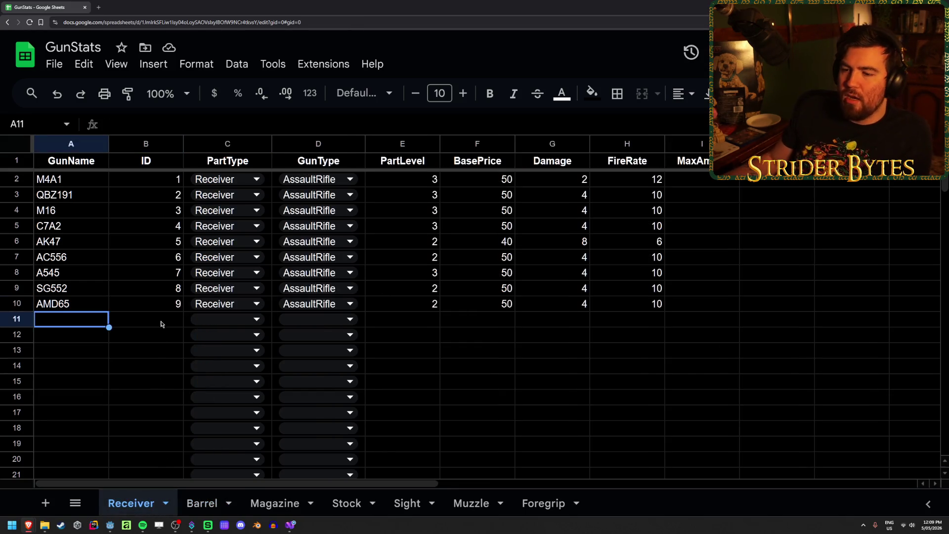
click(155, 298)
drag(163, 182, 163, 313)
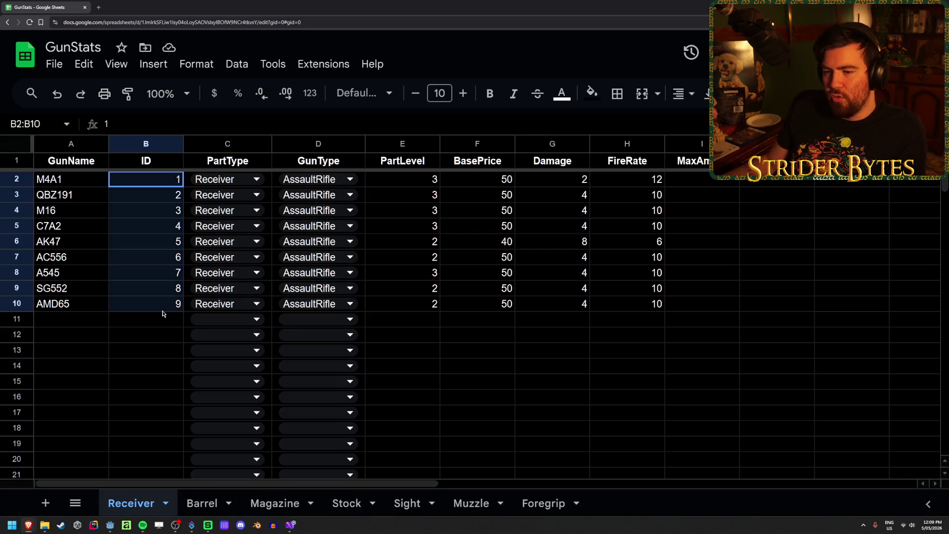
key(Delete)
click(155, 323)
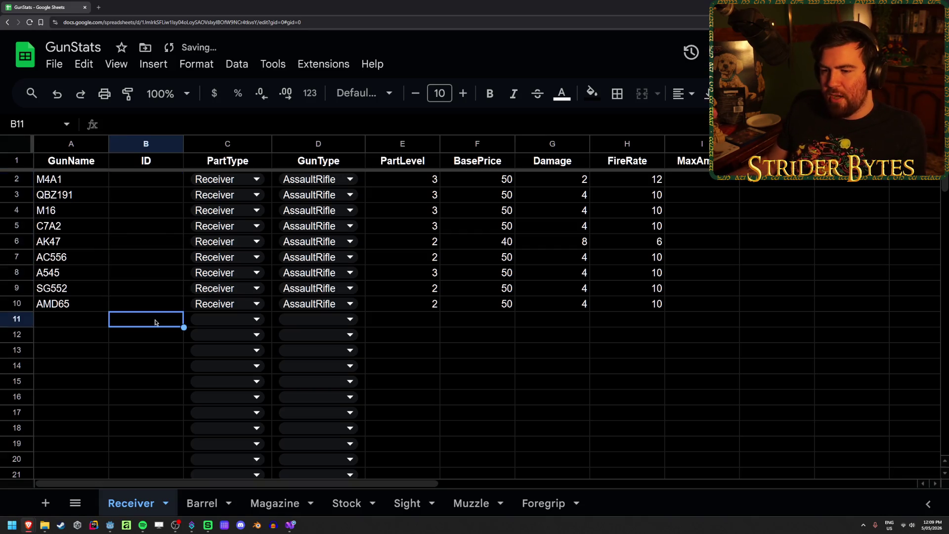
drag(134, 184, 149, 302)
click(149, 304)
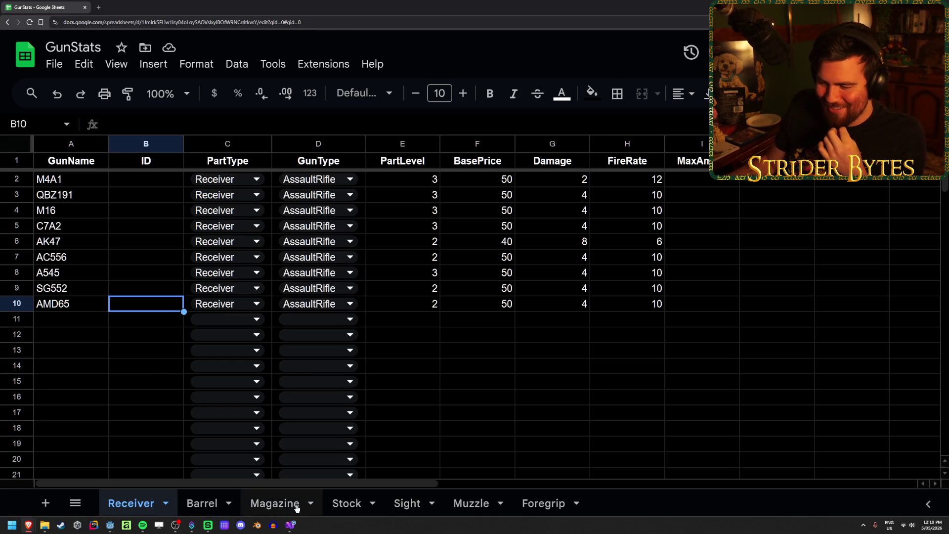
- On the Magazine sheet, set PartType to Magazine in C2 through C10
click(274, 503)
click(223, 177)
click(214, 248)
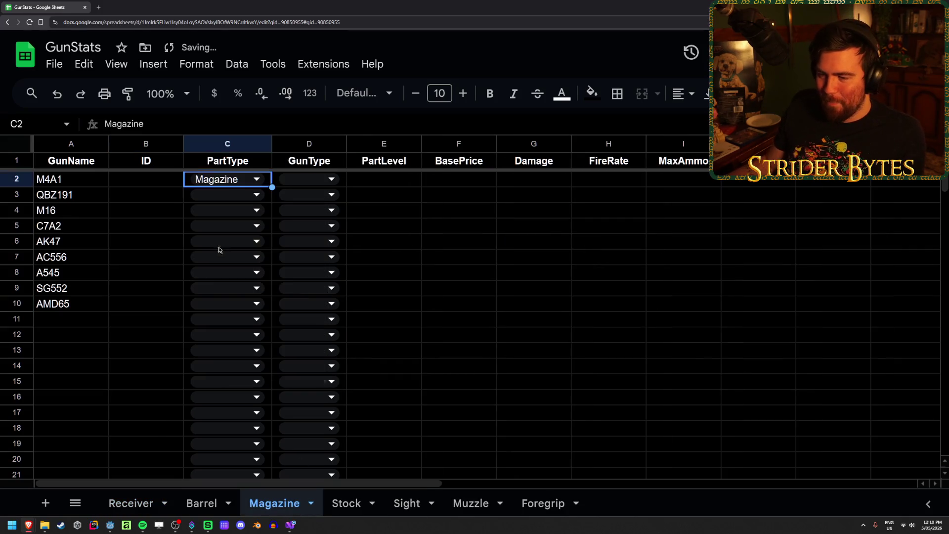
key(ctrl+c)
key(Down)
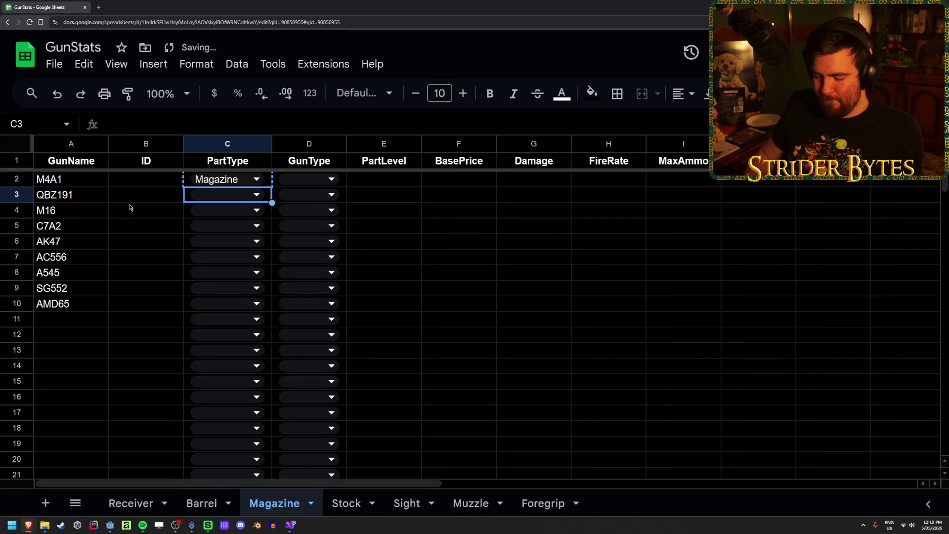
key(shift+Down)
key(shift+Down)
key(shift+Down)
key(ctrl+v)
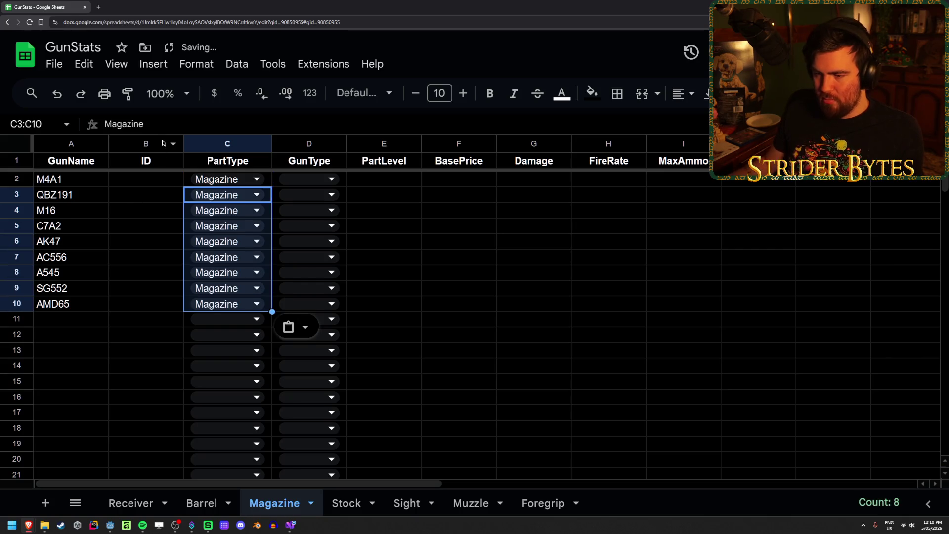
click(139, 313)
- On the Barrel sheet, delete the stray Barrel values below row 10 in column C
click(207, 504)
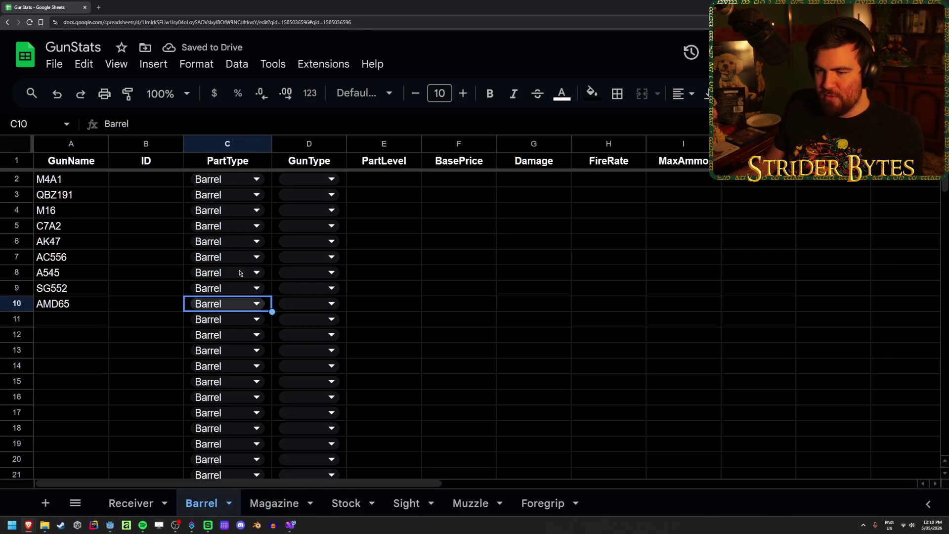
click(170, 321)
key(Right)
key(ctrl+shift+Down)
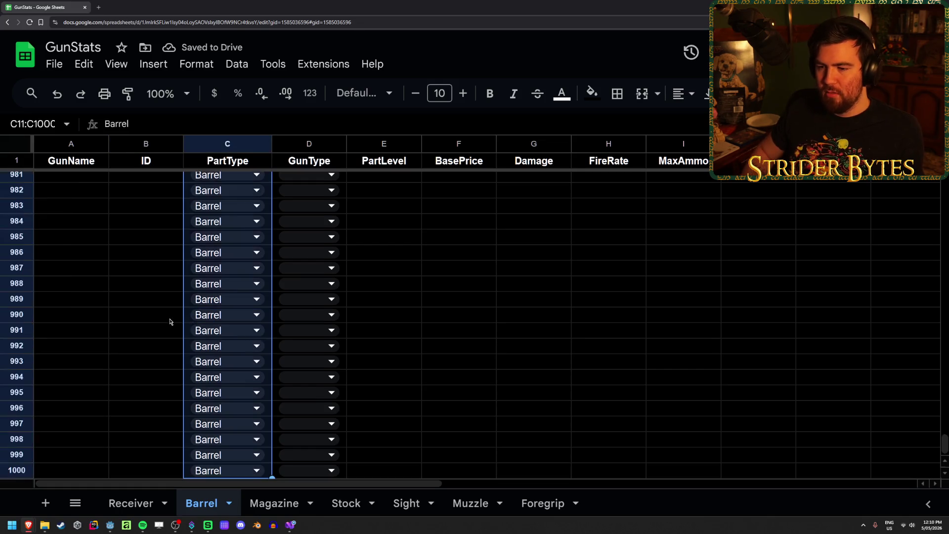
key(Delete)
key(Up)
key(Up)
key(Up)
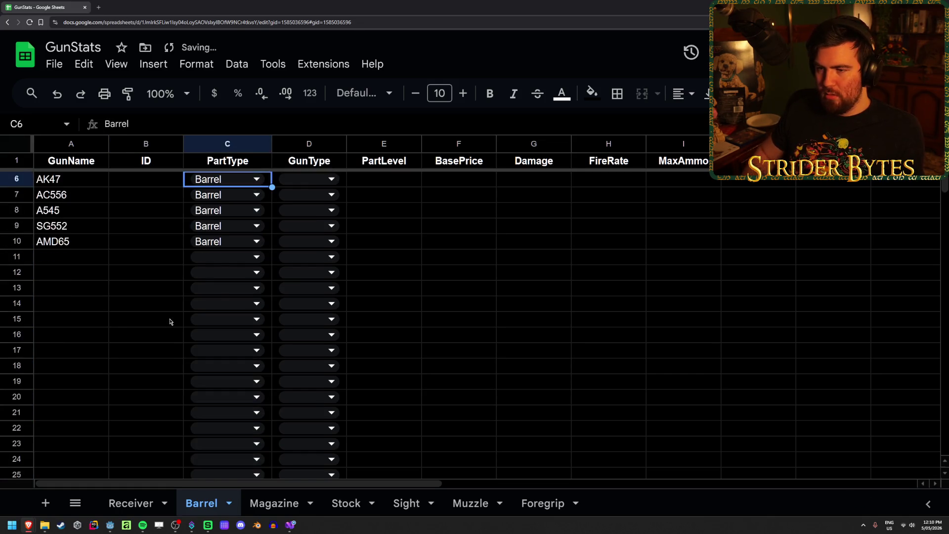
key(Up)
key(Down)
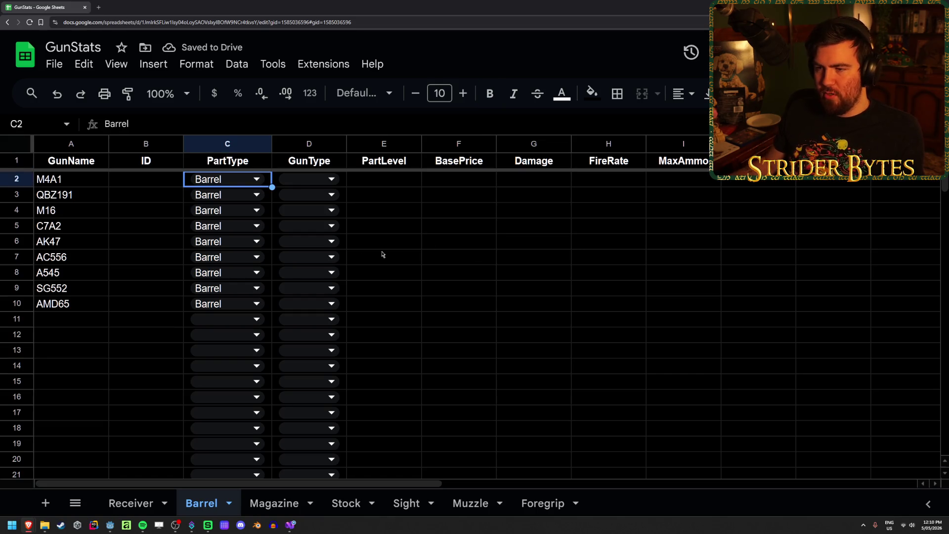
- Set the Barrel sheet's GunType to AssaultRifle in D2 through D10, auto-fitting column D
key(Right)
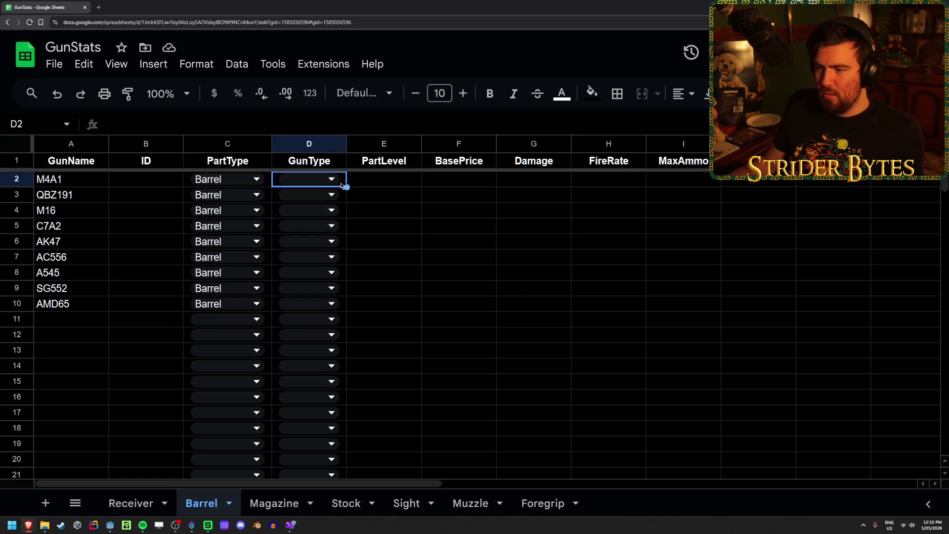
click(331, 179)
click(307, 319)
drag(347, 144, 362, 144)
double_click(362, 143)
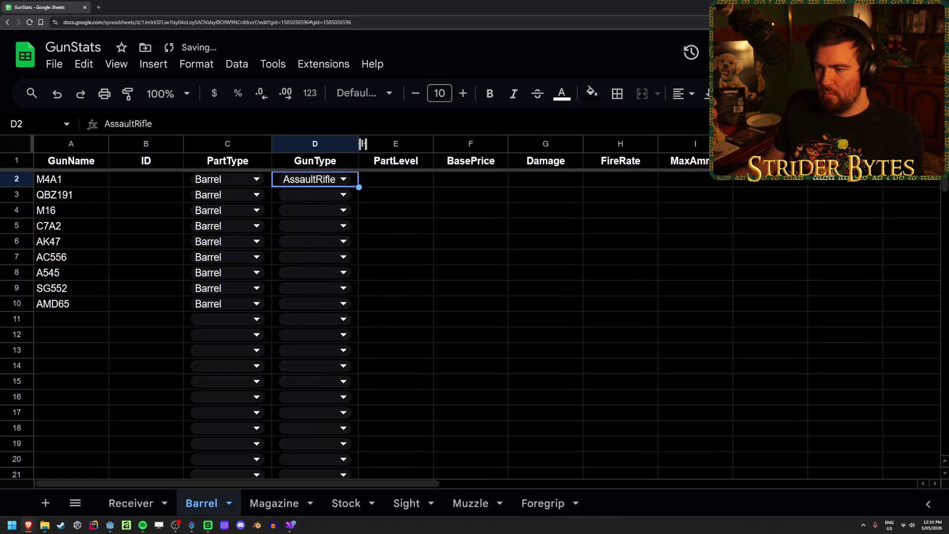
click(281, 504)
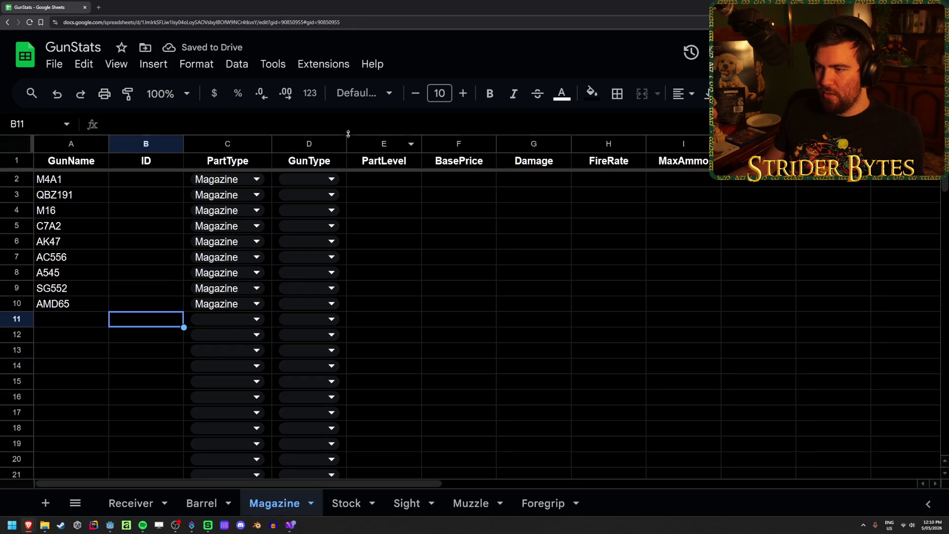
click(138, 501)
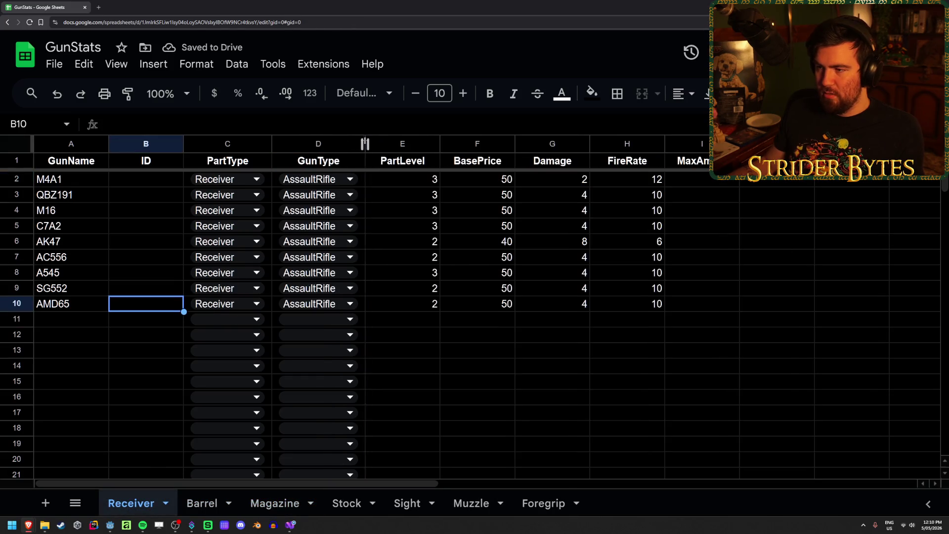
click(202, 509)
key(ctrl+c)
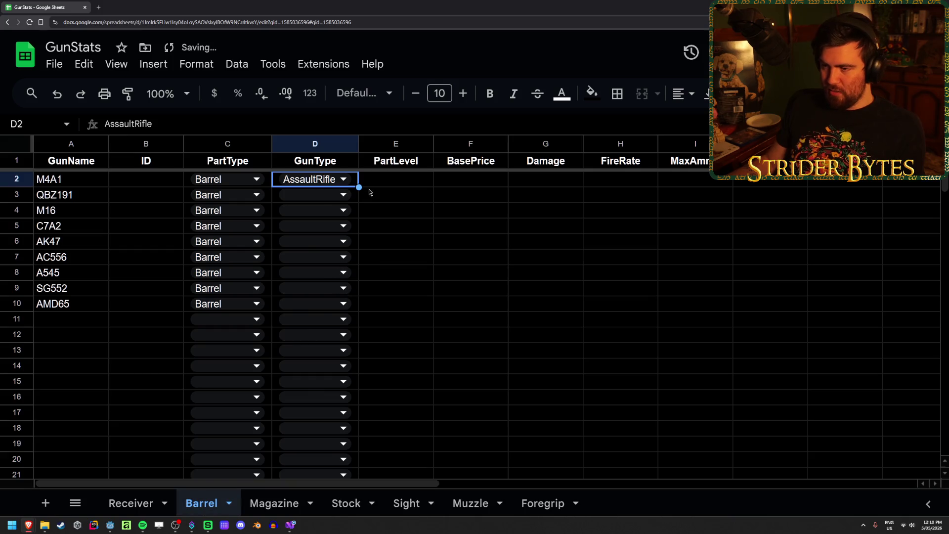
key(Down)
key(shift+Down)
key(shift+Down)
key(shift+Down)
key(shift+Up)
key(ctrl+v)
click(449, 182)
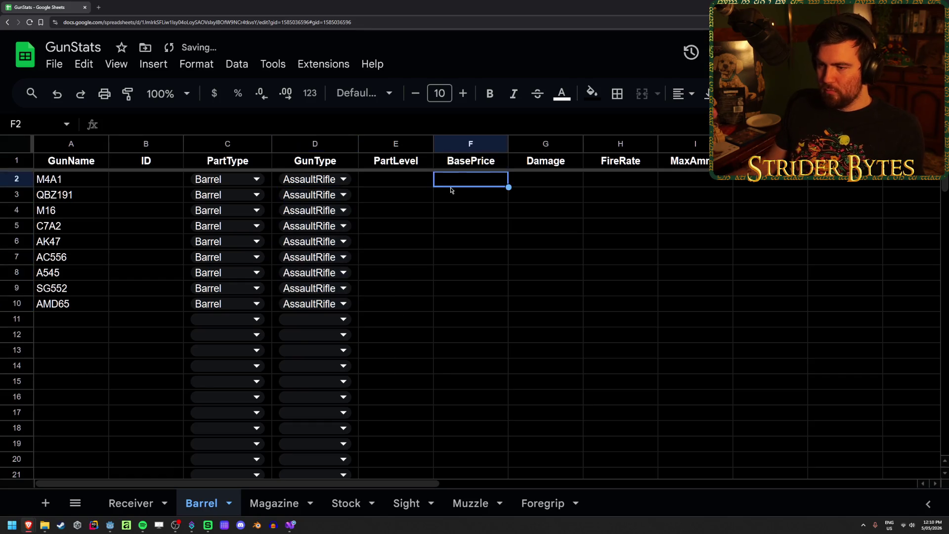
- Set the Magazine sheet's GunType to AssaultRifle in D2 through D10
click(275, 503)
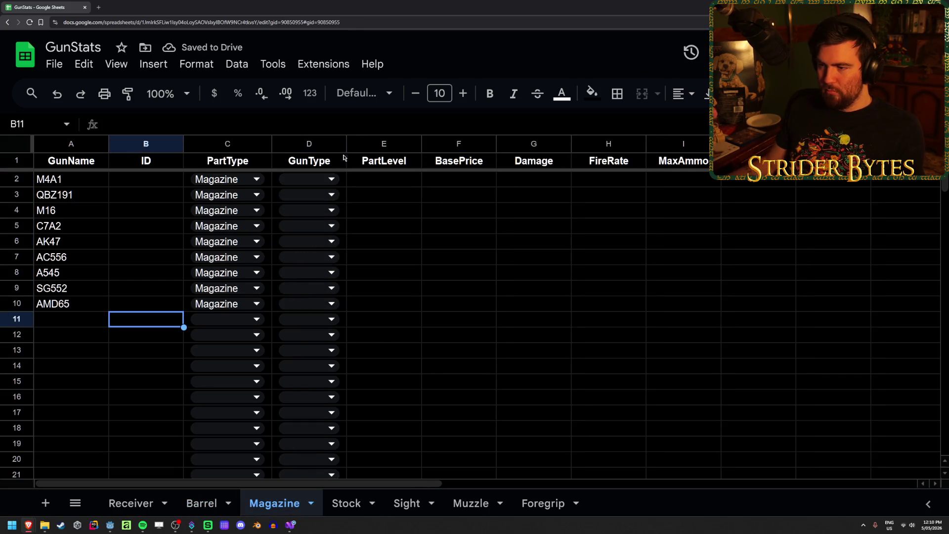
click(311, 177)
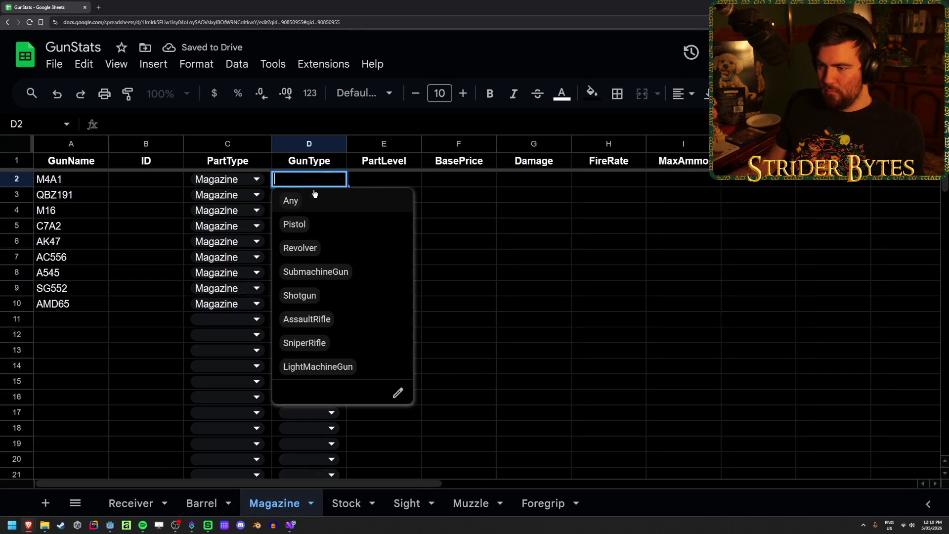
click(334, 322)
double_click(346, 144)
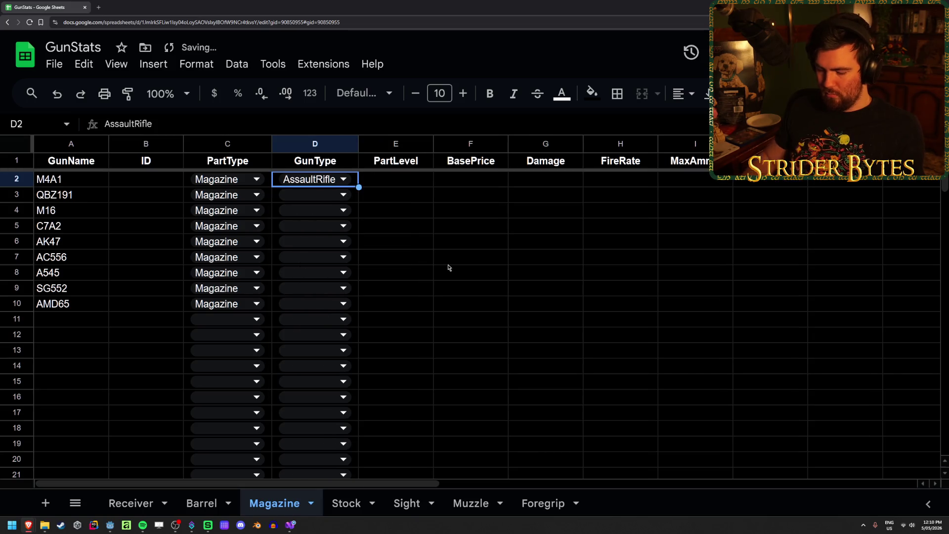
key(ctrl+c)
key(Down)
key(shift+Down)
key(shift+Down)
key(shift+Down)
key(shift+Up)
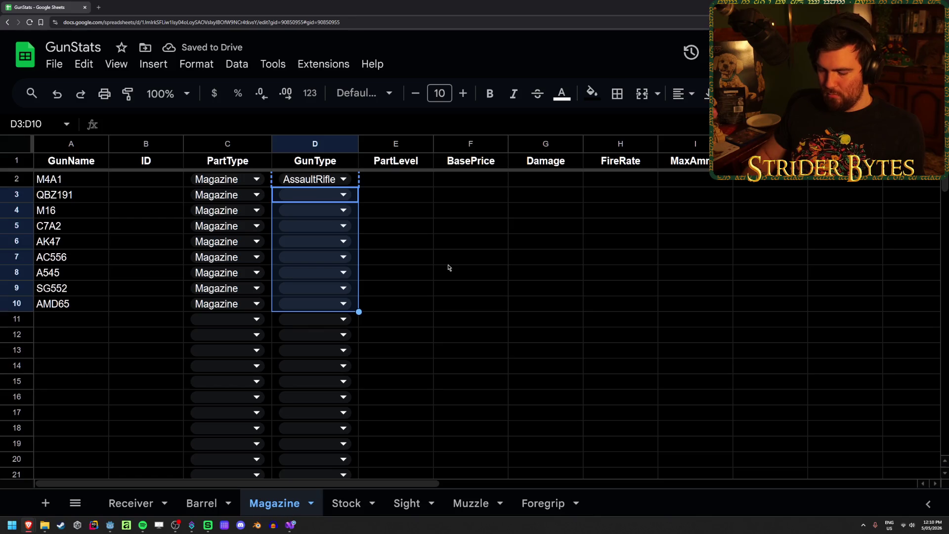
key(ctrl+v)
click(449, 265)
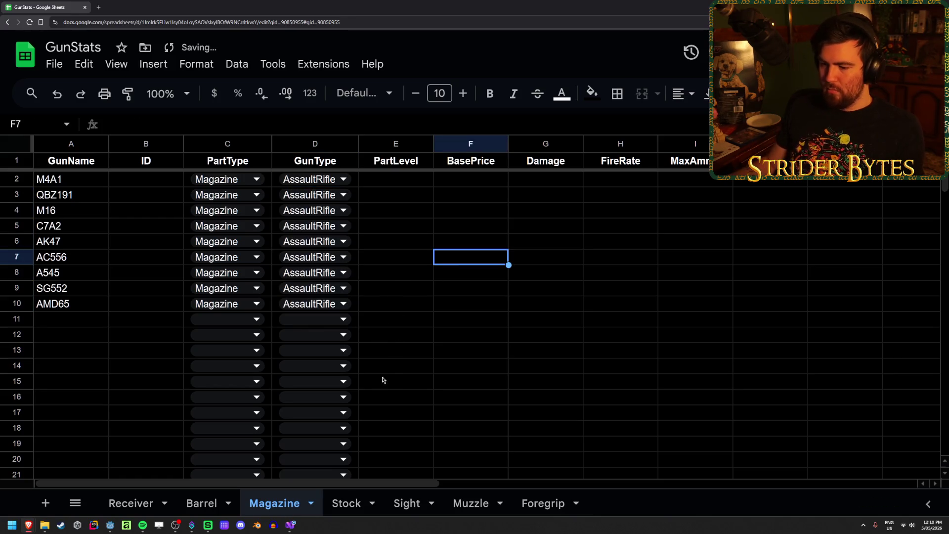
click(400, 297)
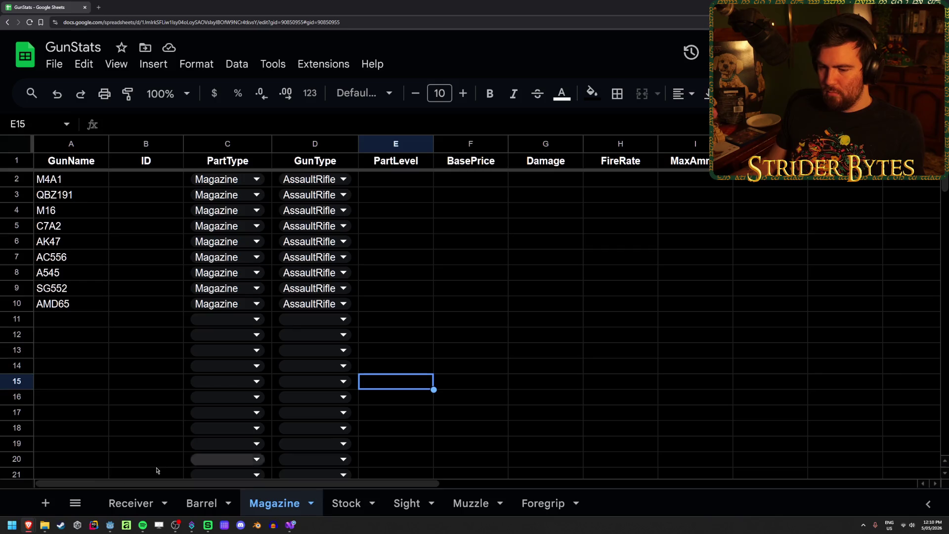
click(110, 525)
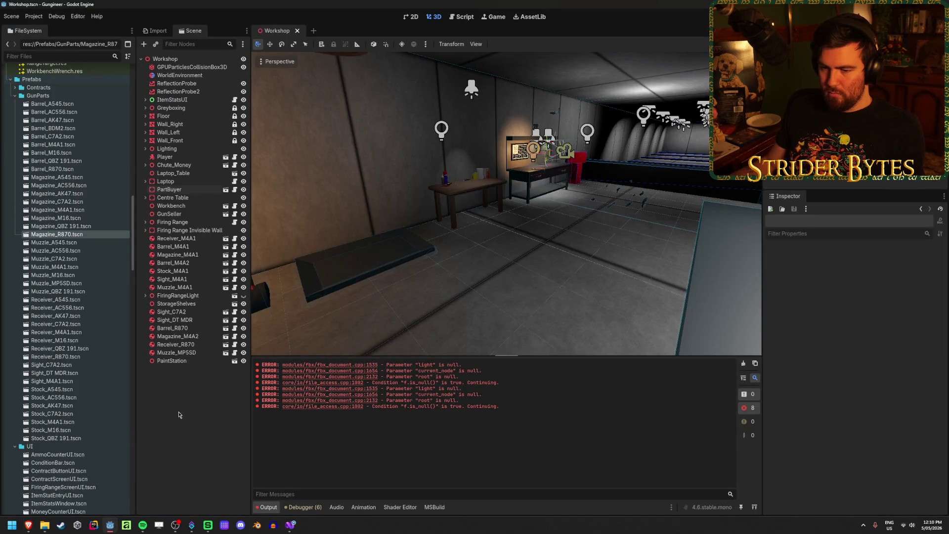
- Review the Muzzle_A545, Receiver and Stock_A545 scene files and clear the output log errors
click(86, 244)
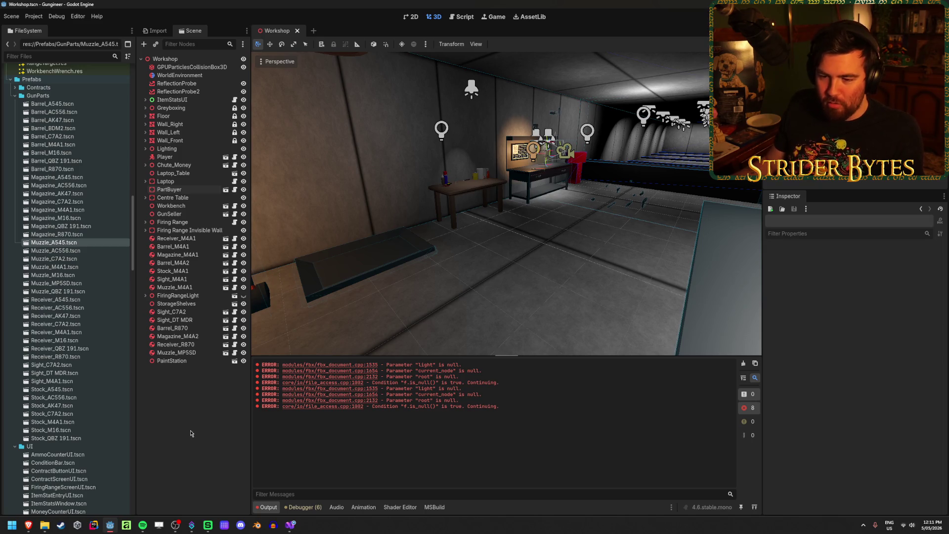
click(742, 364)
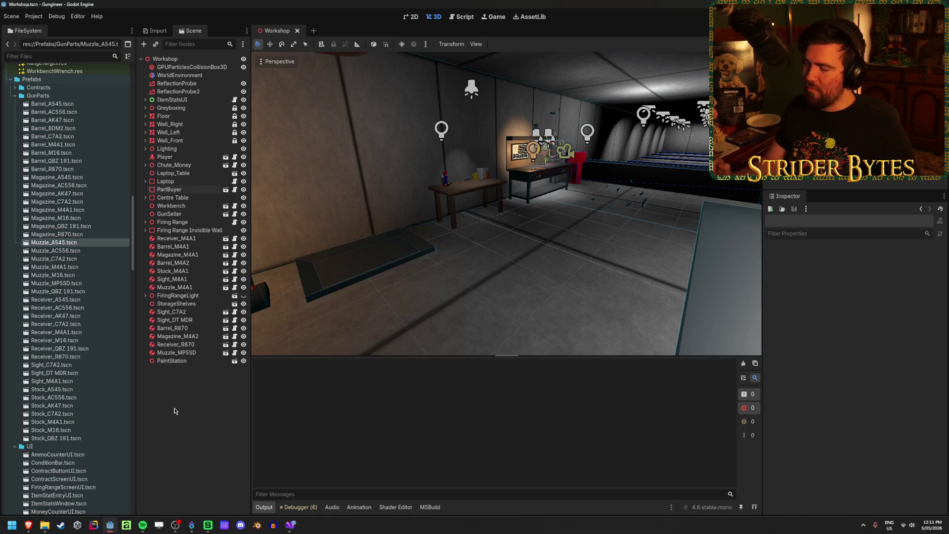
click(82, 349)
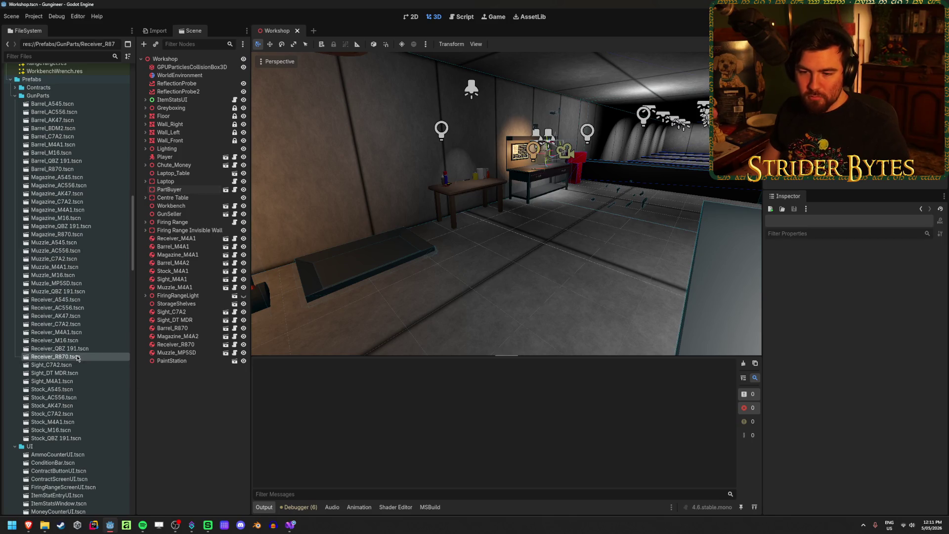
click(83, 299)
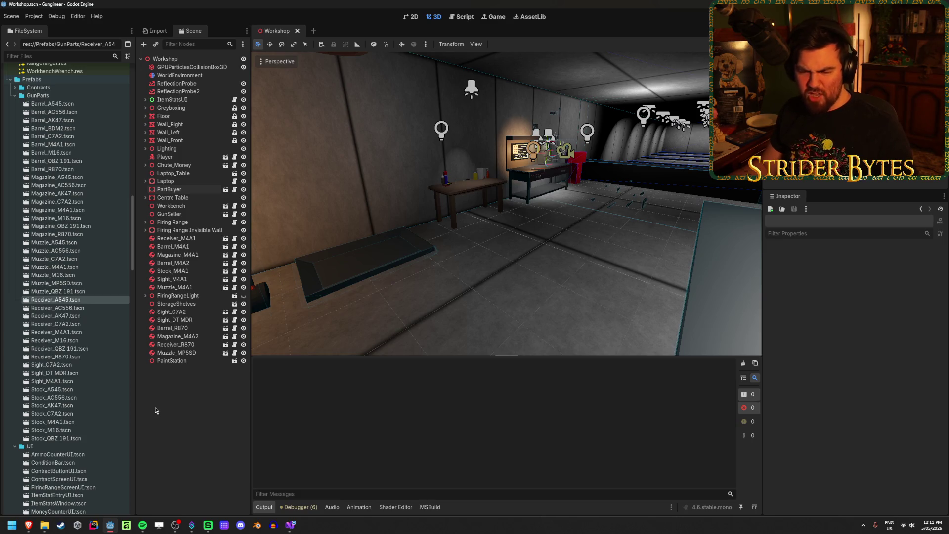
click(78, 389)
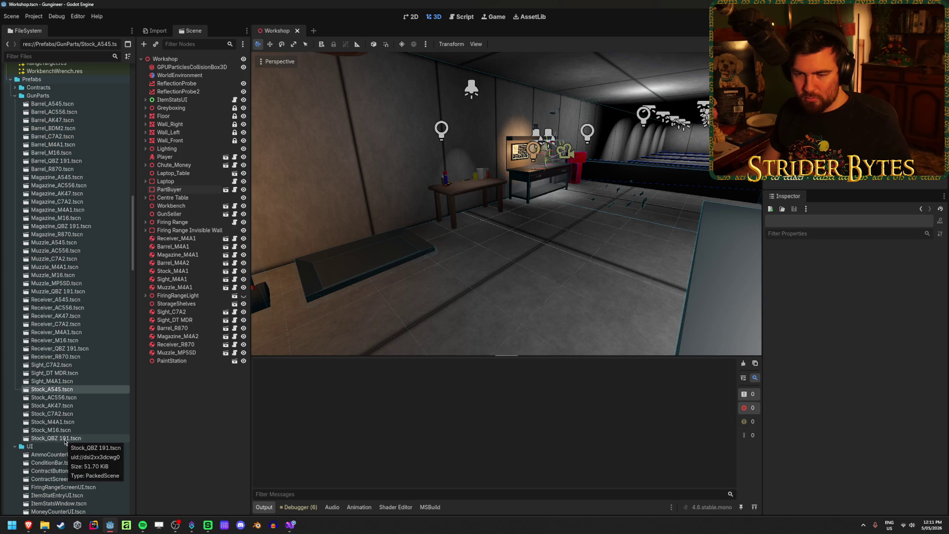
- Scroll the GunParts file list to bring the AMD65 .glb files into view
scroll(66, 442, up, 10)
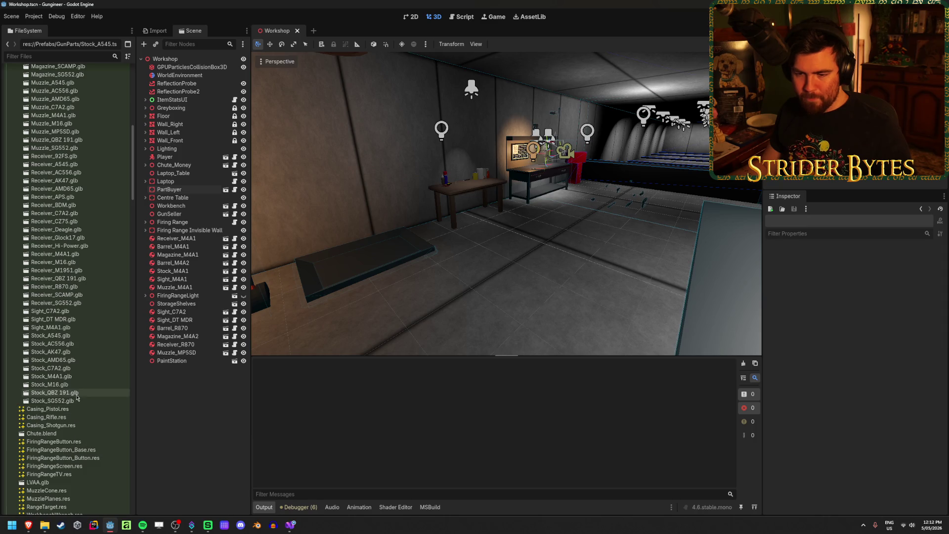
scroll(74, 402, up, 1)
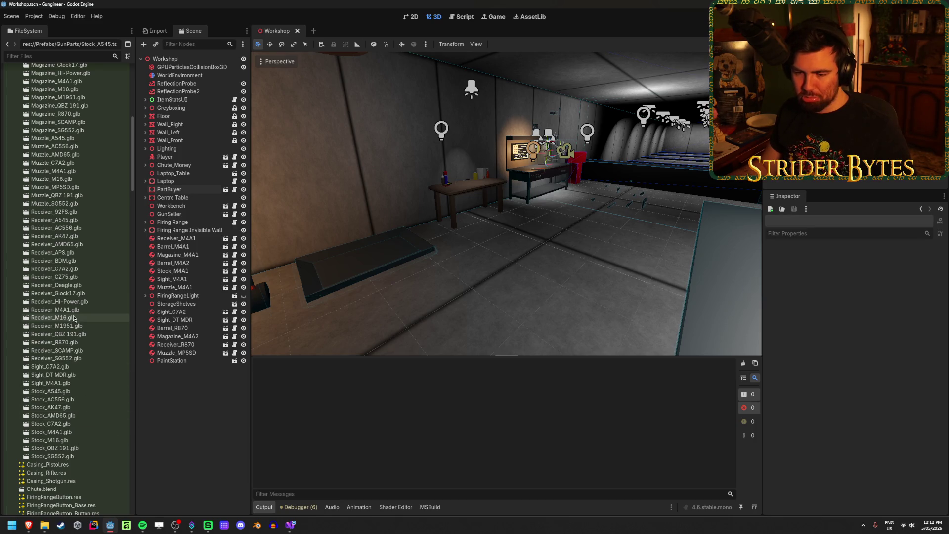
mouse_move(290, 525)
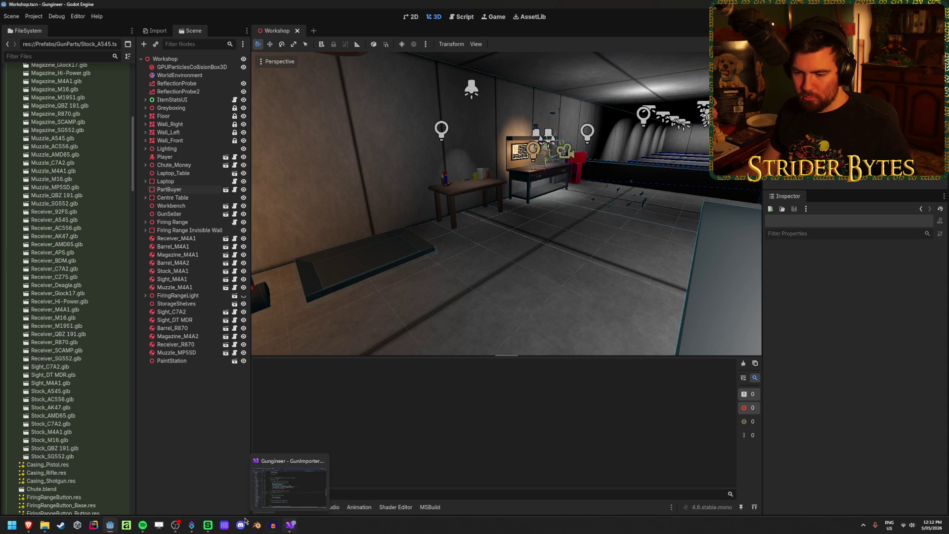
mouse_move(32, 530)
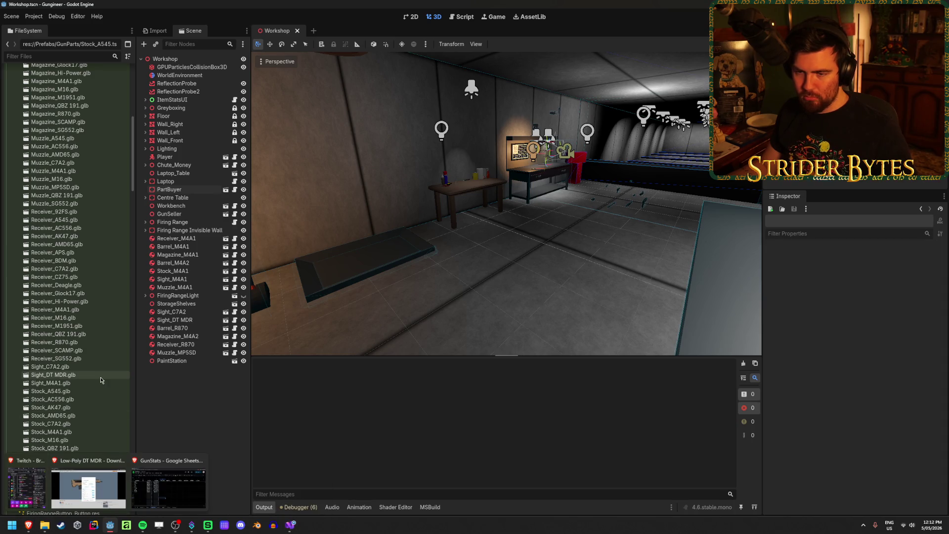
scroll(100, 376, up, 5)
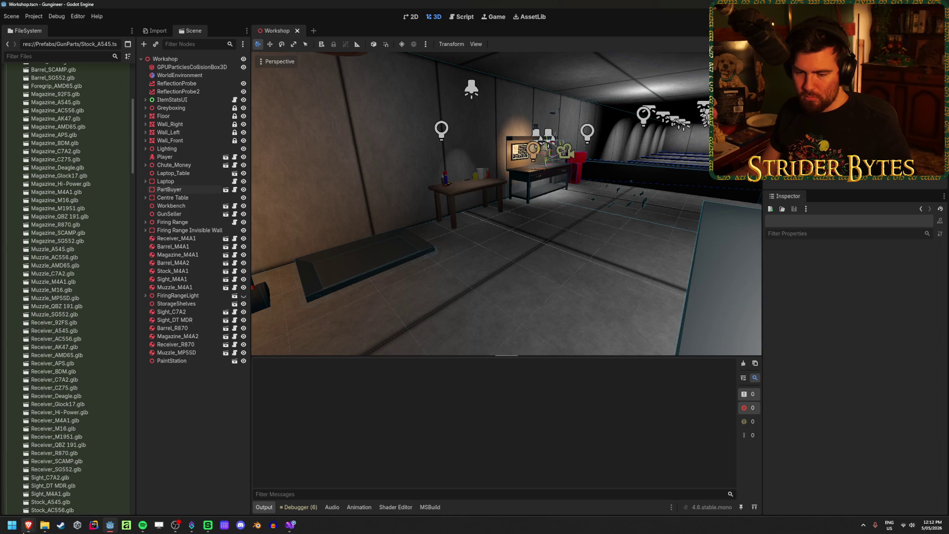
click(168, 489)
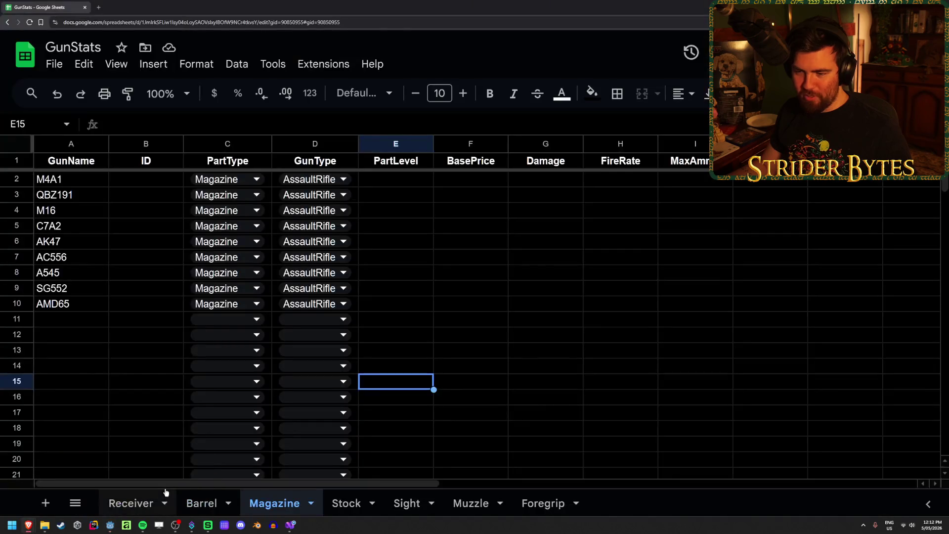
- Paste the nine gun names, M4A1 through AMD65, into GunName on the Stock and Muzzle sheets
click(336, 502)
click(79, 187)
key(ctrl+v)
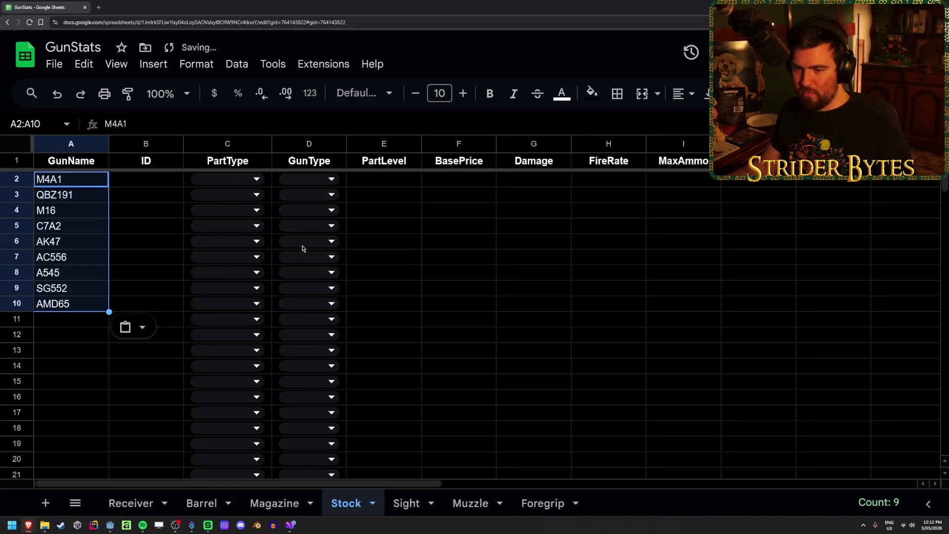
click(470, 503)
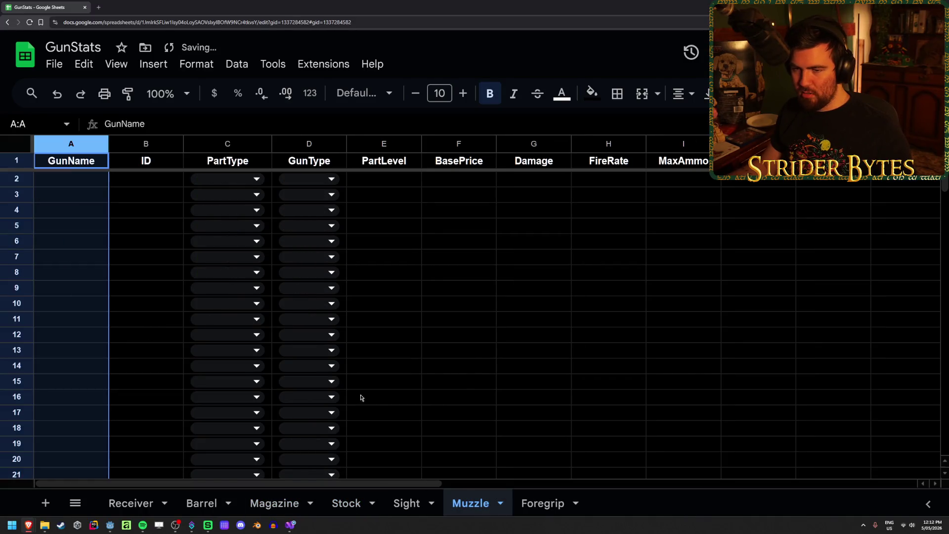
click(82, 183)
key(ctrl+v)
click(450, 334)
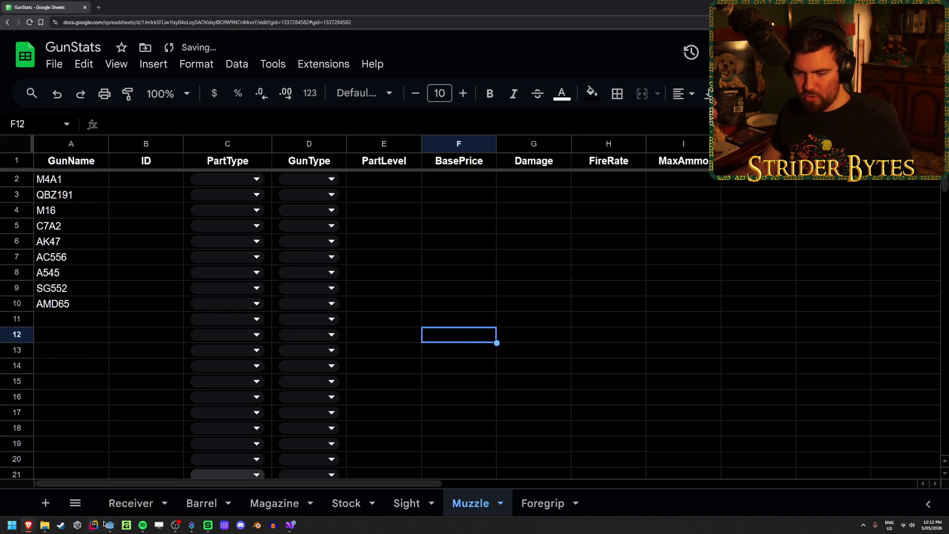
click(110, 525)
scroll(54, 318, up, 10)
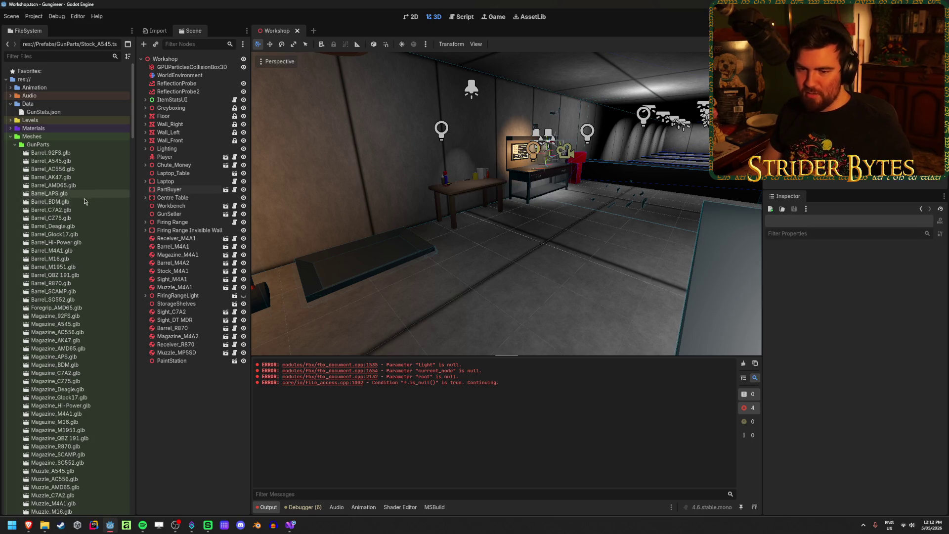
- Select Muzzle_A545.glb through Muzzle_SG552.glb in the FileSystem dock to review the muzzle files
scroll(85, 306, down, 5)
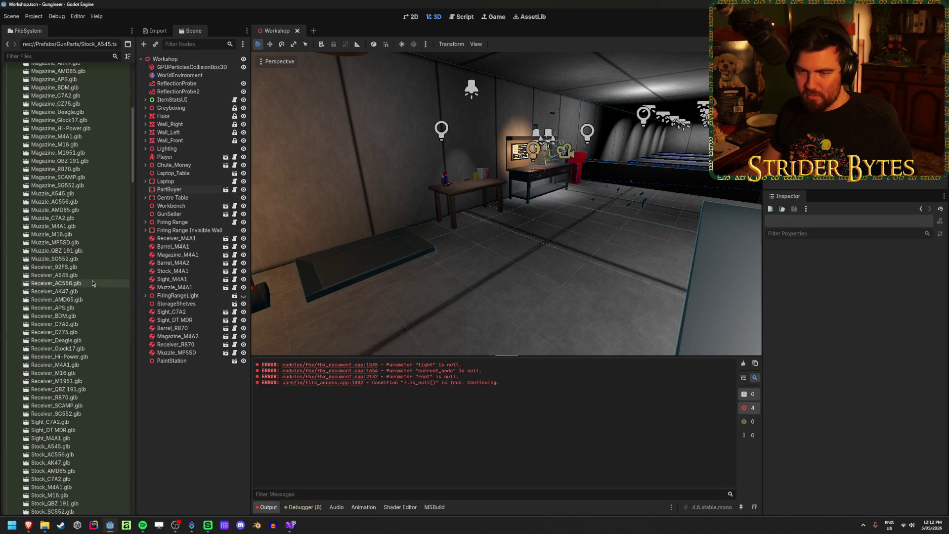
scroll(92, 283, up, 1)
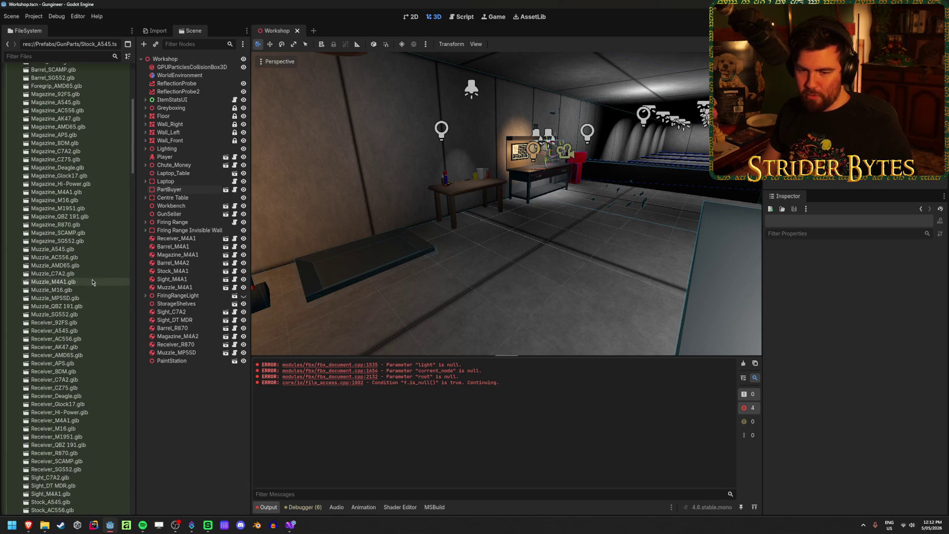
click(82, 252)
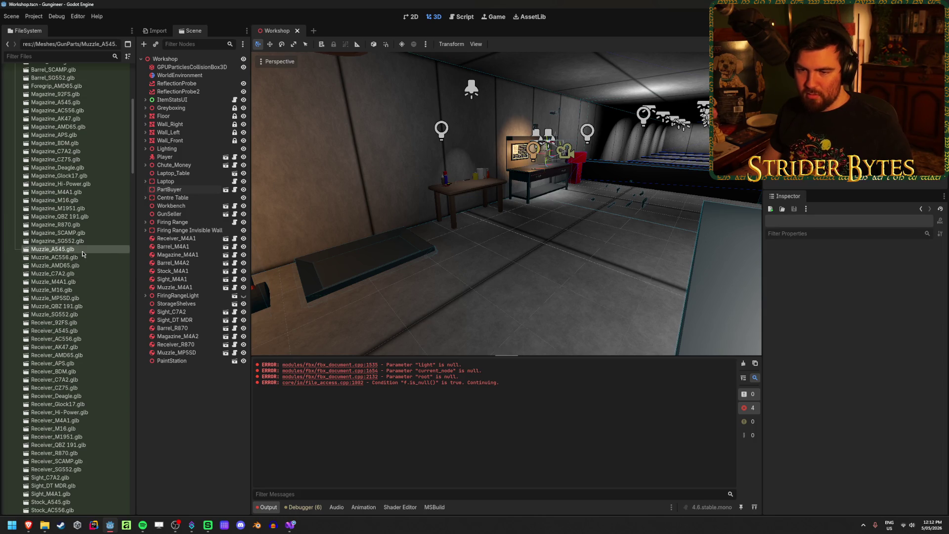
shift+click(90, 314)
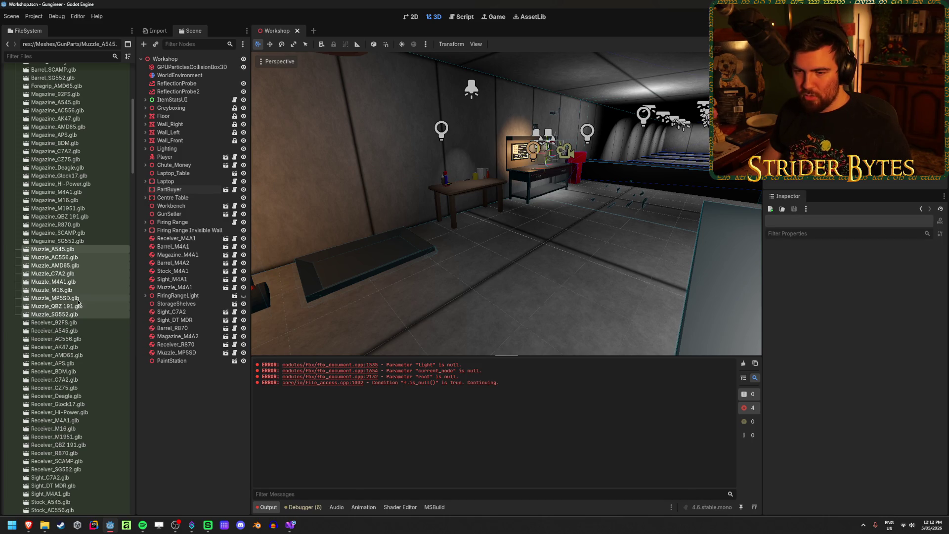
click(71, 250)
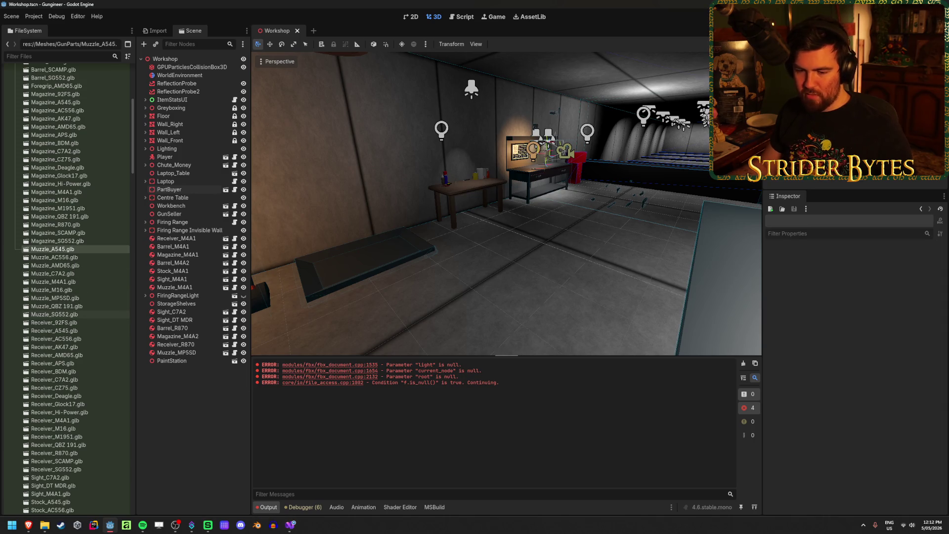
- Delete AK47 from cell A6 on the Muzzle sheet, since it has no muzzle part
mouse_move(28, 525)
click(187, 498)
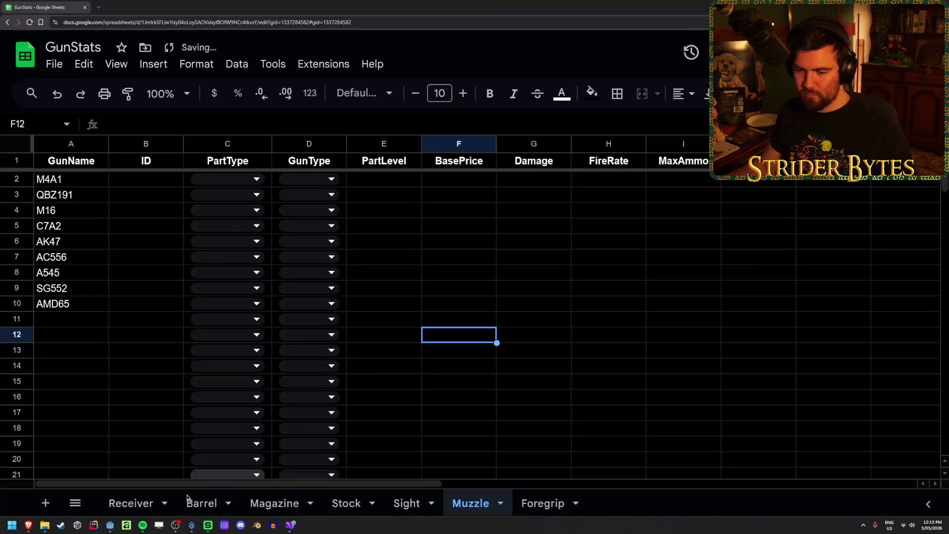
mouse_move(69, 303)
mouse_down()
mouse_move(98, 273)
mouse_move(68, 260)
mouse_up()
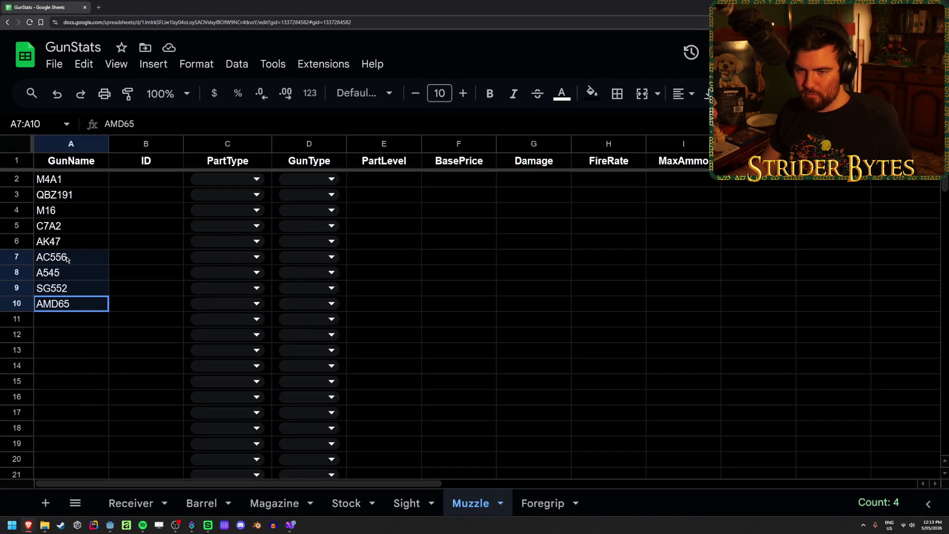
click(64, 241)
mouse_move(110, 525)
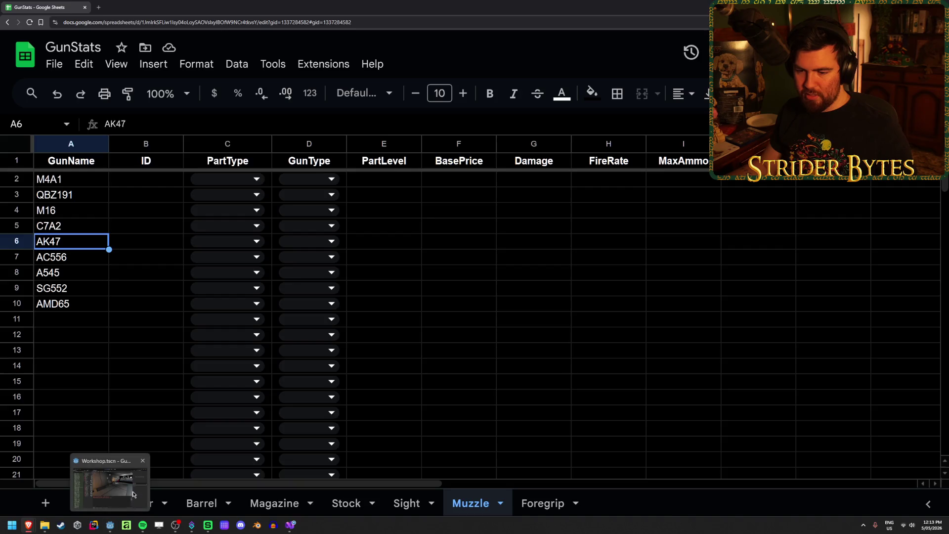
click(132, 495)
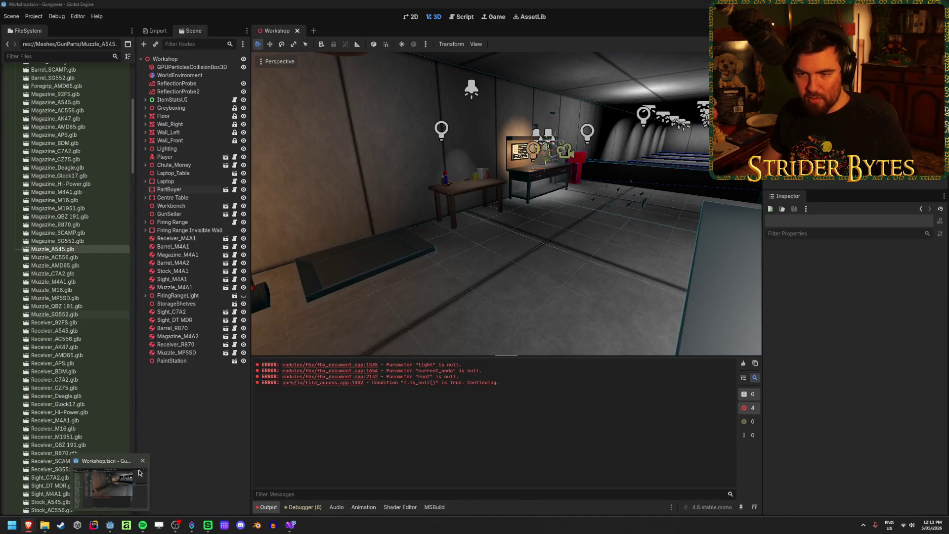
click(133, 494)
click(69, 349)
click(82, 245)
key(Delete)
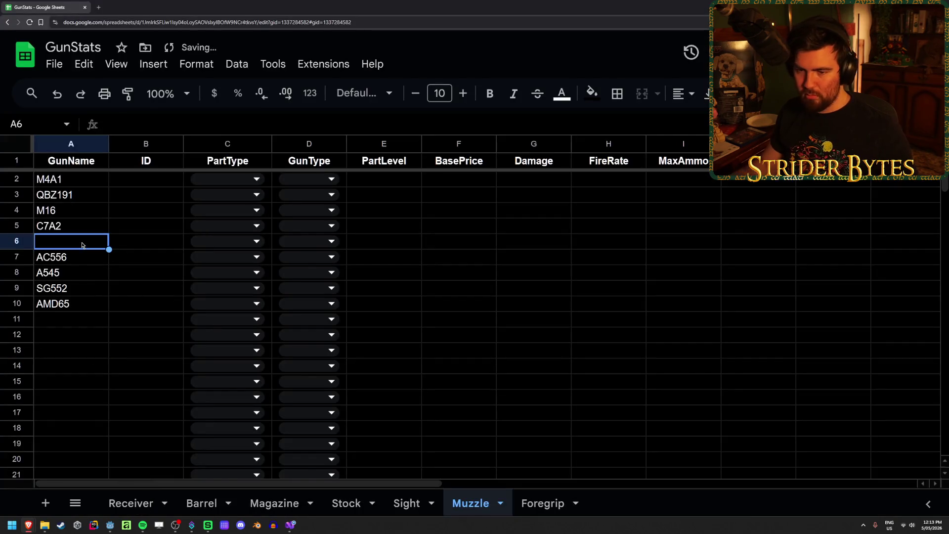
- Move AC556 through AMD65 up one row to close the gap, then show the empty Sight sheet
drag(56, 264, 67, 303)
drag(64, 250, 64, 242)
click(121, 233)
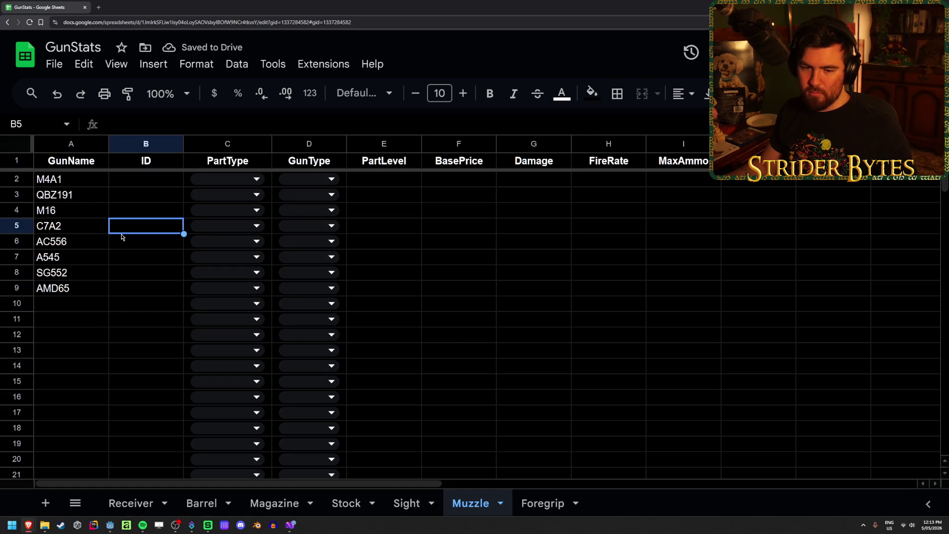
click(411, 413)
click(72, 303)
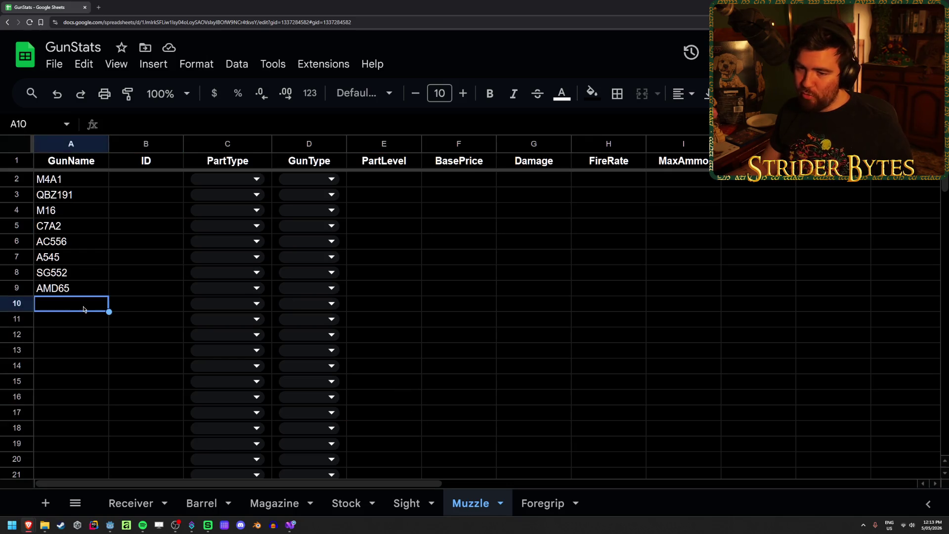
click(408, 510)
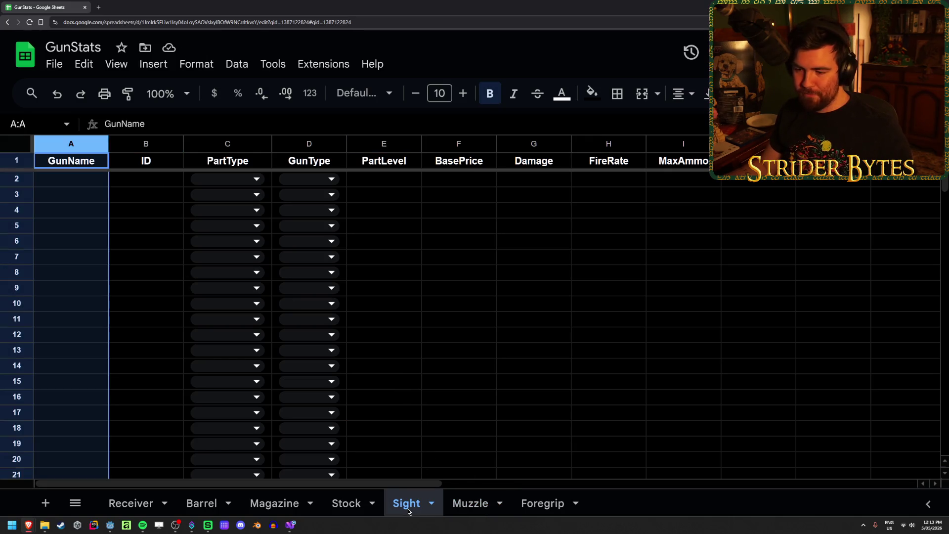
click(110, 525)
- Check the Stock_M4A1.glb import preview in Godot's FileSystem, then close it
scroll(84, 288, down, 5)
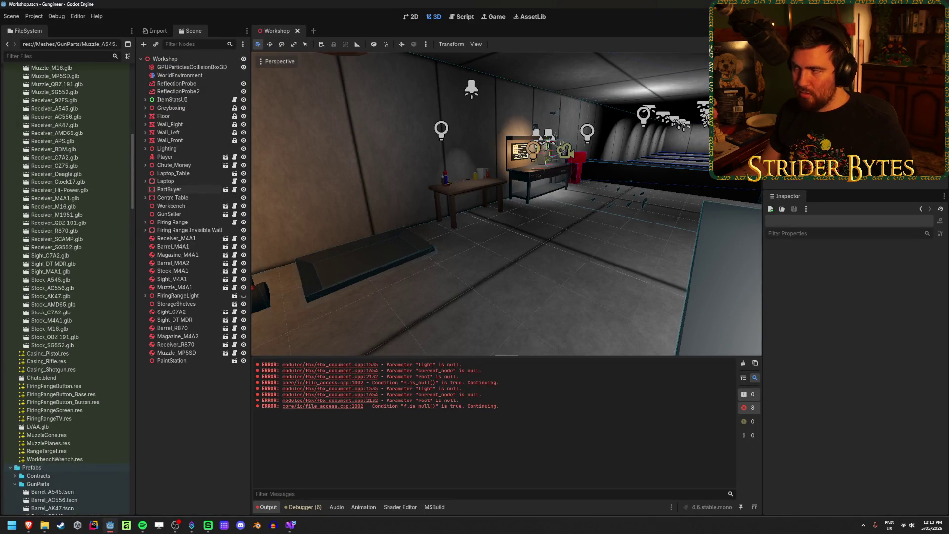
double_click(51, 320)
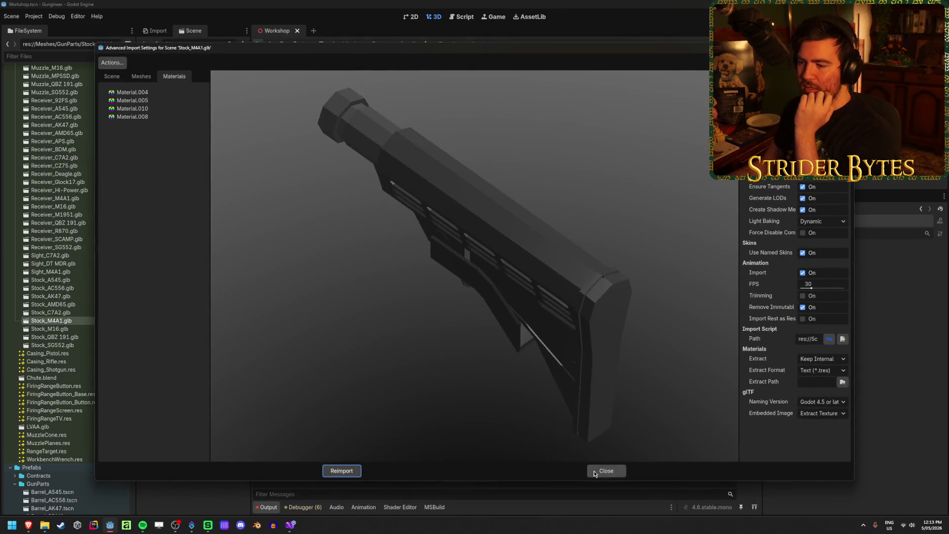
click(598, 471)
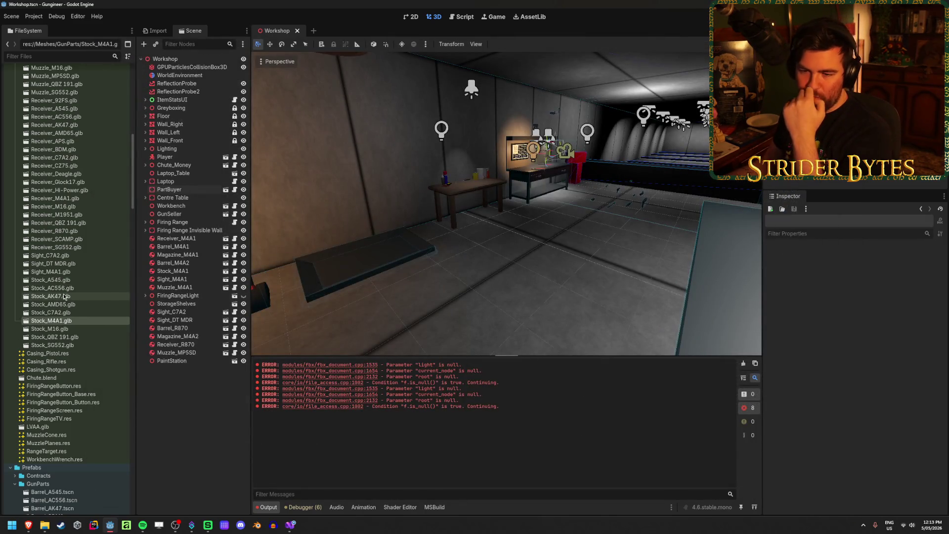
- Rotate the Sight_M4A1.glb model in its import preview to check its front, then return to the Workshop scene
double_click(51, 271)
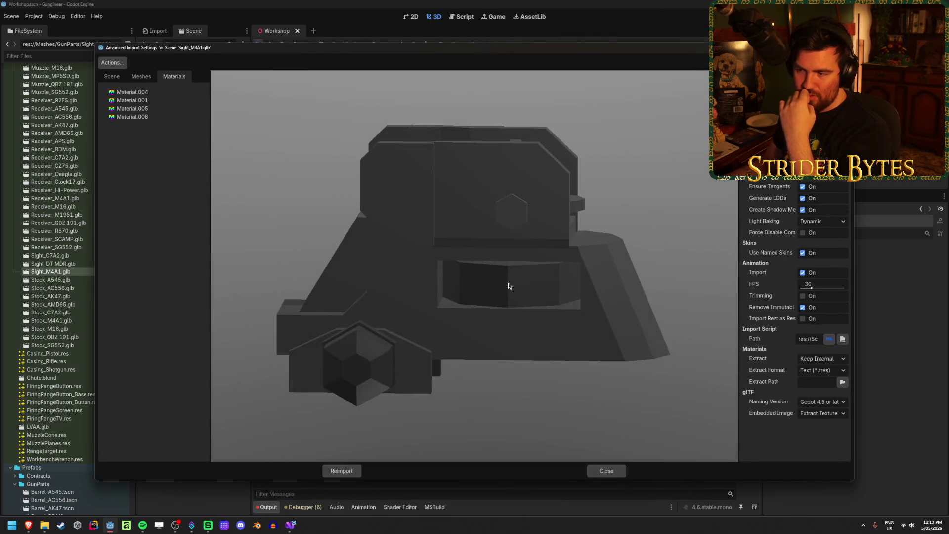
mouse_move(518, 291)
mouse_down()
mouse_move(339, 313)
mouse_move(452, 293)
mouse_move(426, 288)
mouse_move(562, 293)
mouse_move(457, 301)
mouse_up()
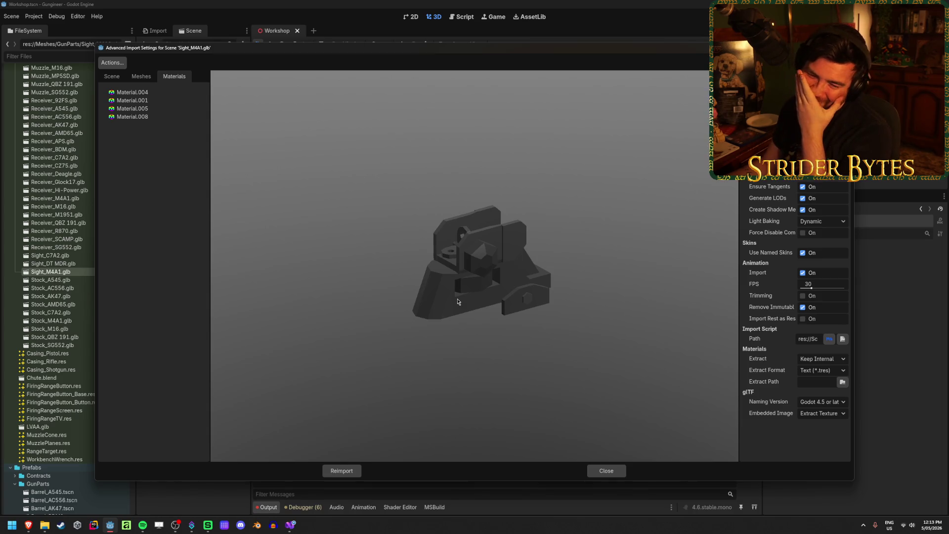
mouse_move(482, 307)
mouse_down()
mouse_move(517, 301)
mouse_move(503, 302)
mouse_up()
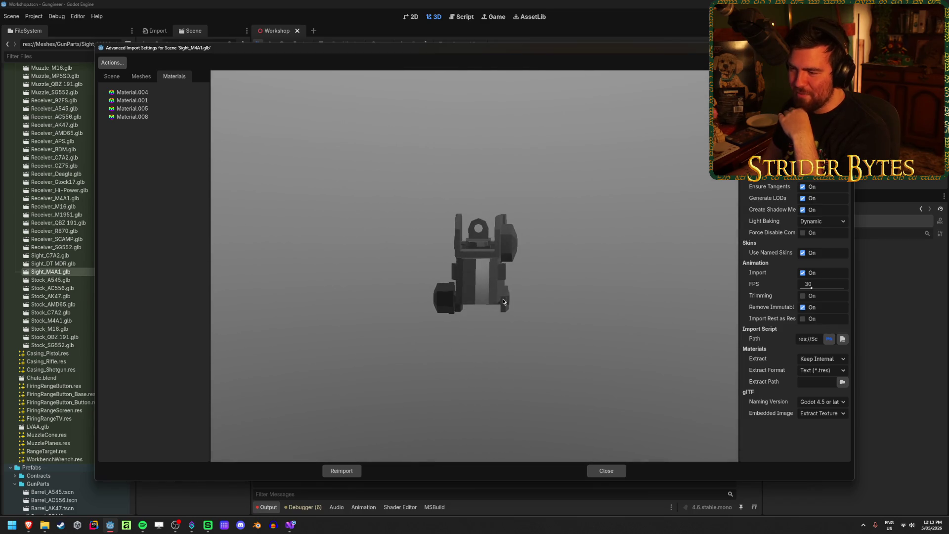
click(606, 470)
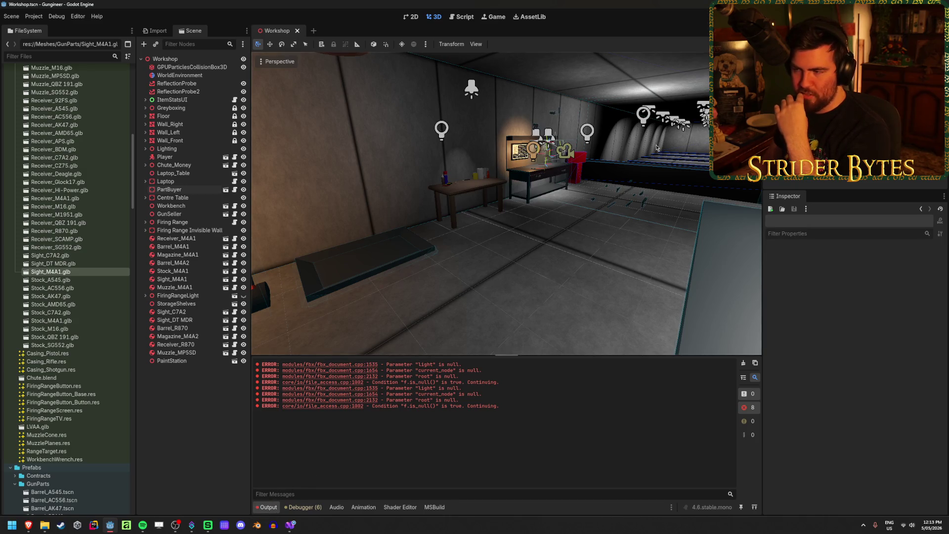
mouse_move(489, 319)
right_down()
mouse_move(509, 319)
mouse_move(496, 314)
right_up()
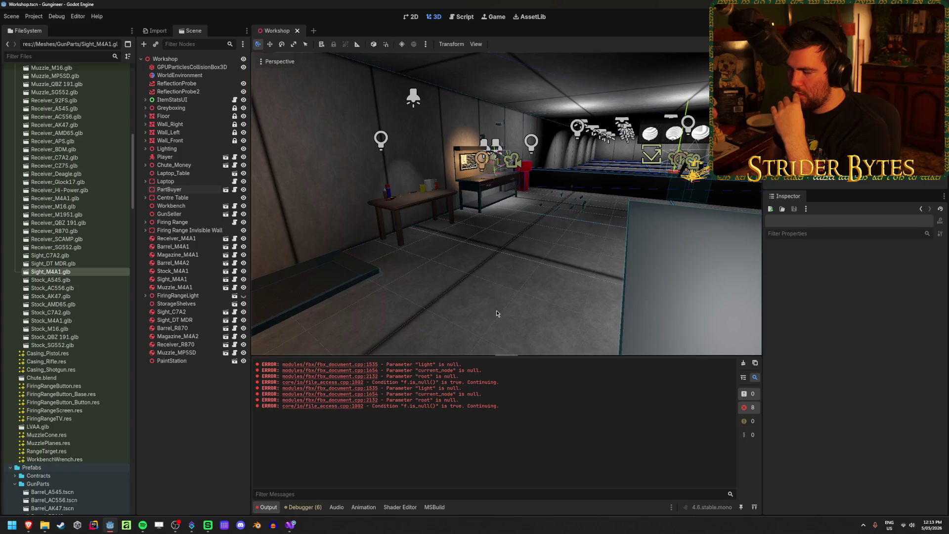
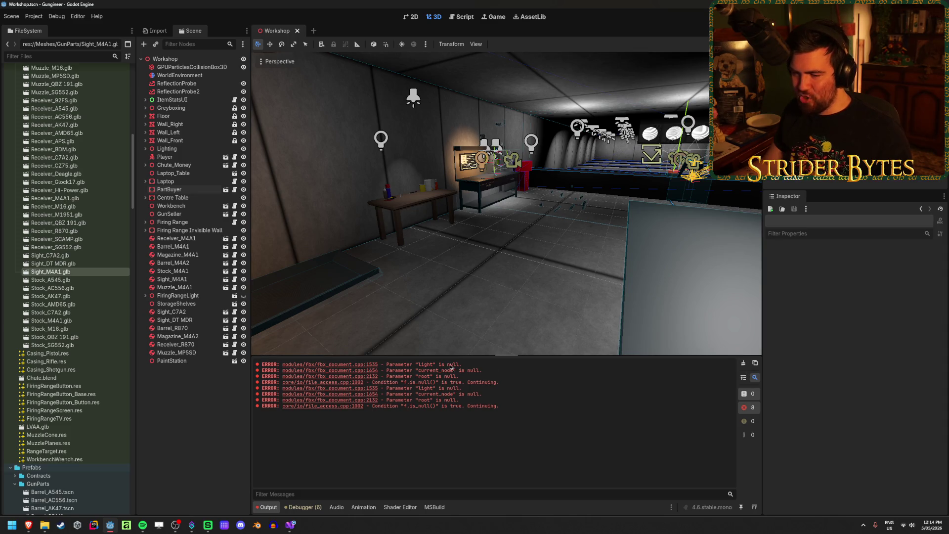
- Clear the FBX import errors from the output log and open the Meshes/GunParts folder
click(743, 364)
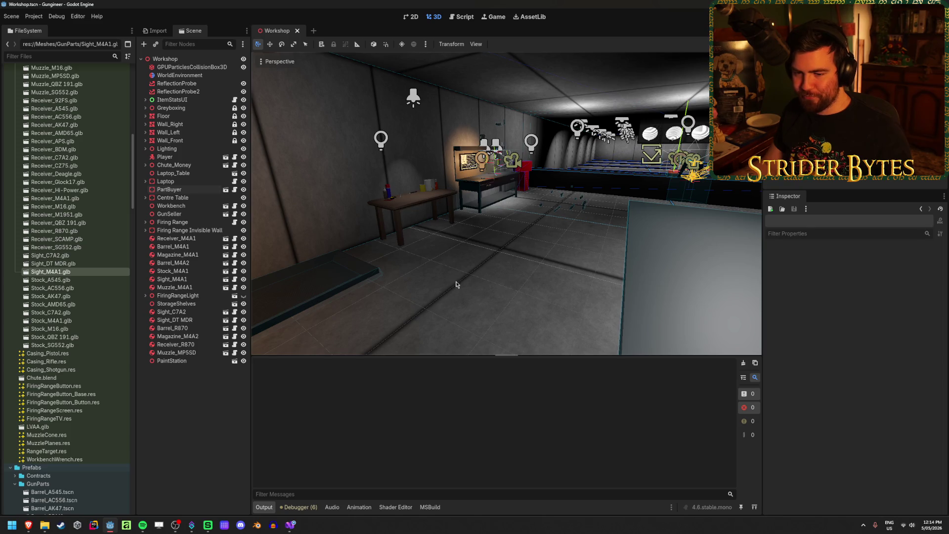
scroll(65, 315, up, 15)
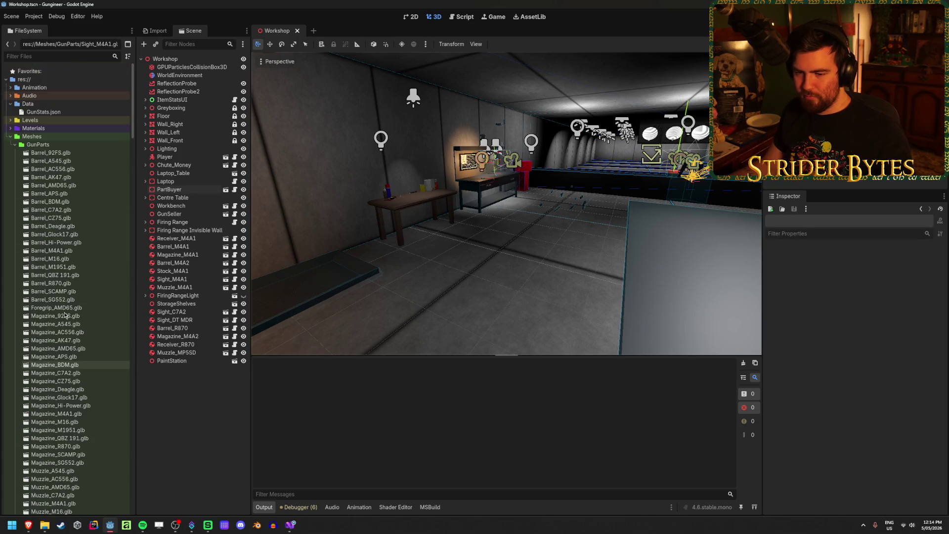
click(73, 145)
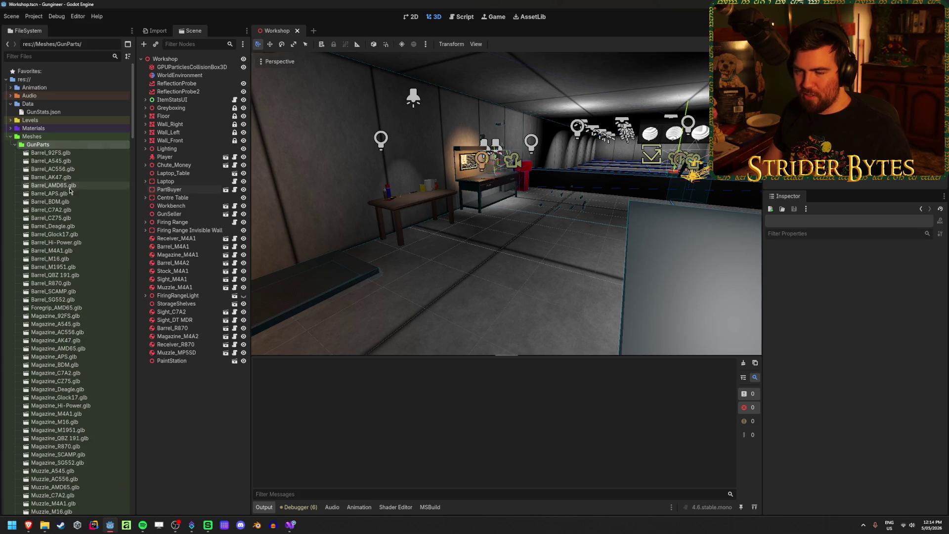
scroll(84, 284, down, 15)
scroll(94, 363, up, 15)
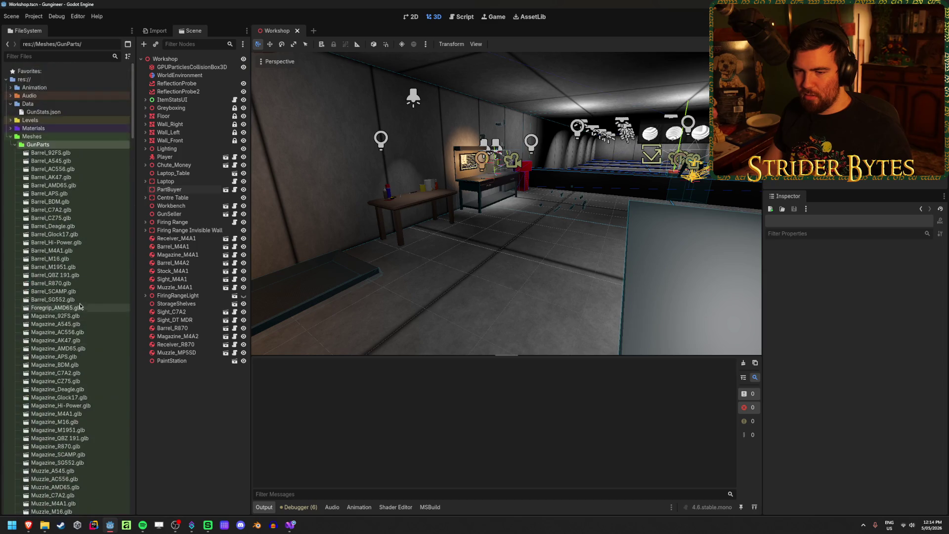
right_click(50, 146)
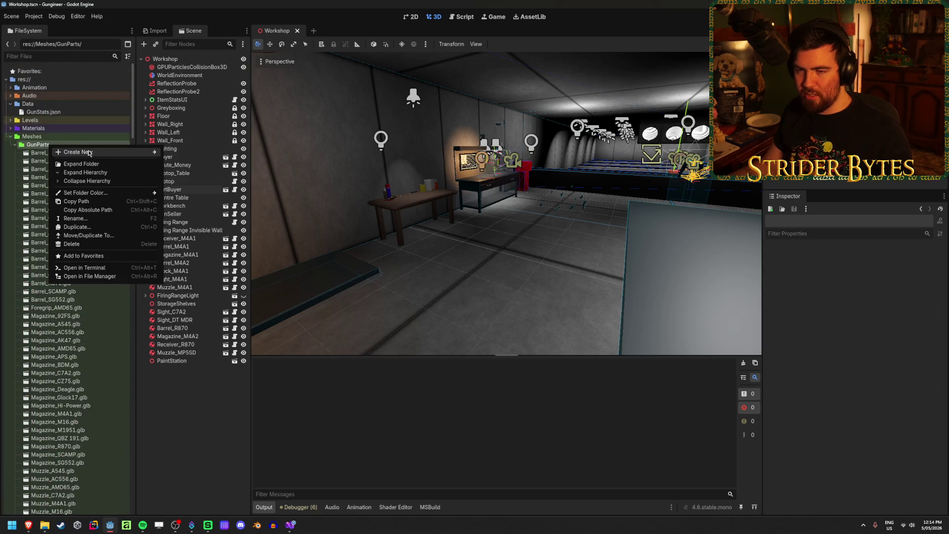
- Create the ARs and Pistols subfolders inside GunParts
click(190, 153)
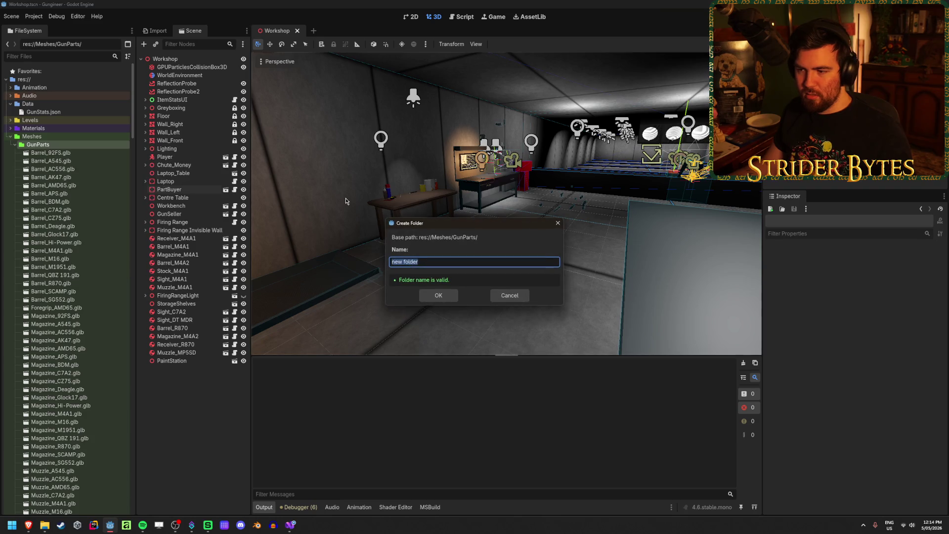
click(438, 295)
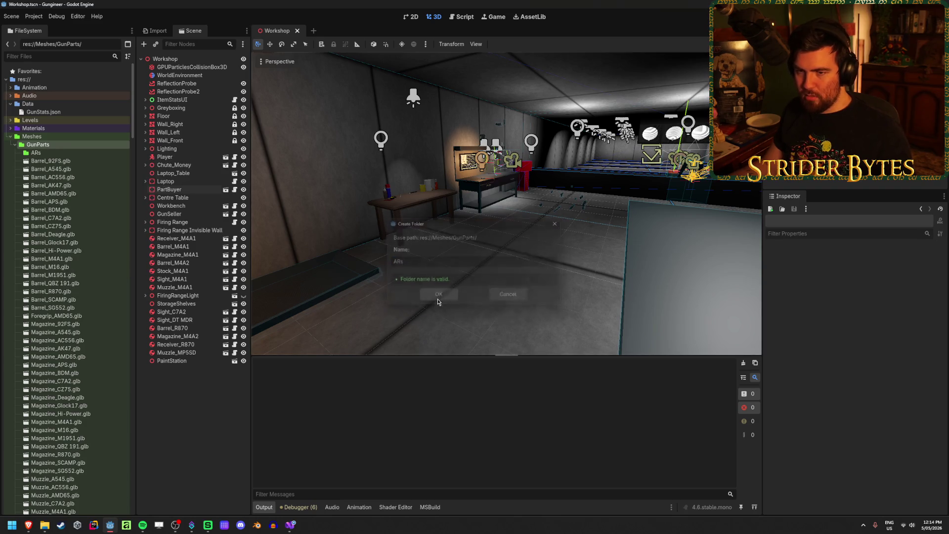
right_click(64, 146)
mouse_move(113, 155)
key(Right)
key(Return)
text(ols)
key(Return)
- Add a third subfolder named Shotguns to GunParts
right_click(97, 151)
mouse_move(99, 153)
click(233, 157)
text(Sh)
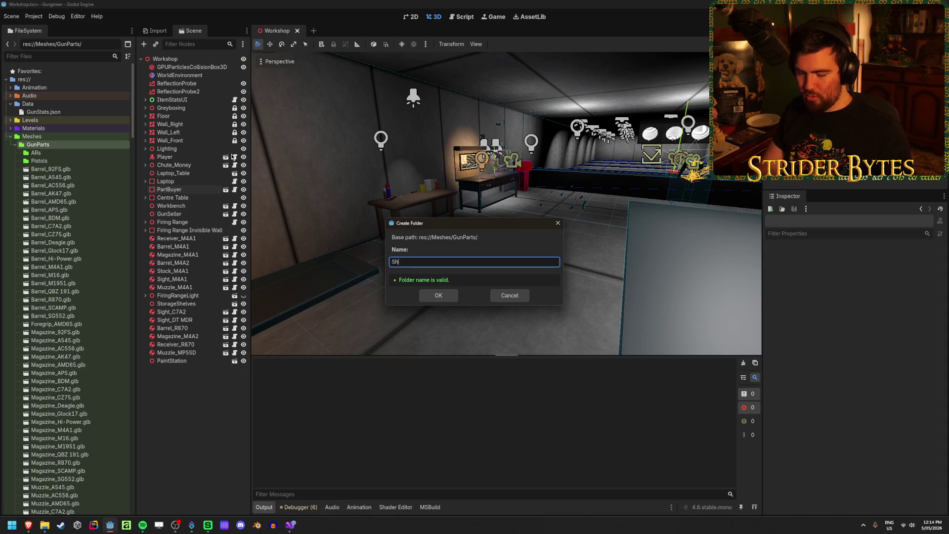
text(ns)
key(Return)
scroll(55, 249, down, 15)
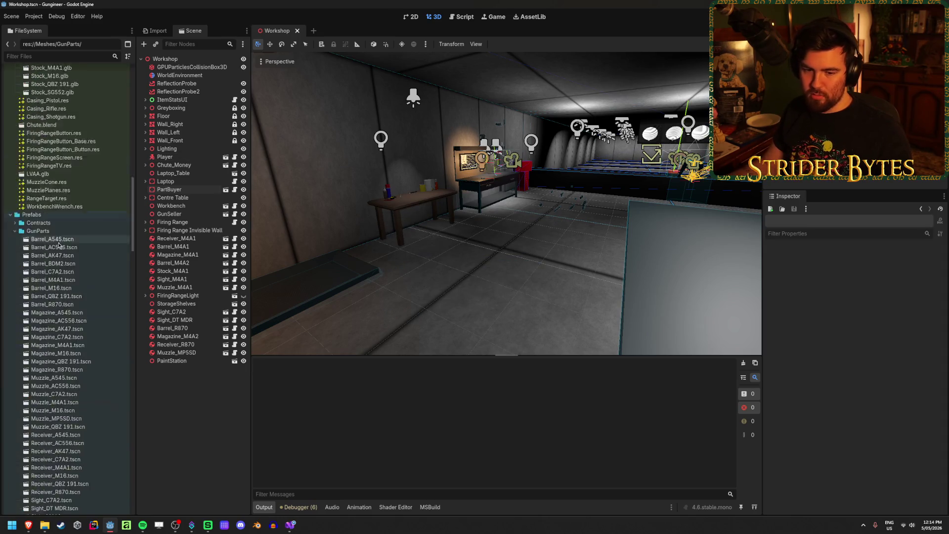
scroll(55, 249, up, 8)
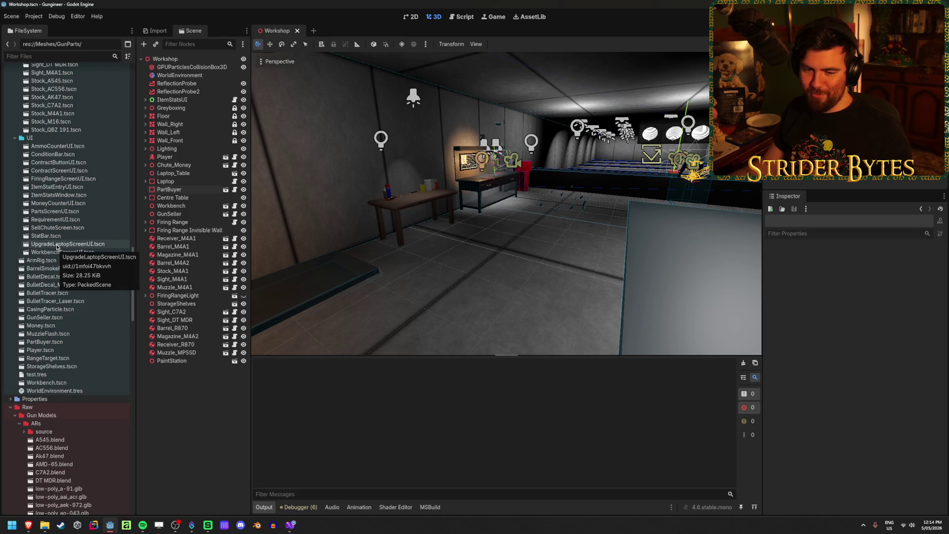
scroll(56, 246, down, 10)
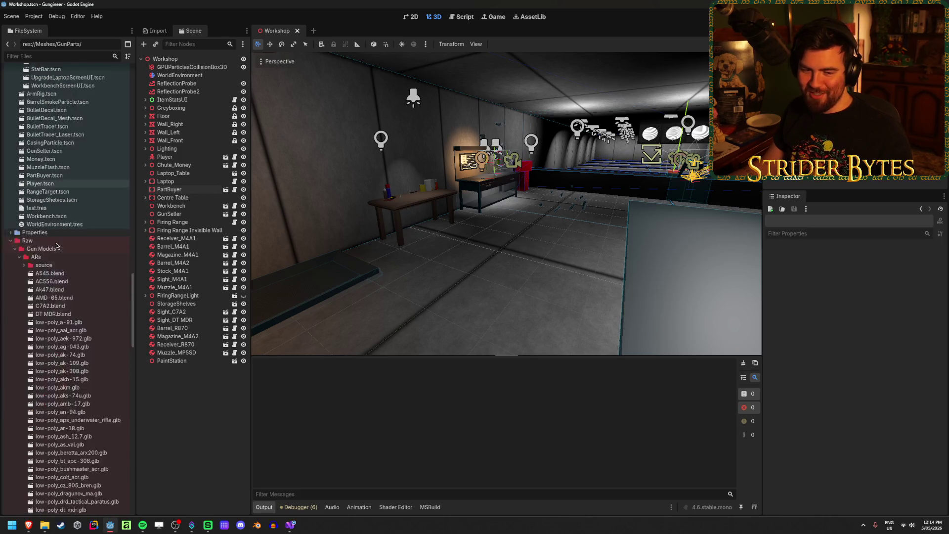
scroll(55, 245, up, 15)
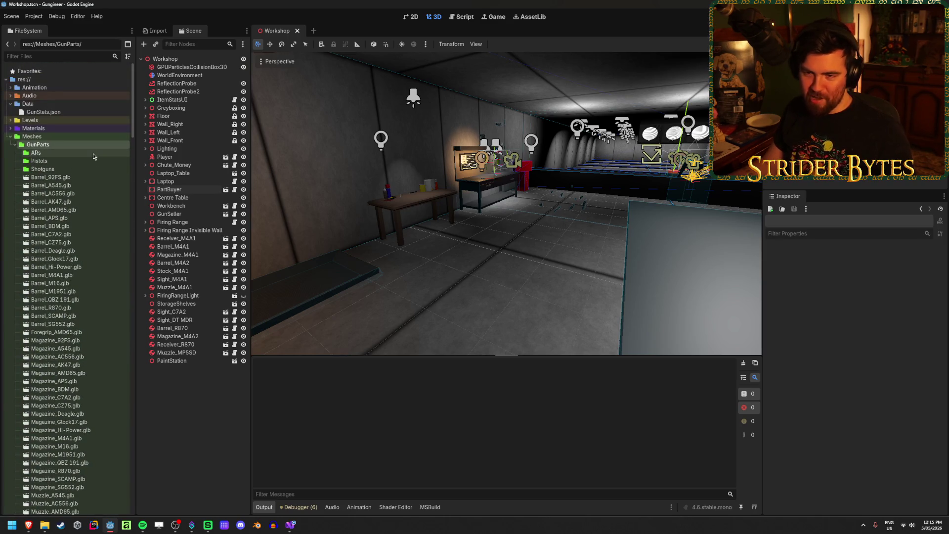
- Select the pistol barrels: 92FS, APS, BDM, CZ75, Deagle, Glock17, Hi-Power, M1951, SCAMP
click(77, 178)
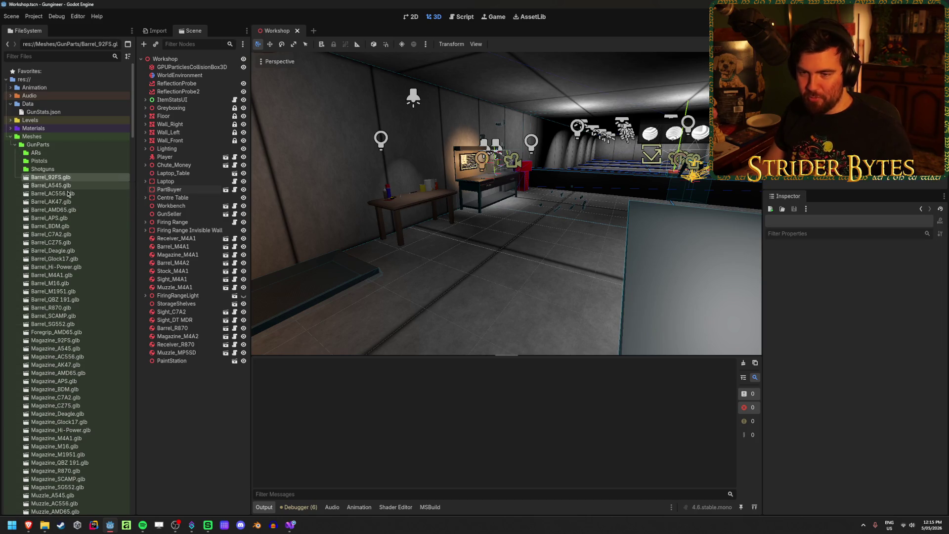
ctrl+click(60, 218)
ctrl+click(72, 226)
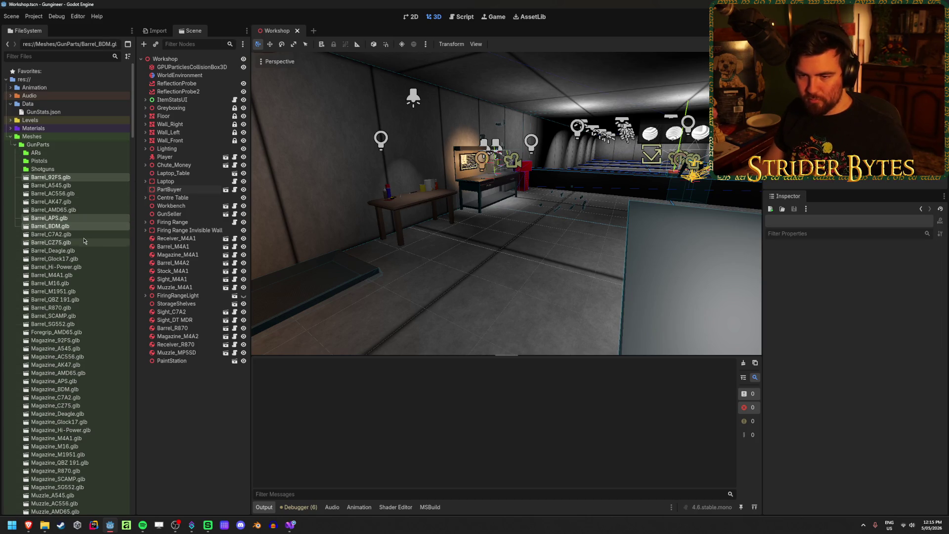
ctrl+click(82, 242)
ctrl+click(74, 251)
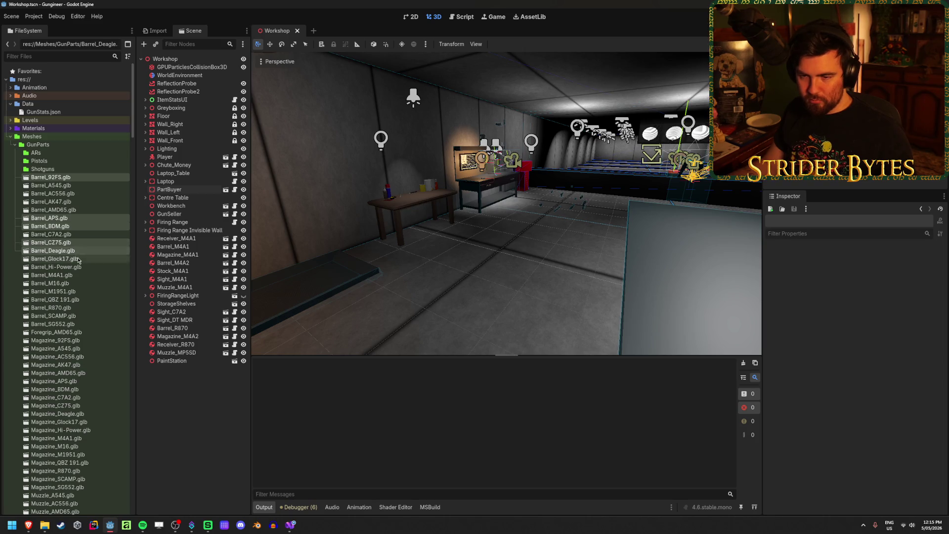
ctrl+click(75, 259)
ctrl+click(78, 267)
ctrl+click(82, 292)
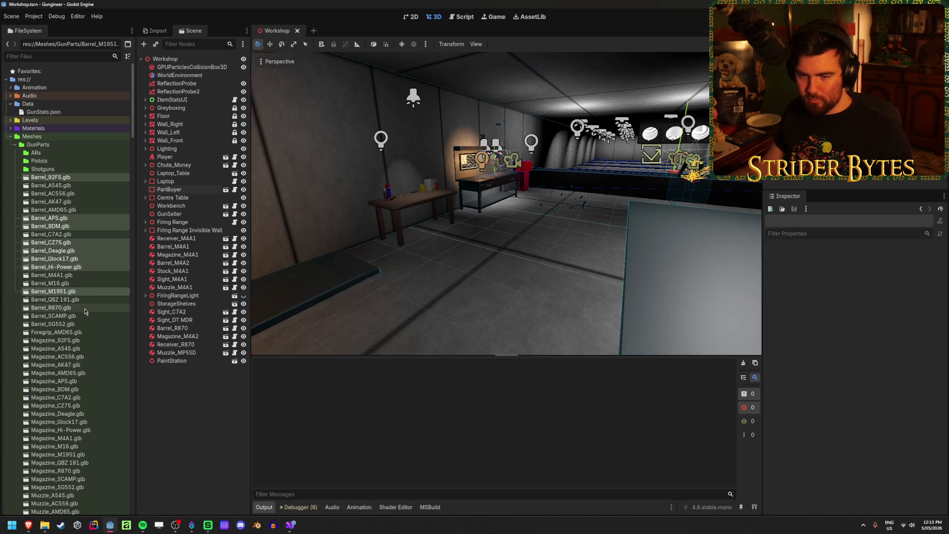
ctrl+click(82, 316)
- Add the matching nine pistol magazine models to the selection
scroll(68, 248, down, 4)
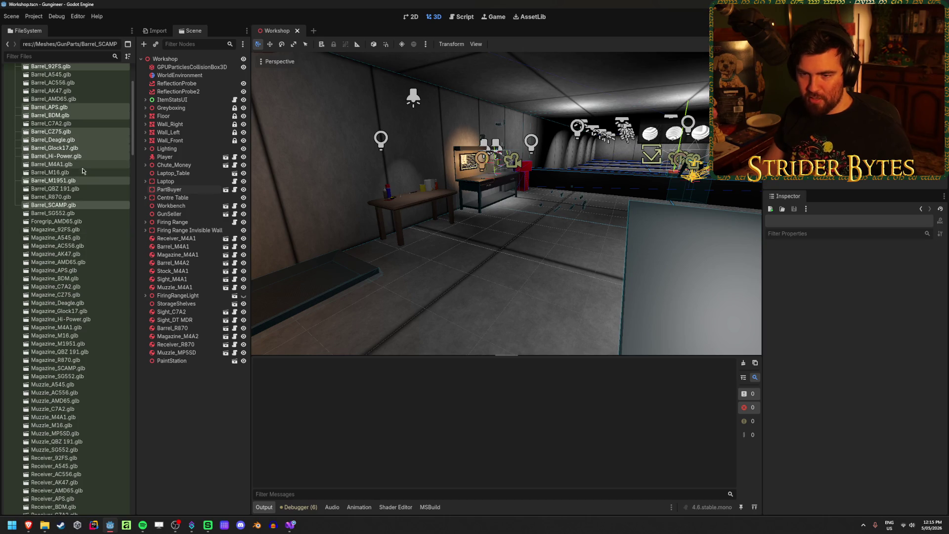
ctrl+click(92, 229)
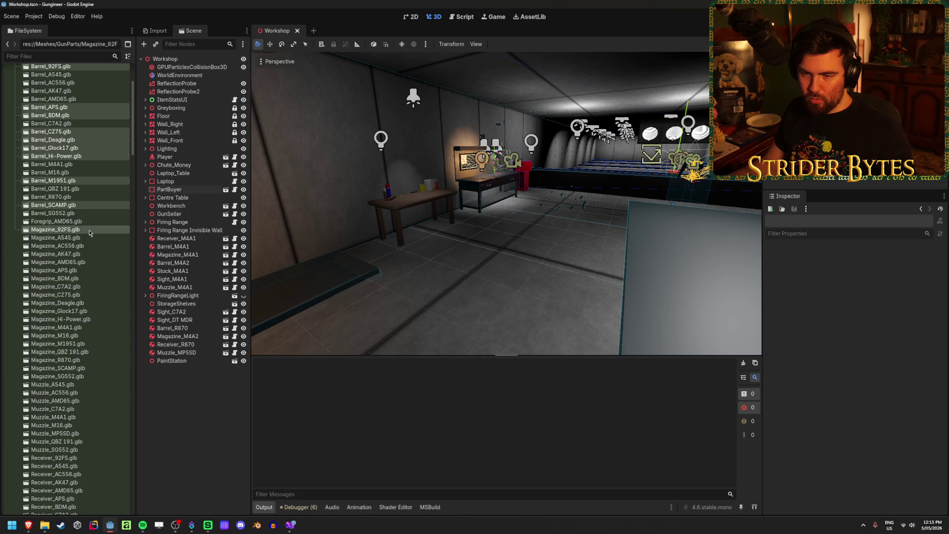
ctrl+click(89, 270)
ctrl+click(89, 278)
ctrl+click(87, 295)
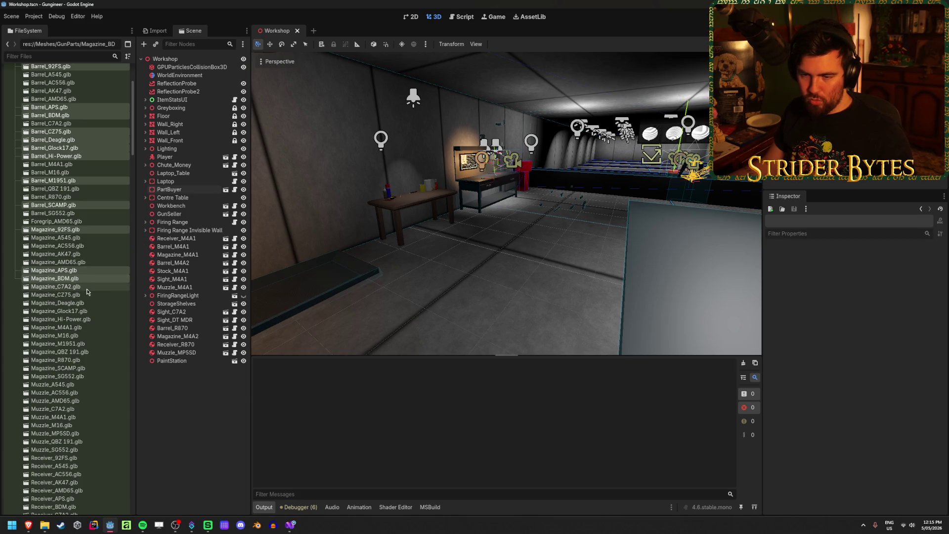
ctrl+click(87, 303)
ctrl+click(87, 311)
ctrl+click(87, 319)
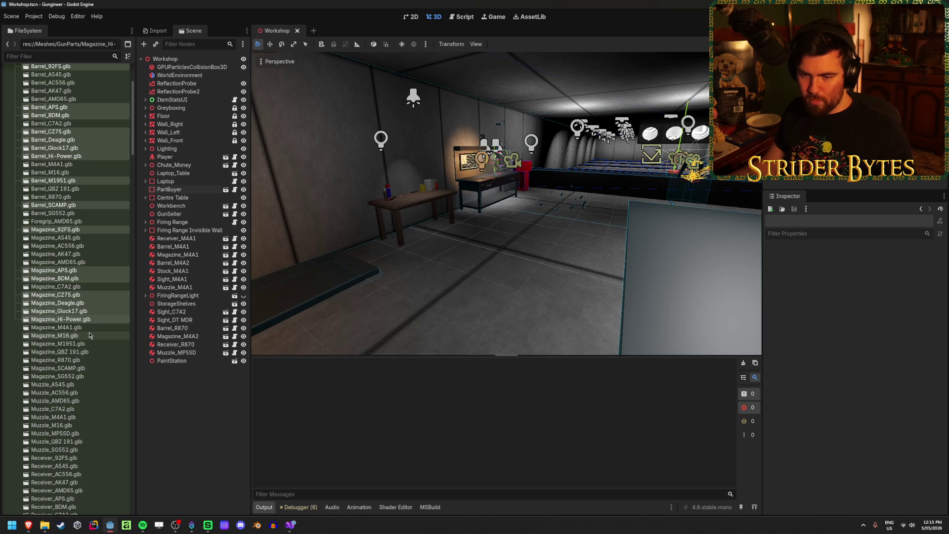
ctrl+click(87, 343)
ctrl+click(84, 368)
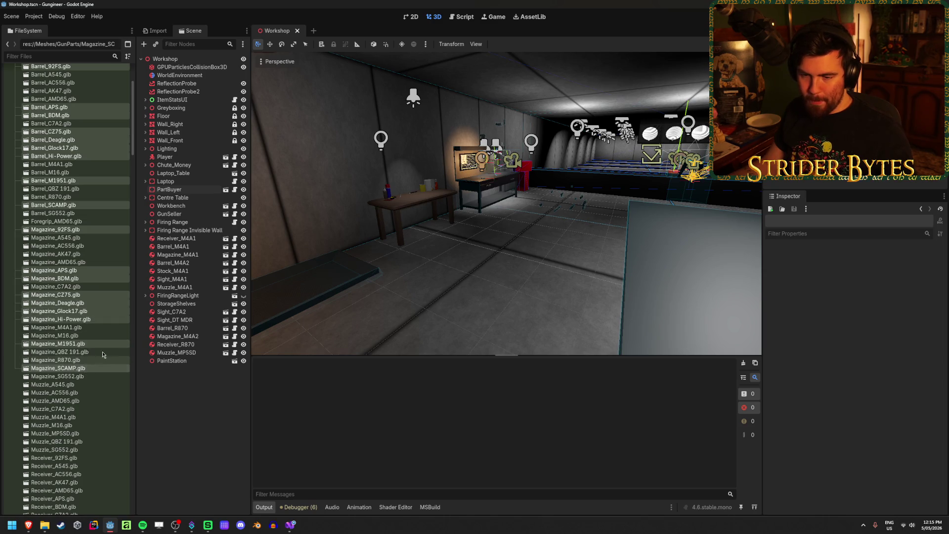
- Add the pistol receivers (92FS, APS, CZ75, Deagle, Glock17, Hi-Power, M1951, SCAMP) to the selection
scroll(84, 368, down, 5)
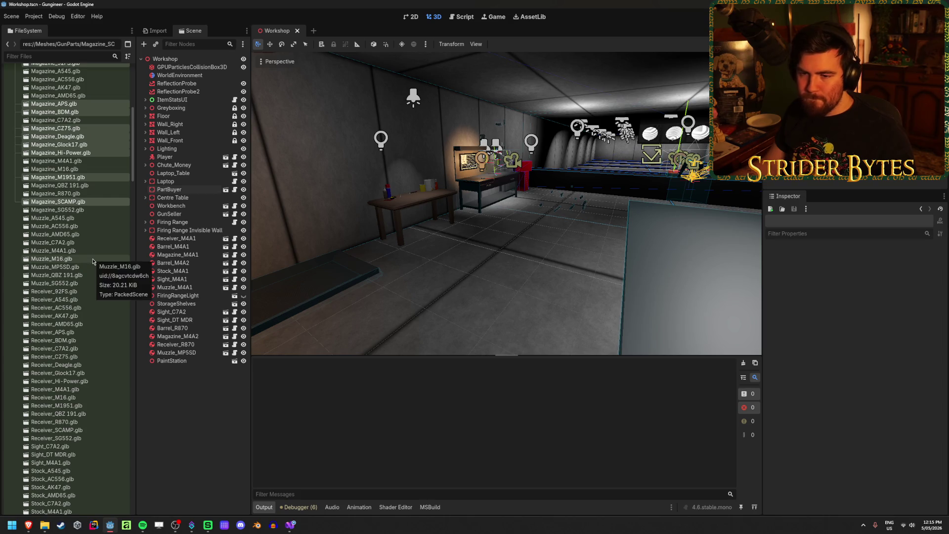
scroll(91, 268, down, 2)
ctrl+click(94, 236)
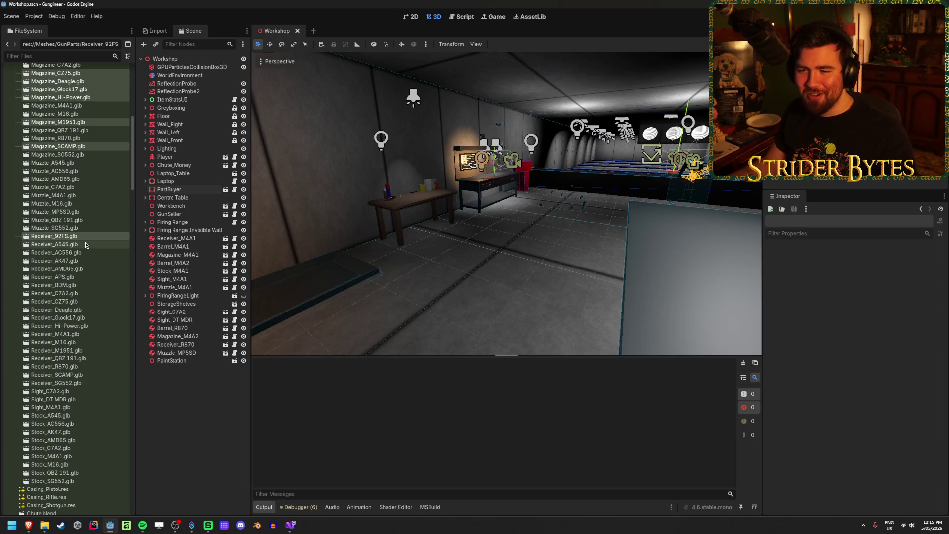
ctrl+click(83, 278)
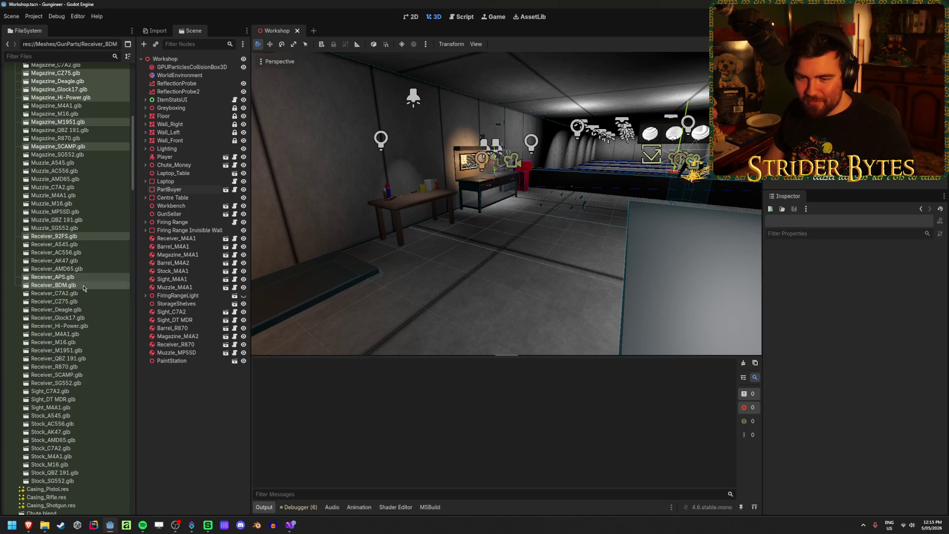
ctrl+click(85, 302)
ctrl+click(86, 309)
ctrl+click(87, 317)
ctrl+click(88, 325)
ctrl+click(83, 351)
ctrl+click(81, 375)
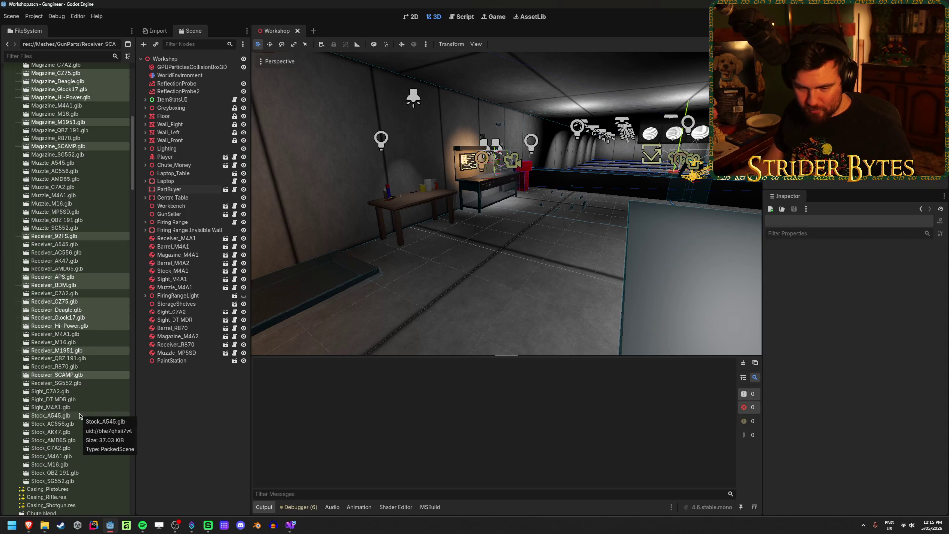
- Move the 27 selected pistol part models into the Pistols folder
scroll(75, 375, up, 10)
drag(57, 182, 39, 161)
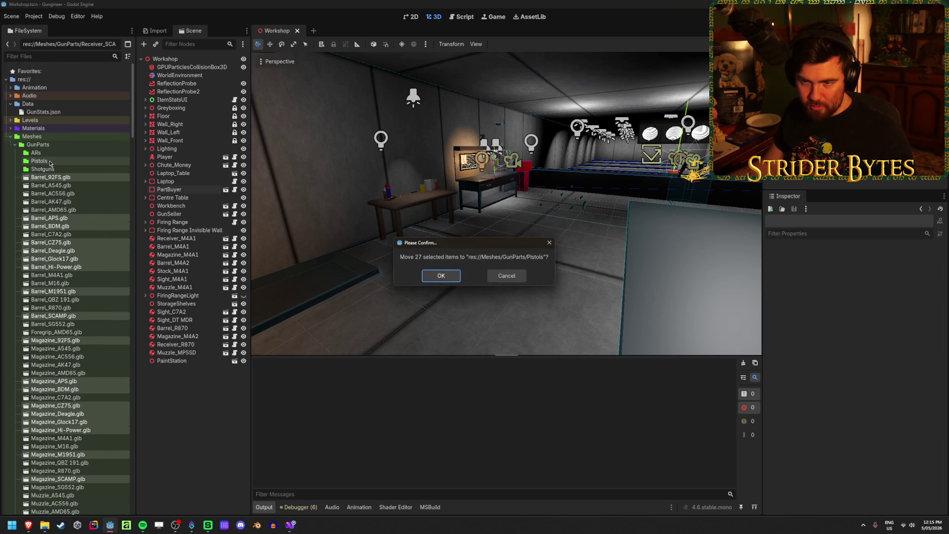
click(427, 279)
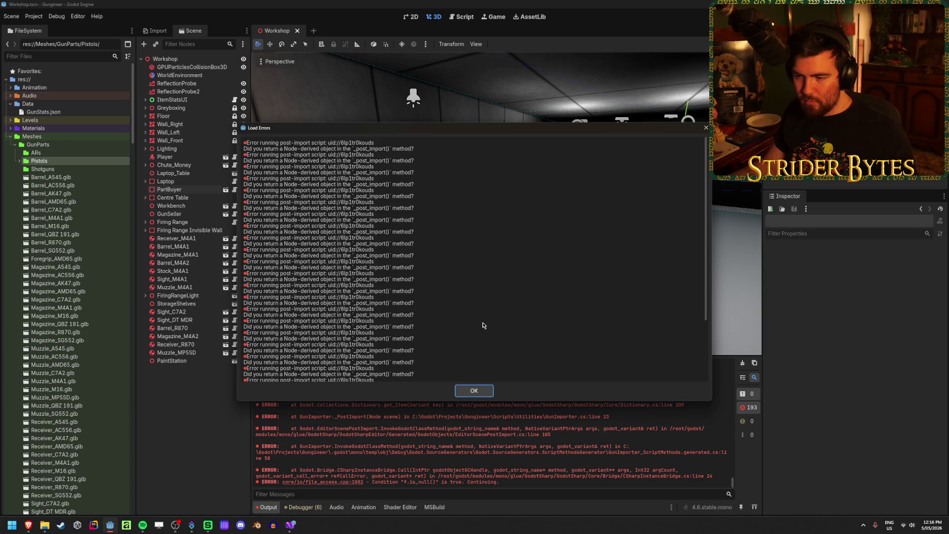
- Dismiss the reimport load errors and clear the output log
click(474, 391)
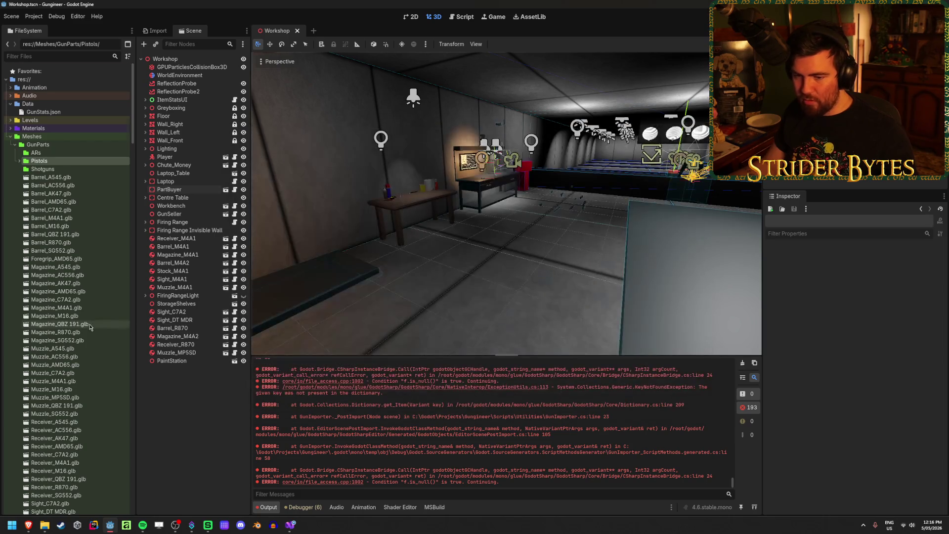
scroll(90, 343, down, 15)
scroll(89, 343, up, 10)
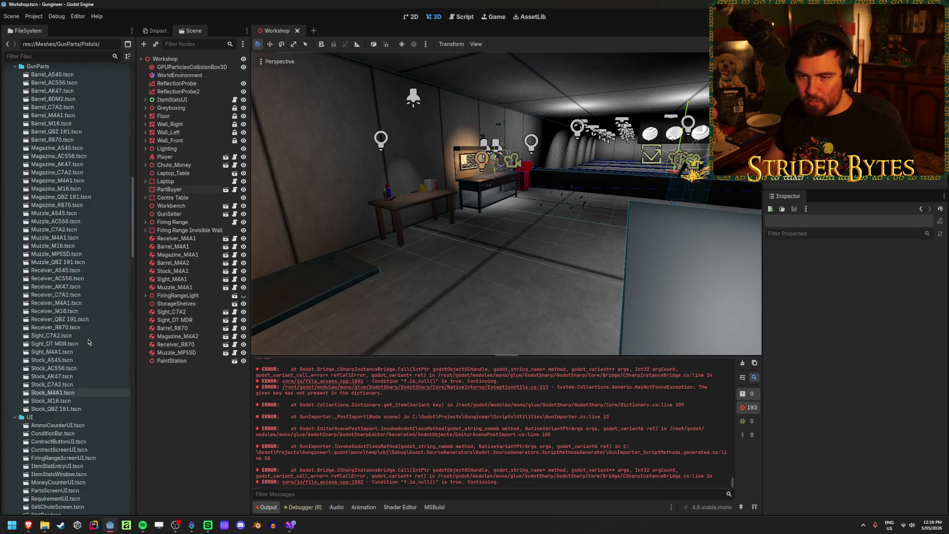
scroll(89, 343, up, 10)
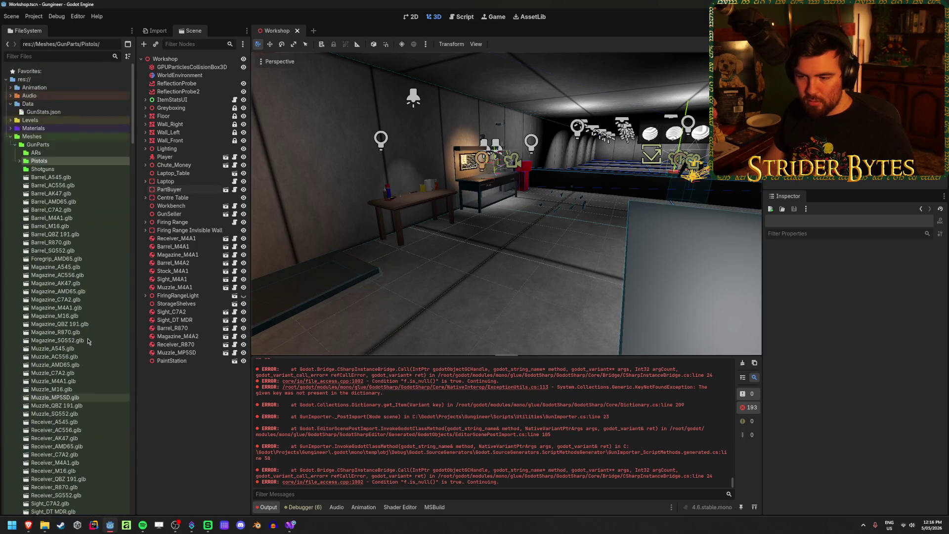
scroll(564, 430, up, 2)
scroll(564, 430, up, 15)
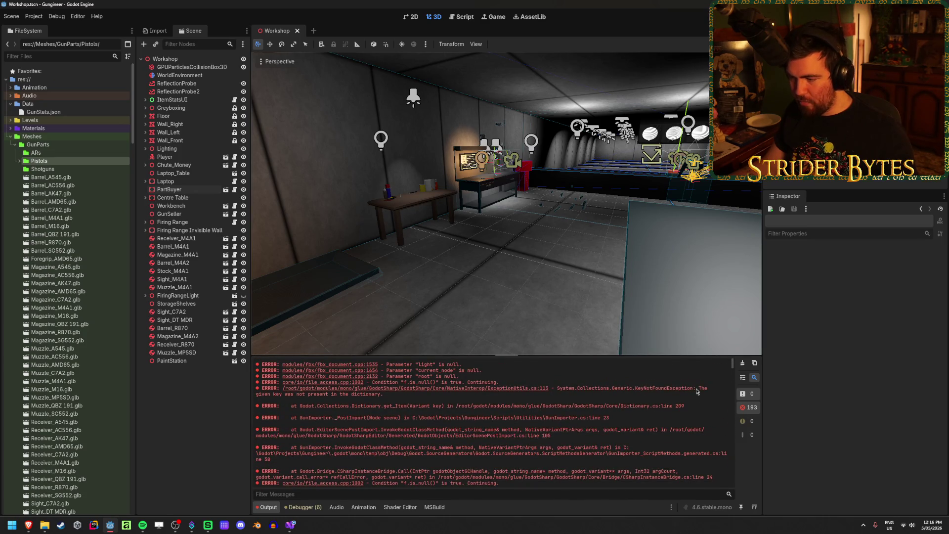
click(741, 369)
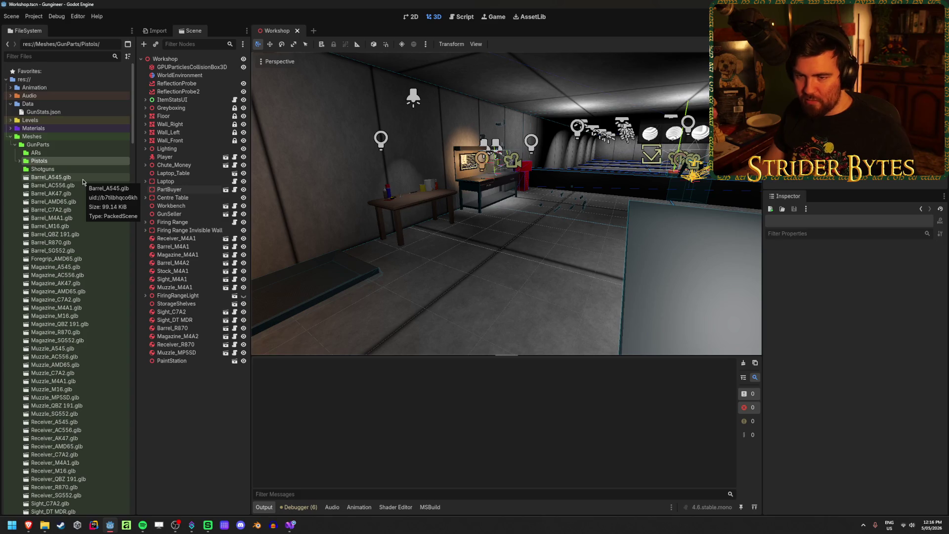
- Select the R870 barrel and magazine models and filter the files by 'r870'
click(55, 243)
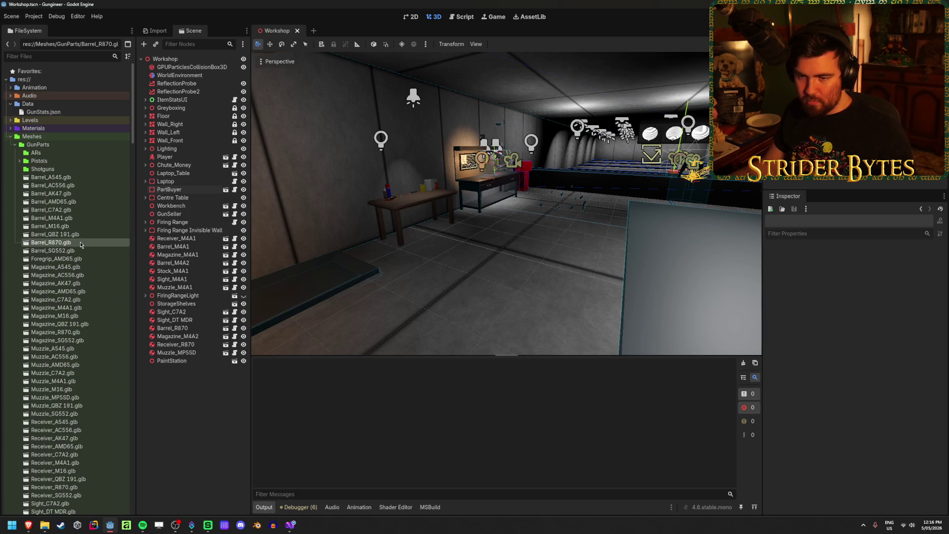
scroll(80, 245, down, 2)
click(74, 277)
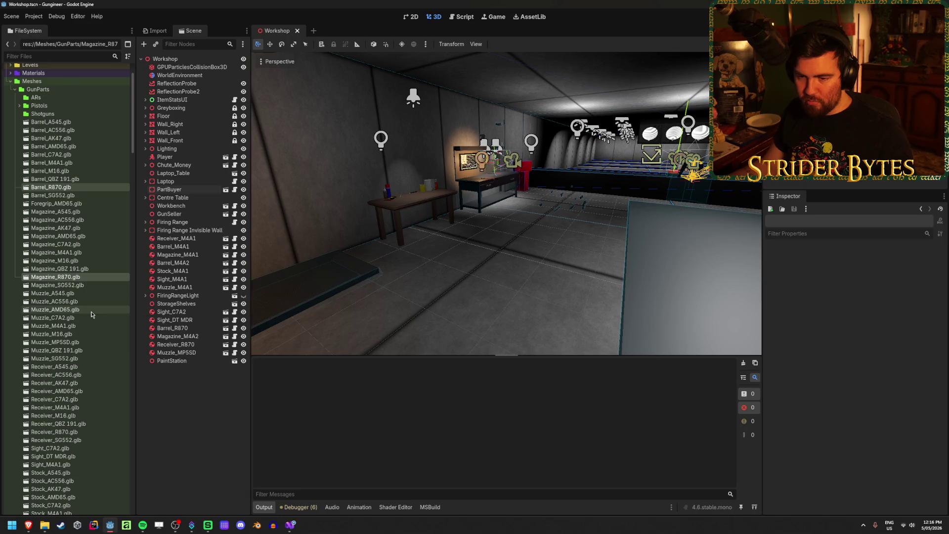
scroll(92, 306, down, 4)
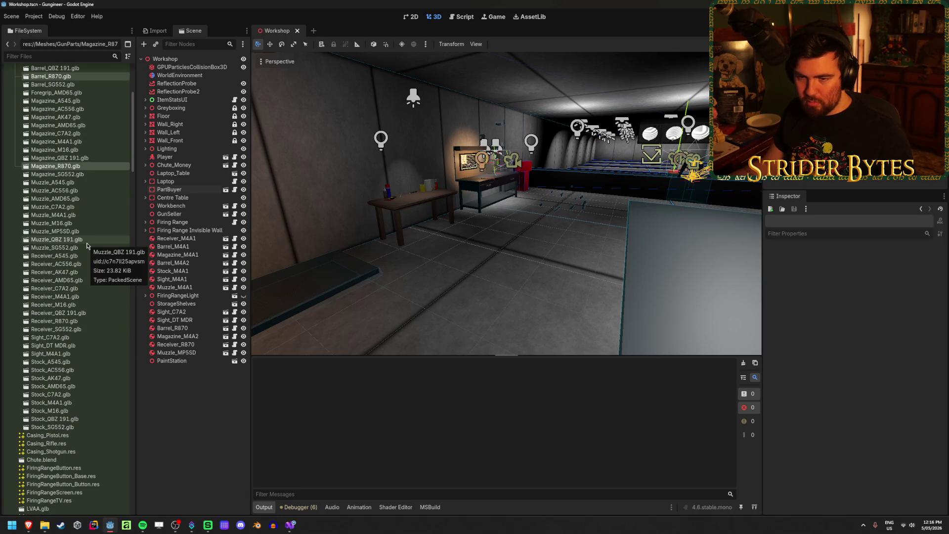
text(r)
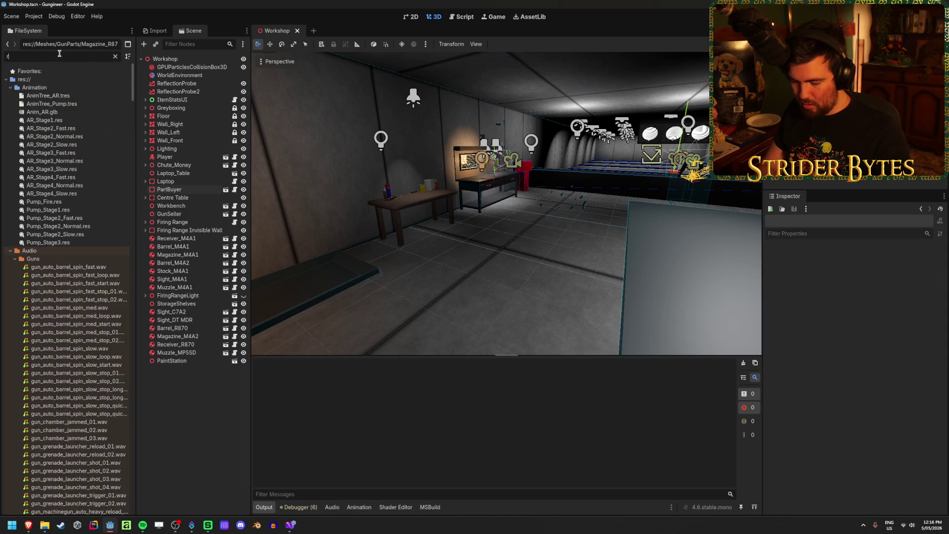
text(870)
- Move Receiver_R870.glb into Shotguns and clear the resulting import errors
click(67, 104)
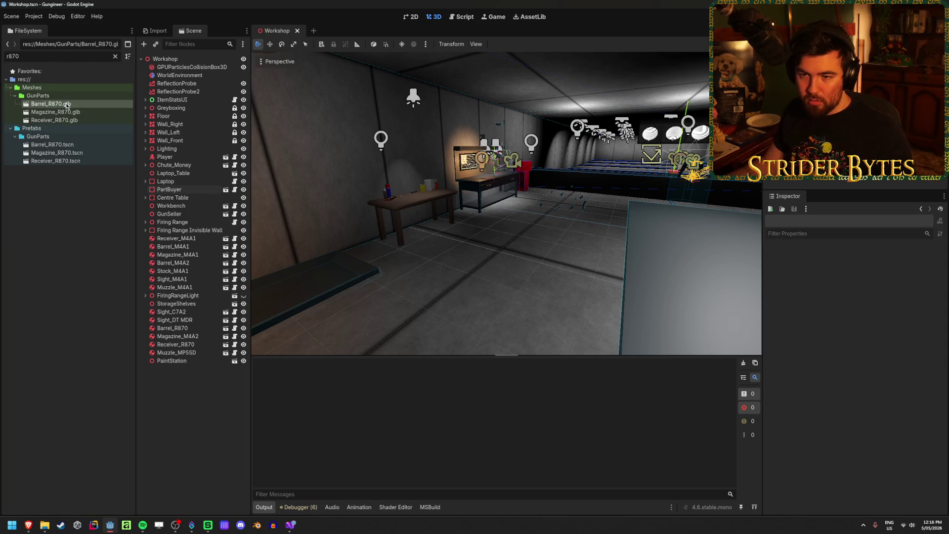
shift+click(66, 112)
shift+click(64, 120)
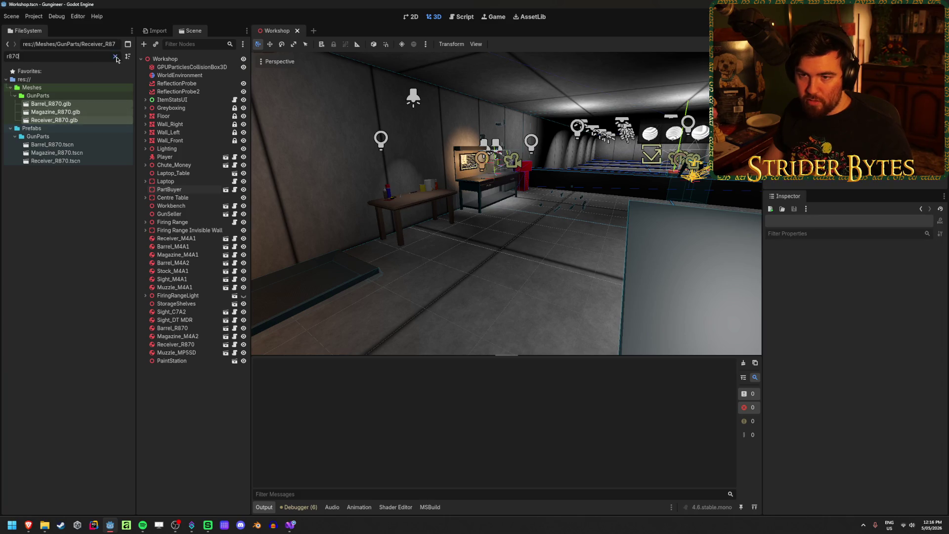
click(116, 57)
drag(54, 487, 79, 169)
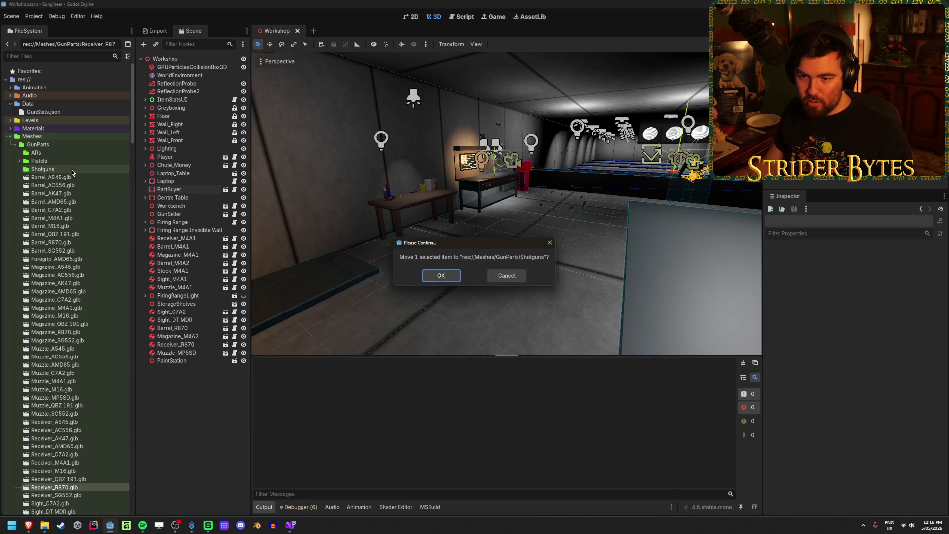
click(445, 278)
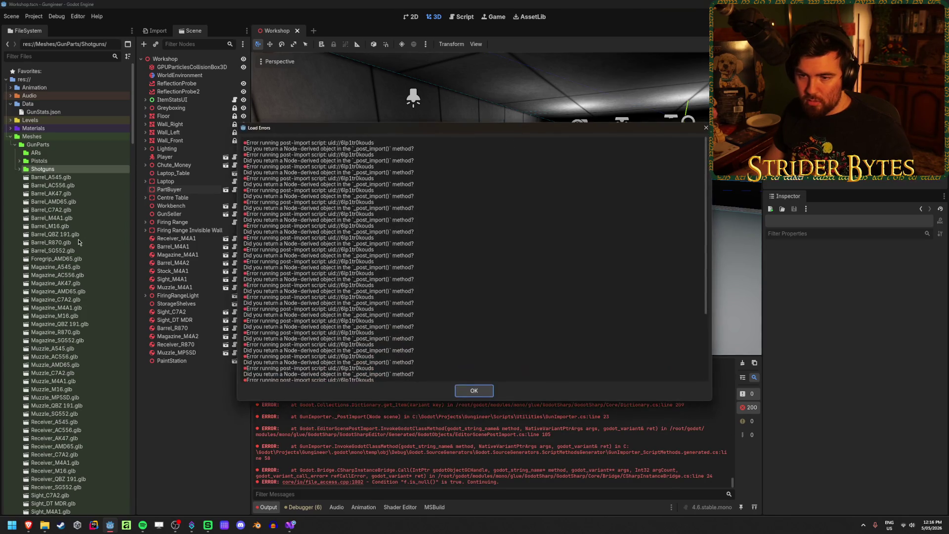
click(473, 390)
scroll(94, 367, down, 5)
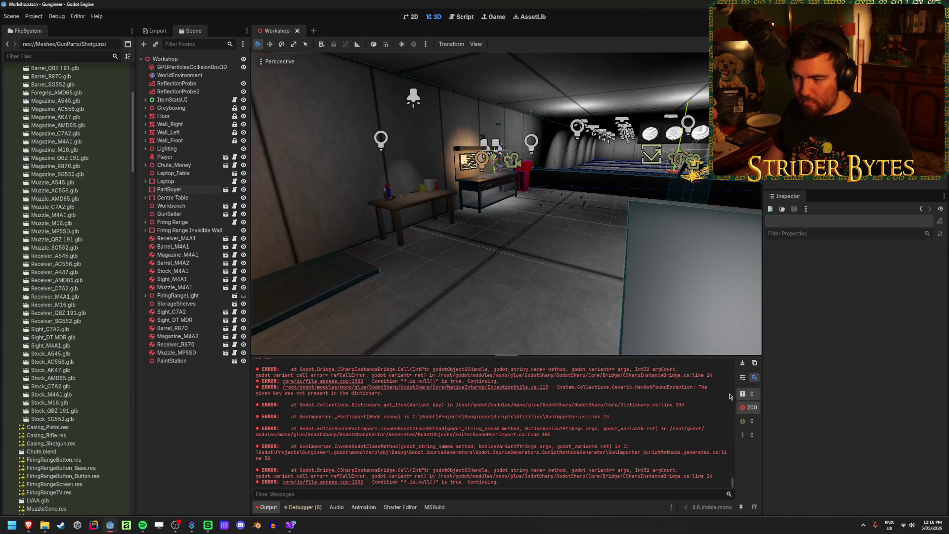
click(742, 364)
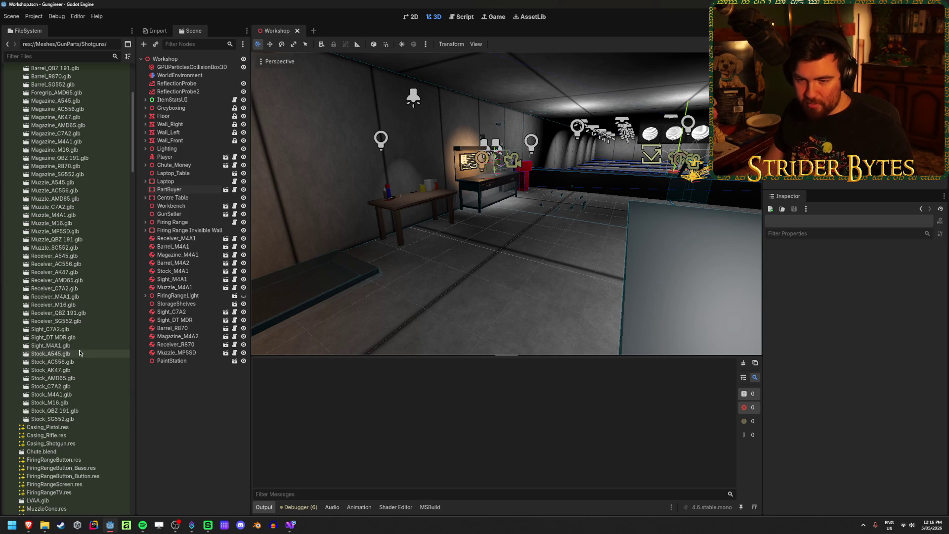
- Move Barrel_R870.glb into Shotguns and clear the error log again
scroll(78, 354, up, 5)
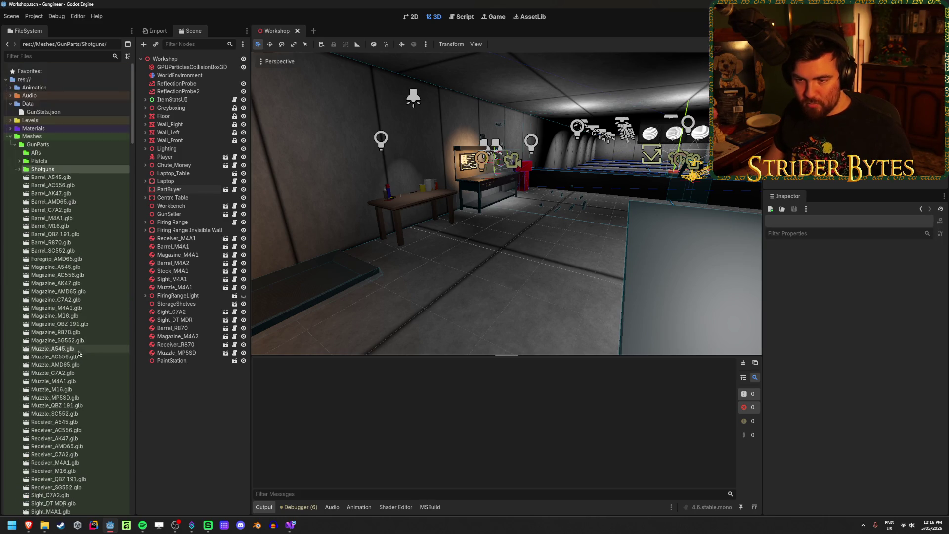
click(50, 242)
click(19, 169)
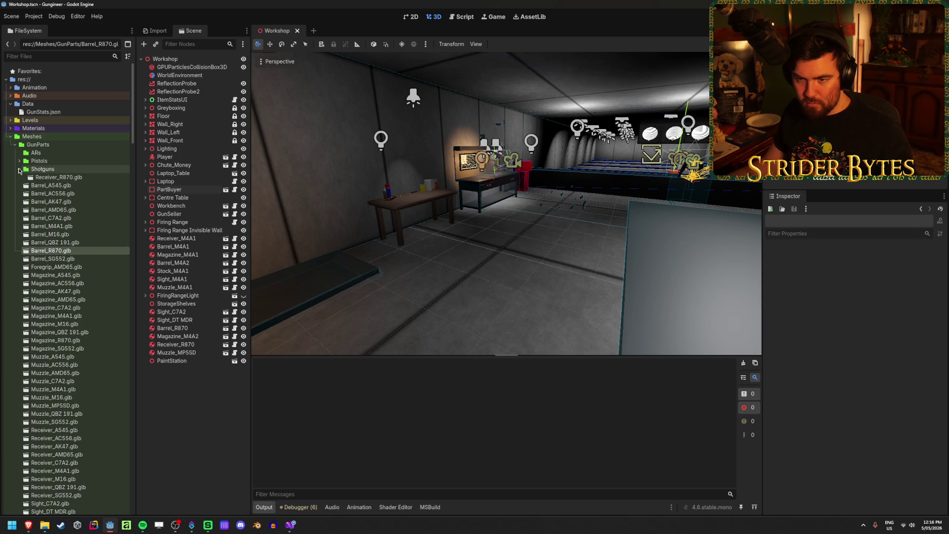
drag(49, 251, 65, 171)
click(442, 276)
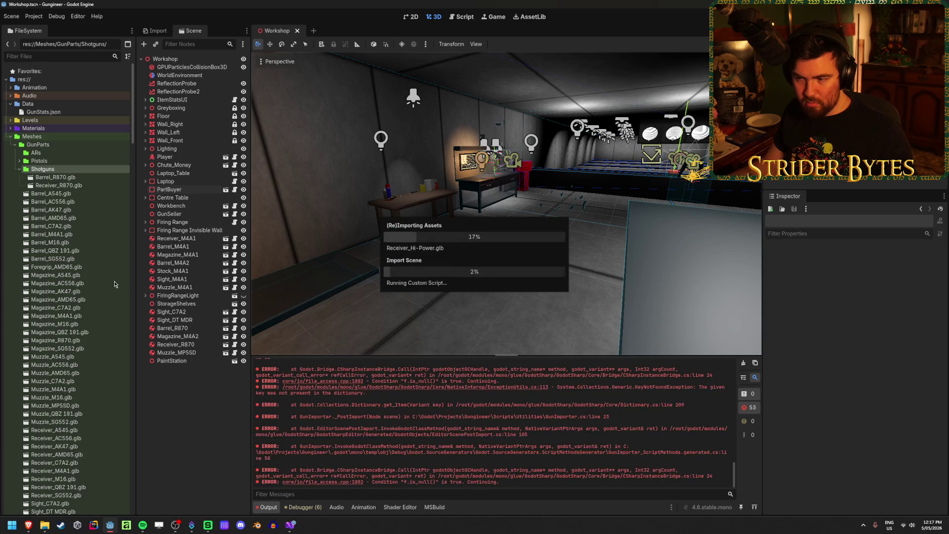
click(491, 391)
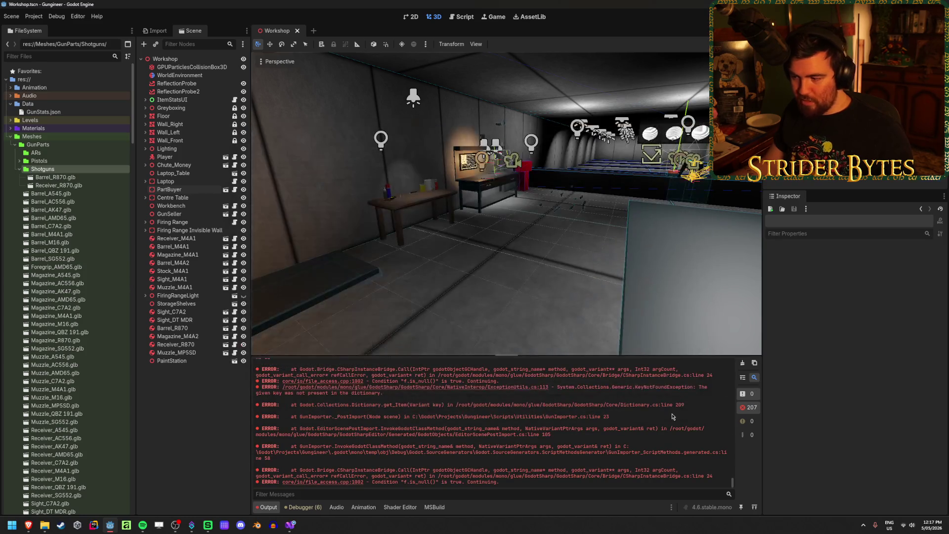
click(743, 366)
scroll(87, 343, down, 3)
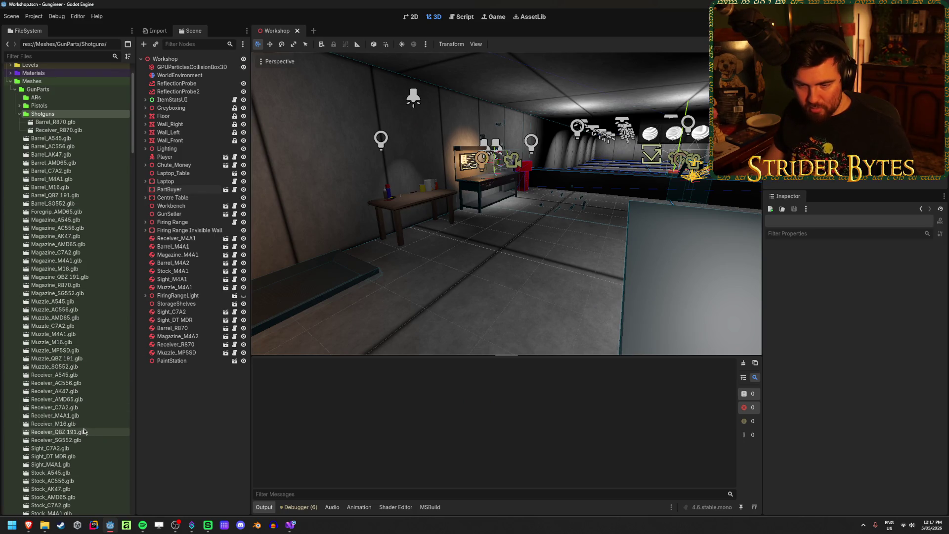
- Move Magazine_R870.glb into Shotguns and dismiss the error report
drag(73, 284, 45, 114)
click(443, 276)
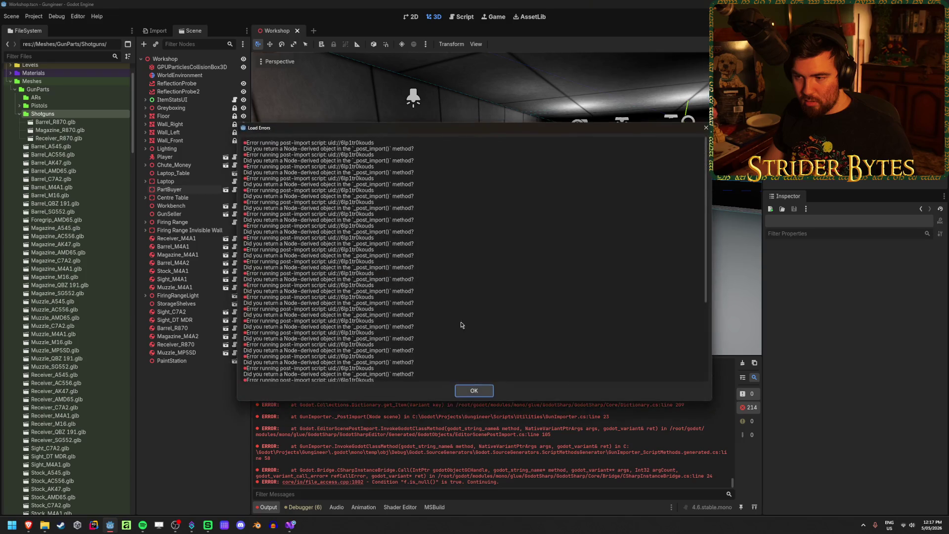
click(474, 391)
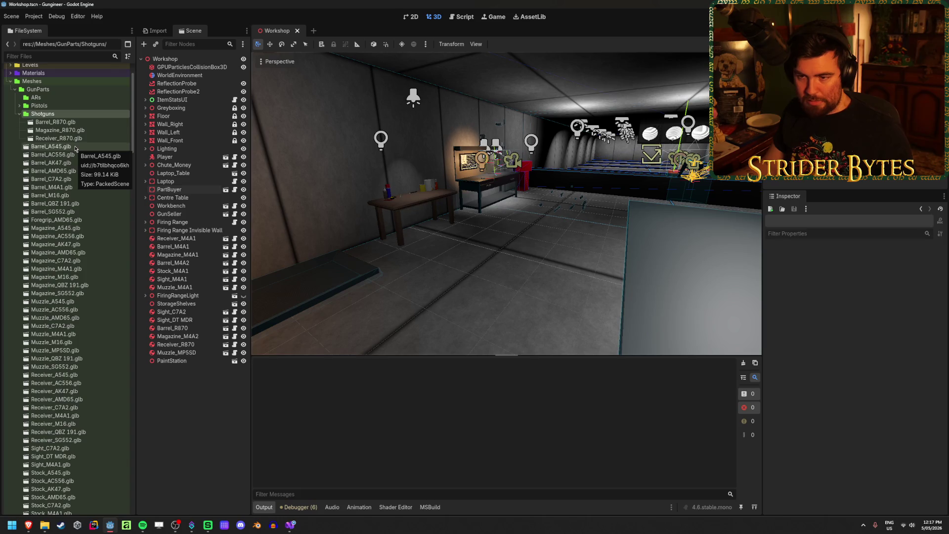
scroll(88, 275, down, 3)
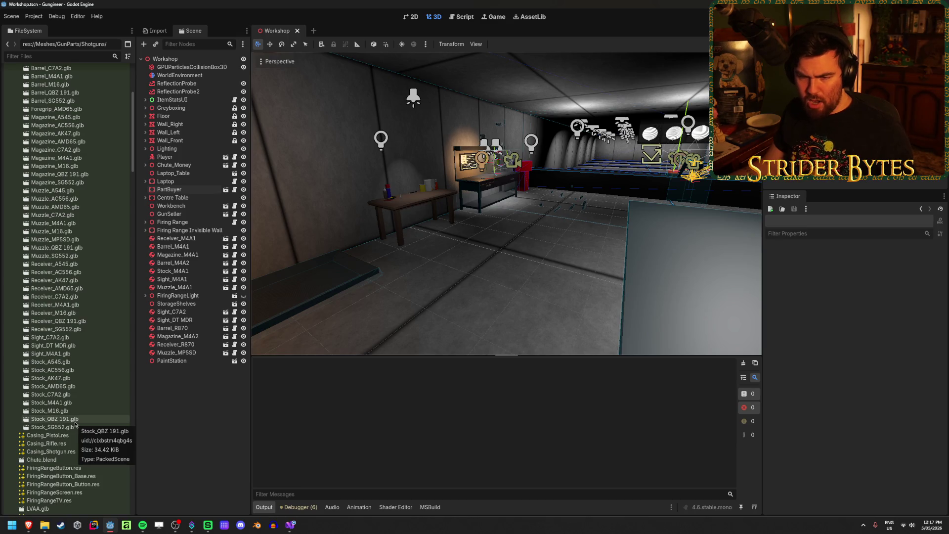
scroll(87, 395, up, 2)
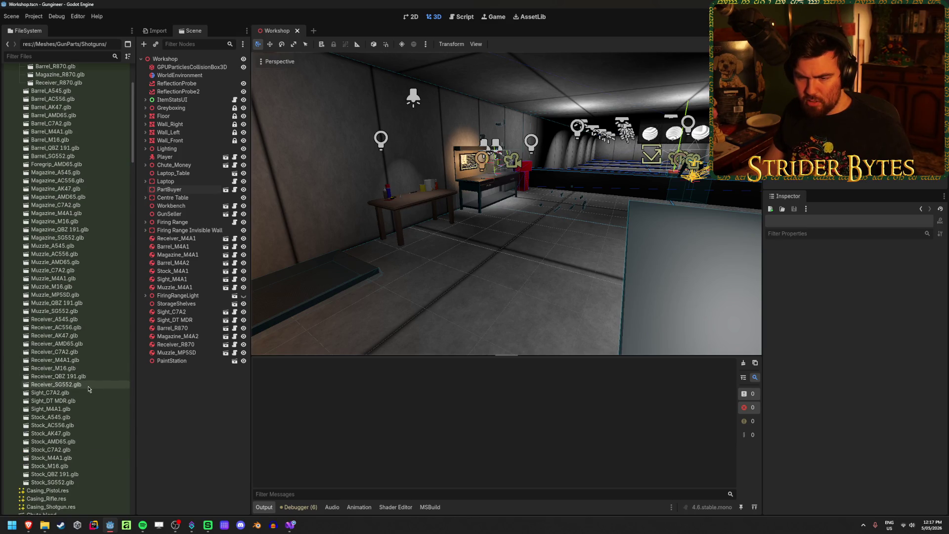
scroll(89, 389, up, 3)
right_click(48, 145)
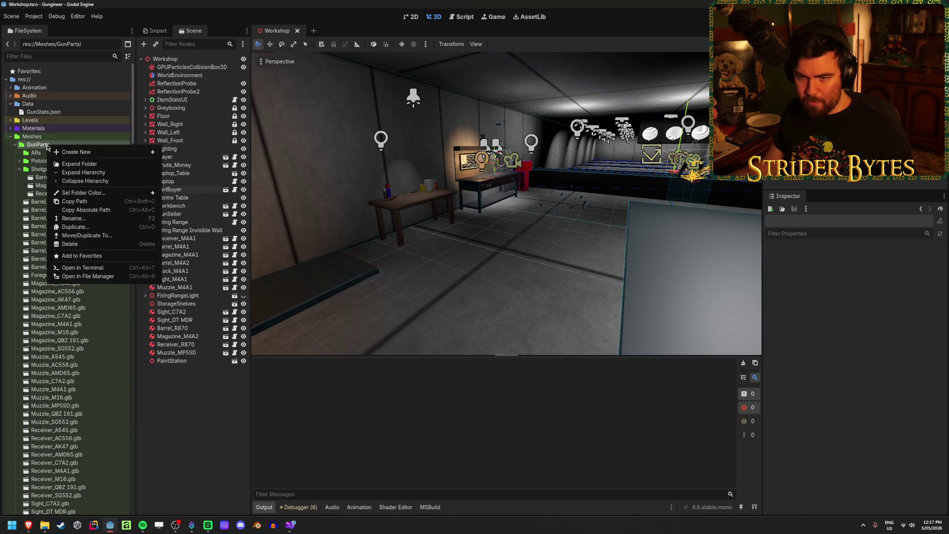
- Create a new SMGs folder inside GunParts
mouse_move(101, 153)
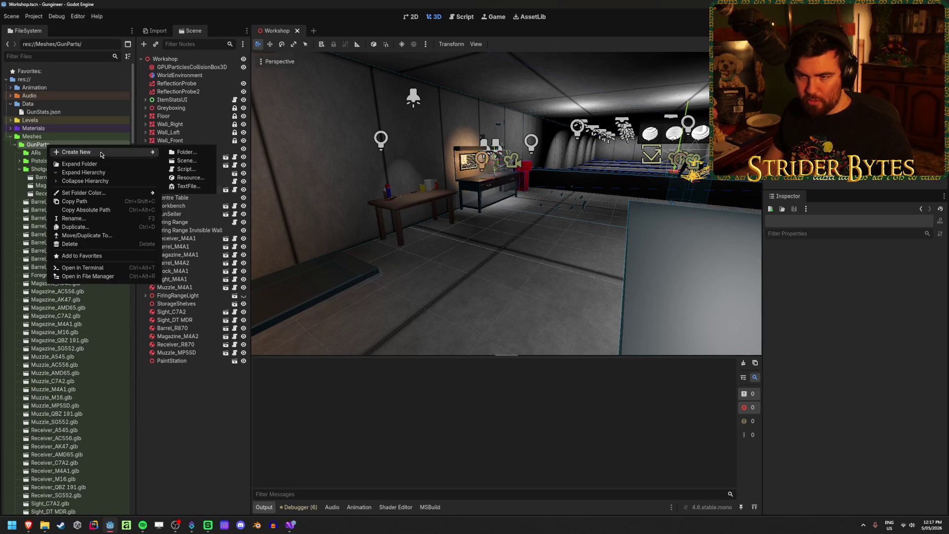
click(181, 153)
text(SMGs)
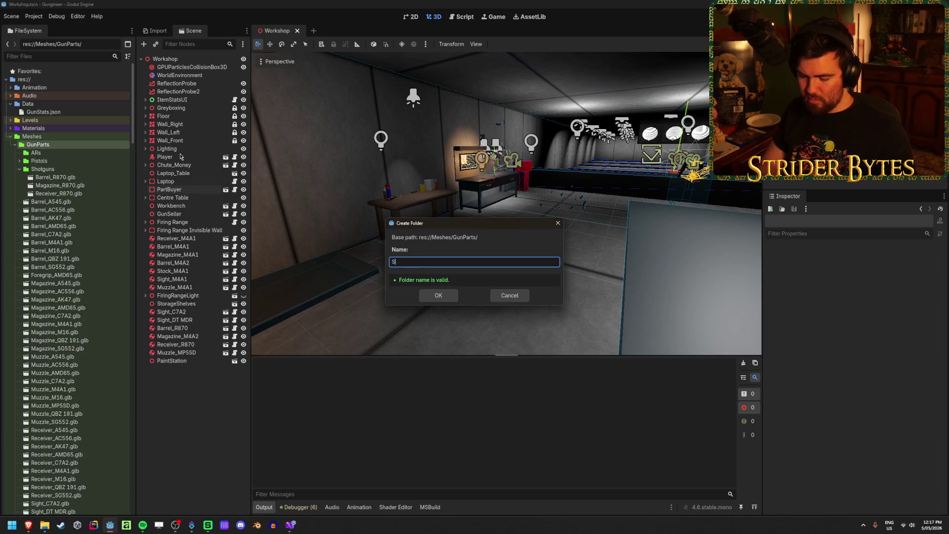
click(438, 295)
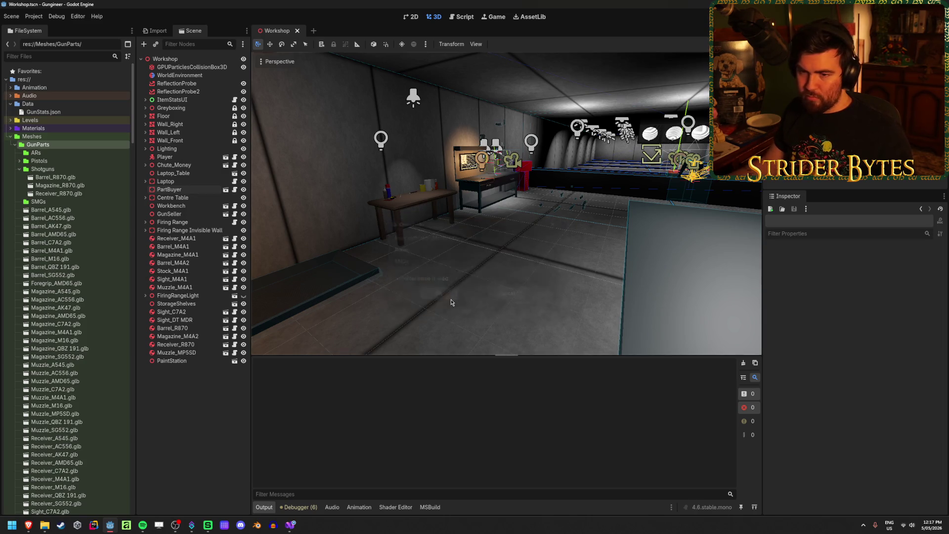
- Move Muzzle_MP5SD.glb into SMGs and dismiss the import error report
scroll(60, 222, down, 3)
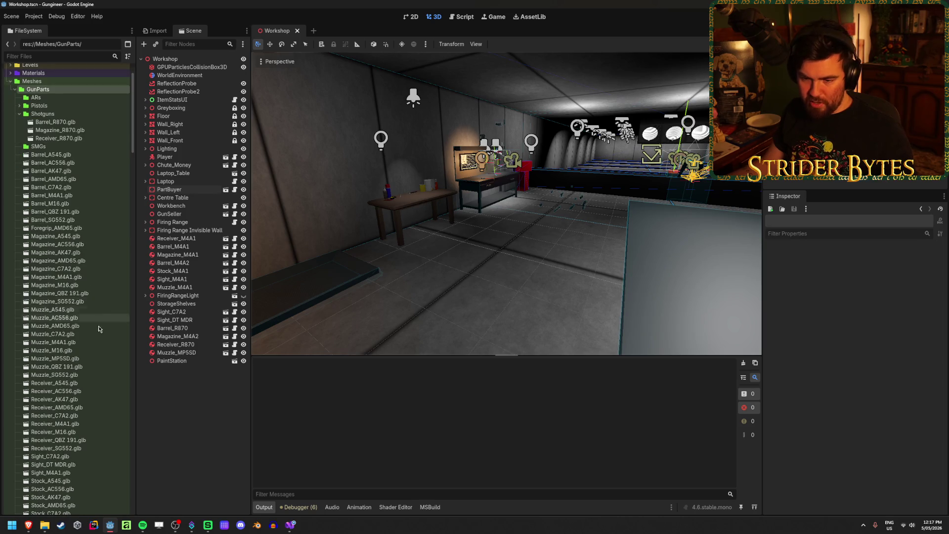
mouse_move(84, 361)
mouse_down()
mouse_move(74, 237)
mouse_move(52, 147)
mouse_up()
click(441, 275)
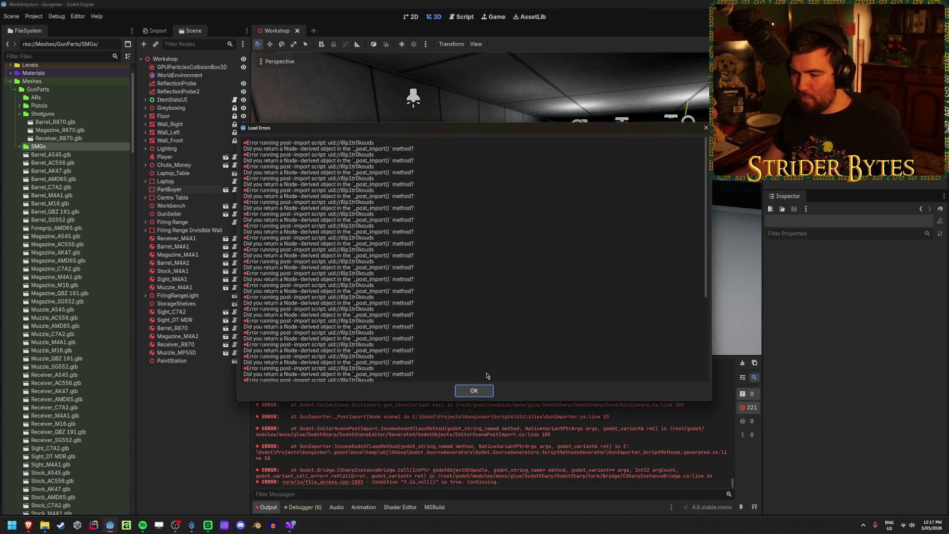
click(476, 390)
scroll(72, 332, down, 5)
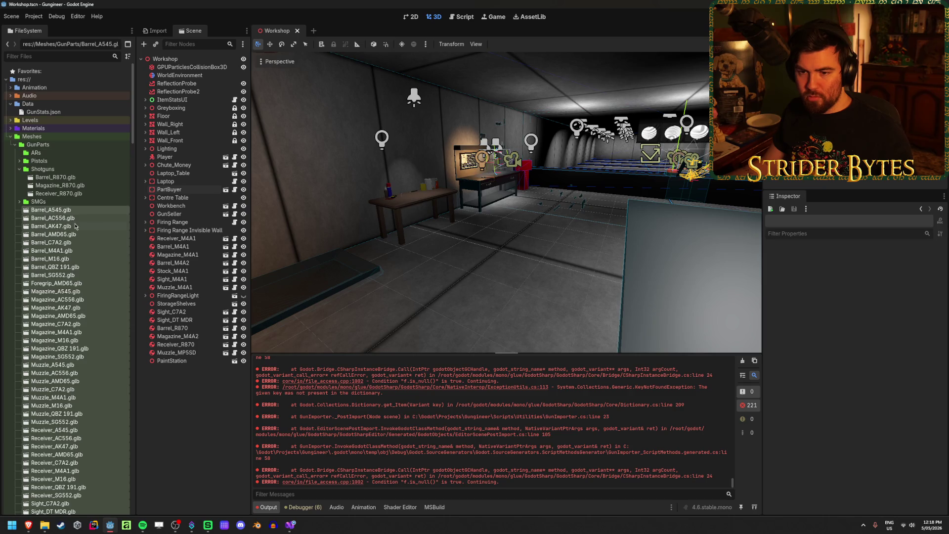
- Move the 48 remaining rifle part models into ARs and dismiss the import errors
drag(67, 212, 35, 153)
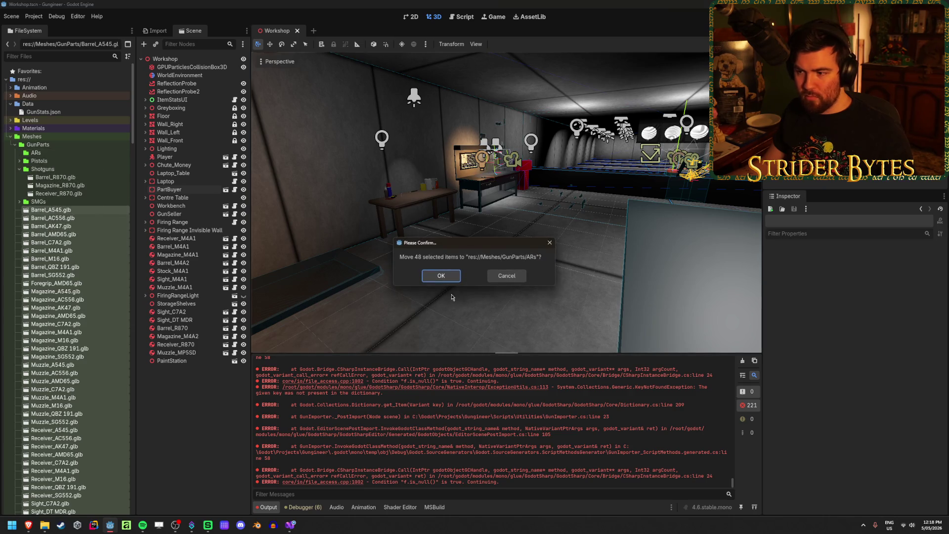
click(440, 276)
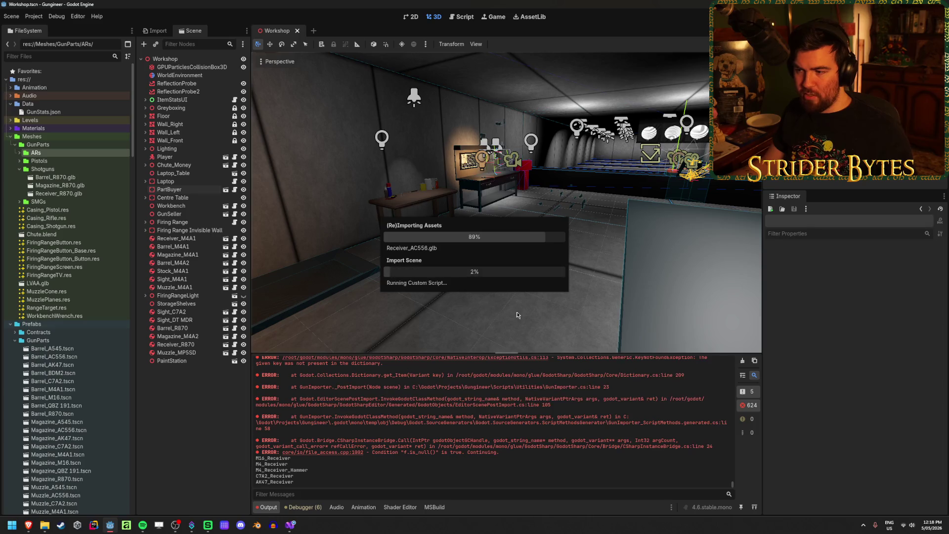
click(475, 390)
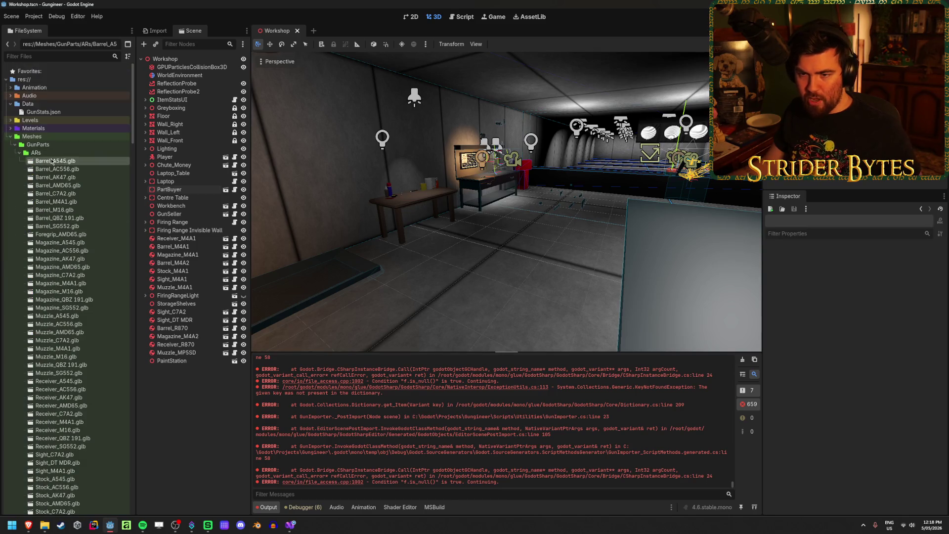
scroll(68, 280, down, 5)
scroll(67, 223, up, 10)
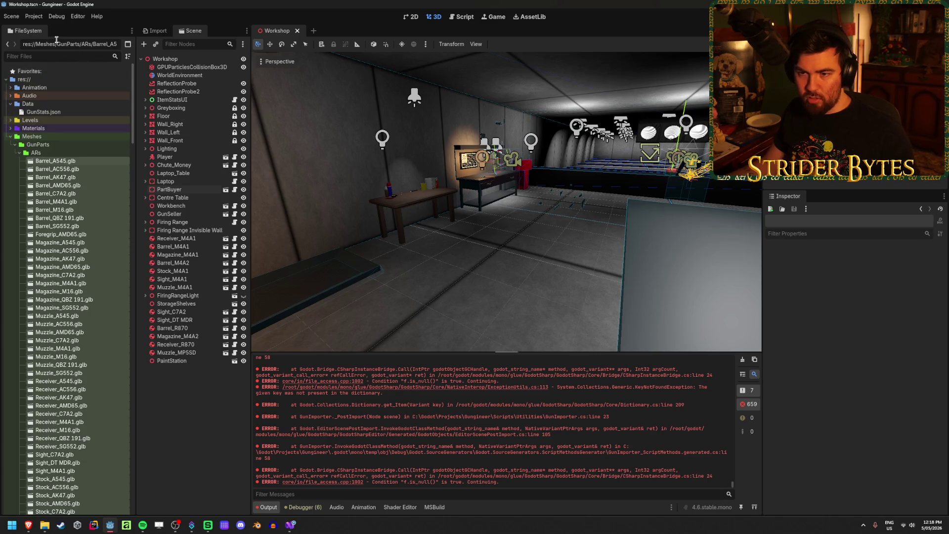
click(154, 31)
- Set Import Script Path to res://Scripts/Utilities/GunImporter.cs and reimport the 48 AR models
drag(252, 95, 290, 263)
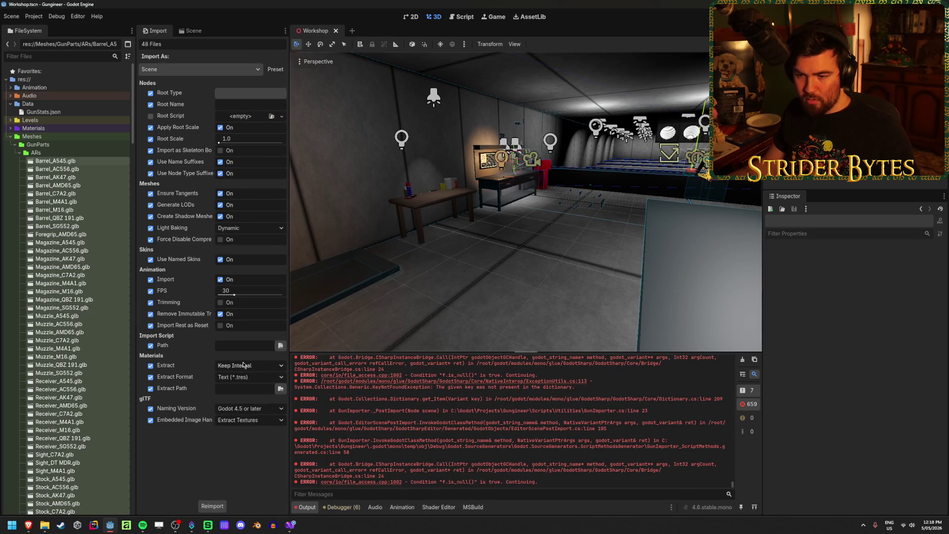
click(284, 348)
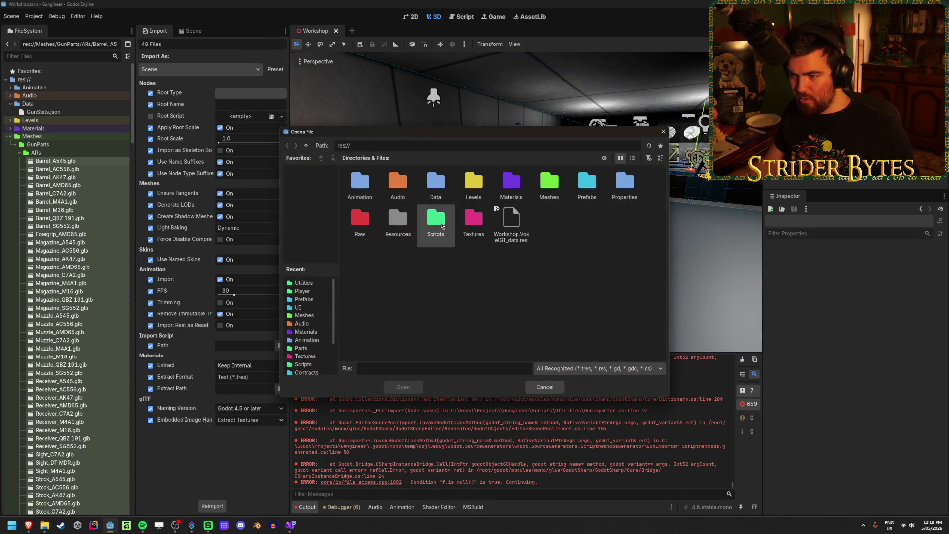
double_click(435, 218)
double_click(549, 182)
click(511, 186)
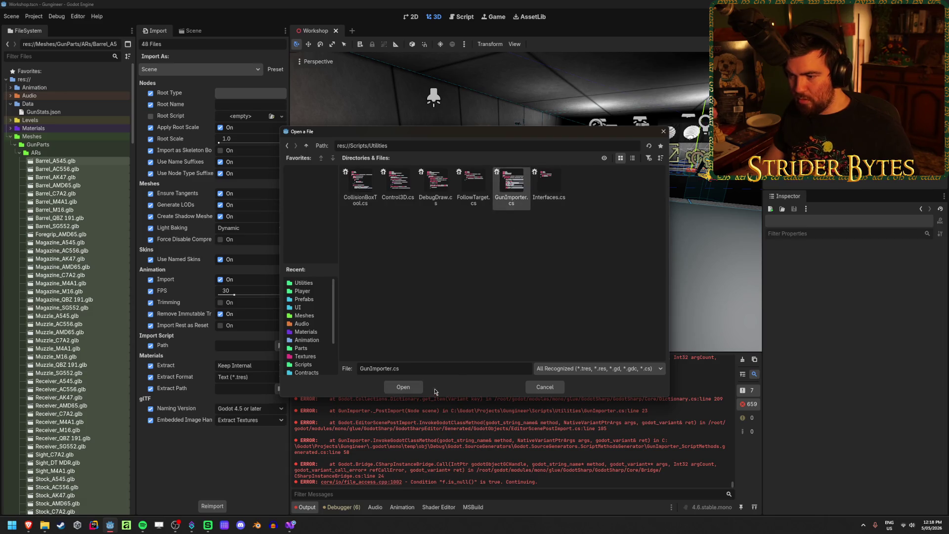
click(406, 387)
click(225, 506)
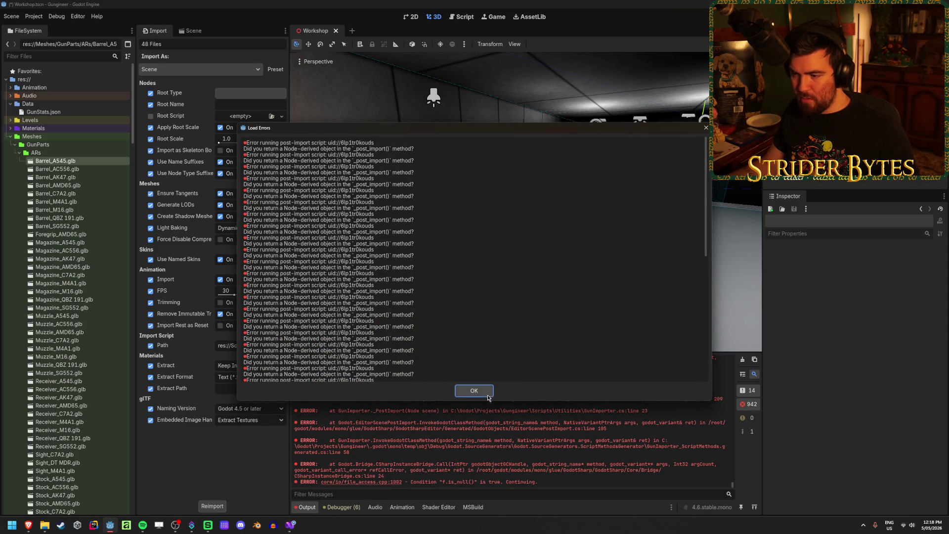
click(474, 390)
scroll(581, 435, up, 10)
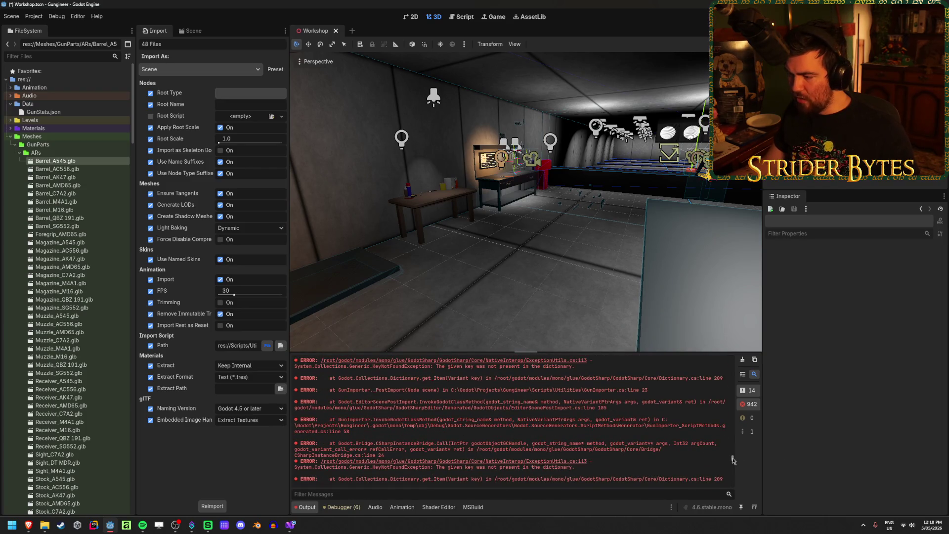
drag(733, 460, 740, 350)
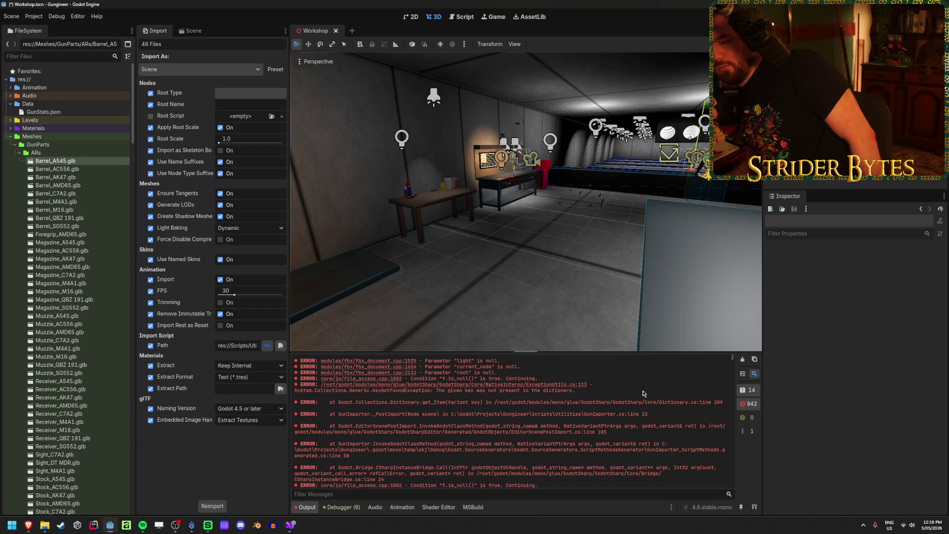
mouse_move(291, 525)
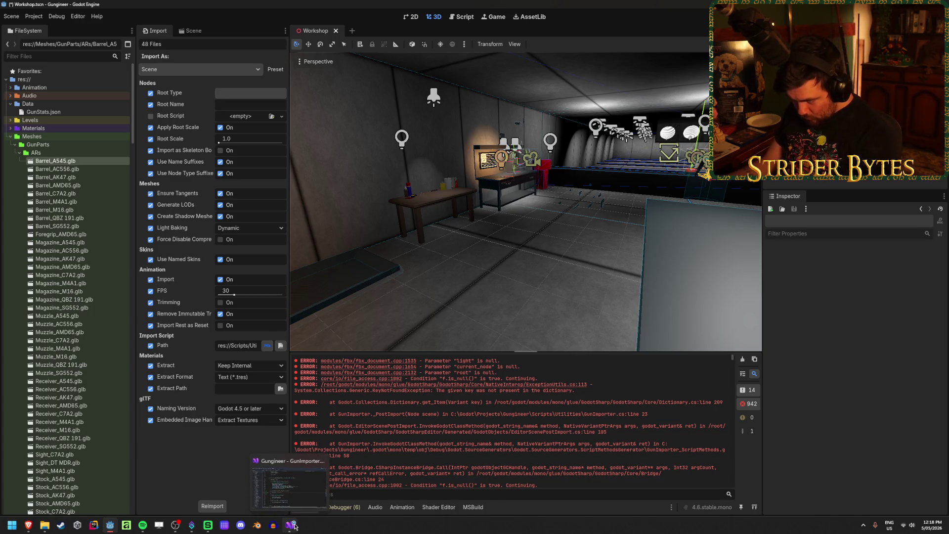
- Close all Visual Studio tabs except GunImporter.cs, inspect the line-23 jsonData lookup, then dismiss Godot's errors
click(292, 526)
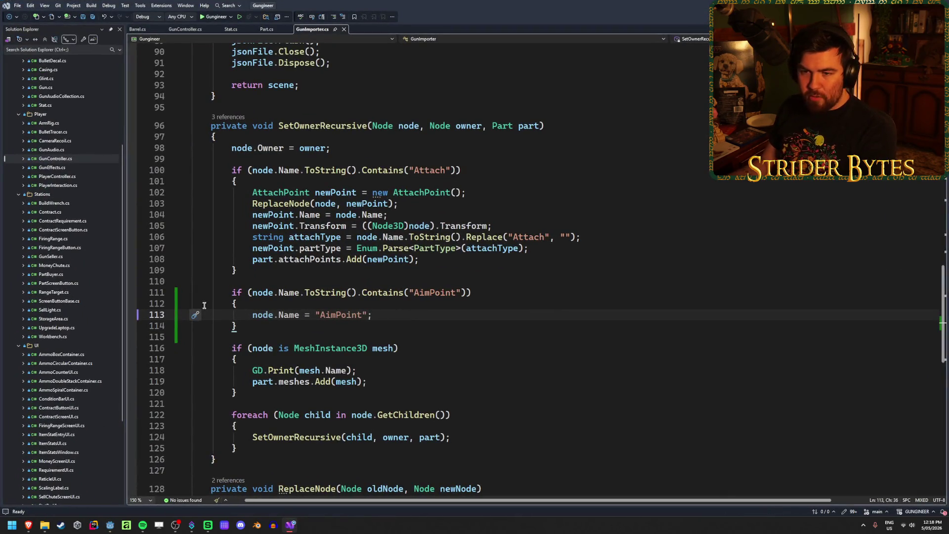
middle_click(167, 29)
middle_click(168, 30)
middle_click(167, 29)
middle_click(141, 30)
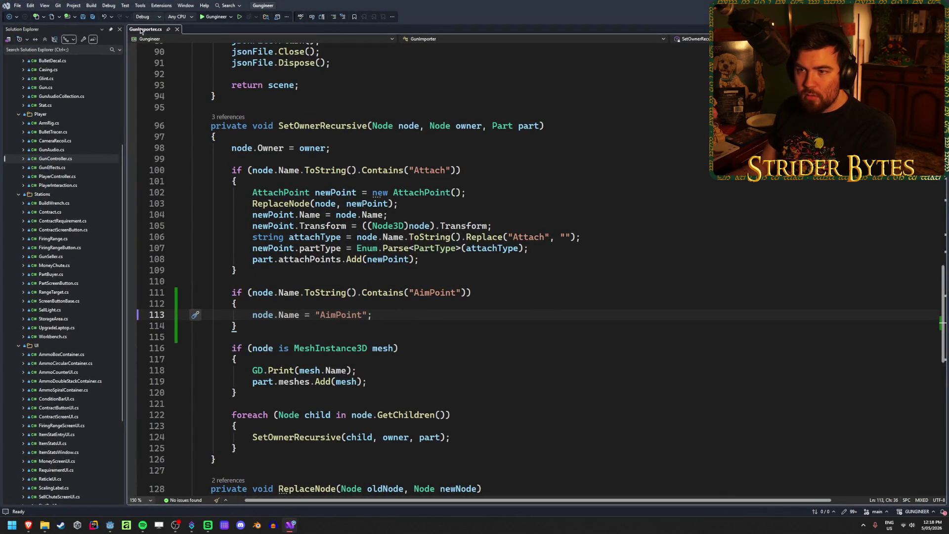
scroll(267, 286, up, 20)
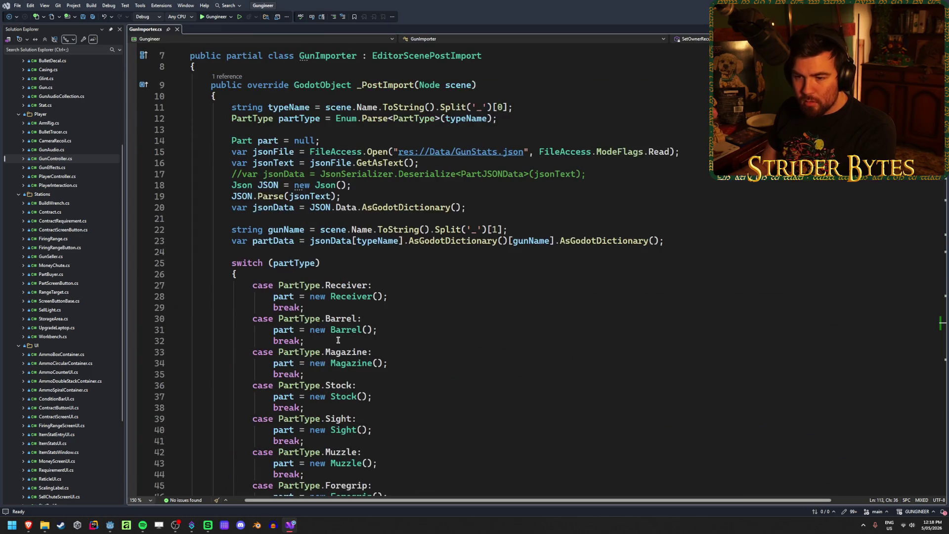
click(265, 240)
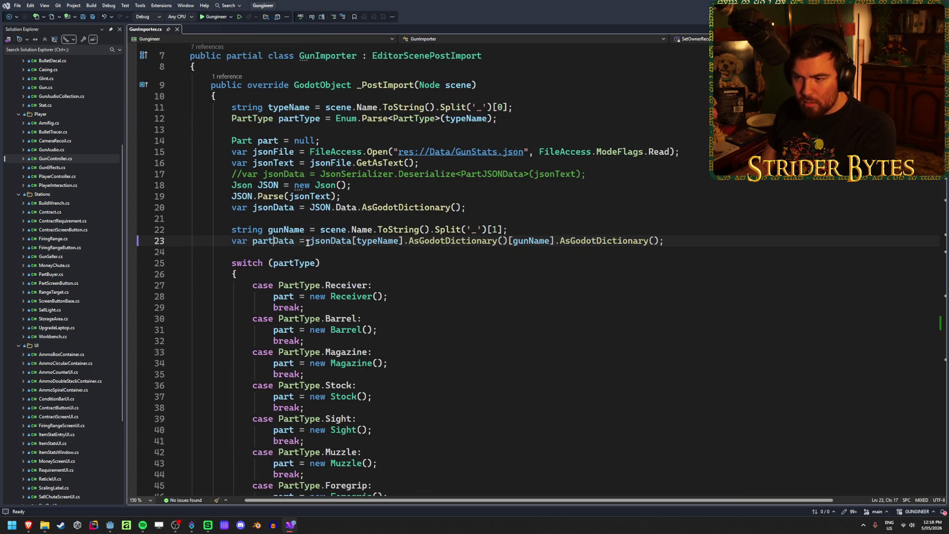
click(378, 240)
click(324, 240)
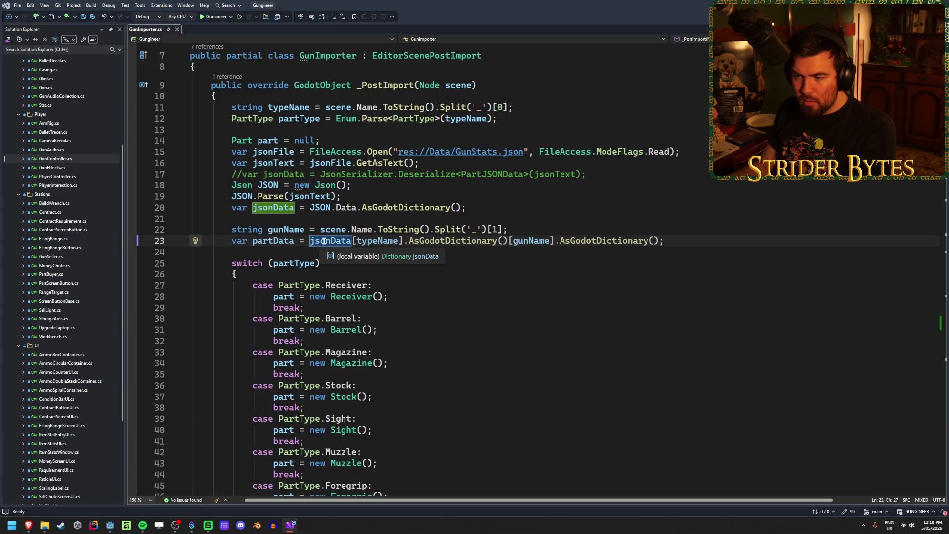
key(alt+Tab)
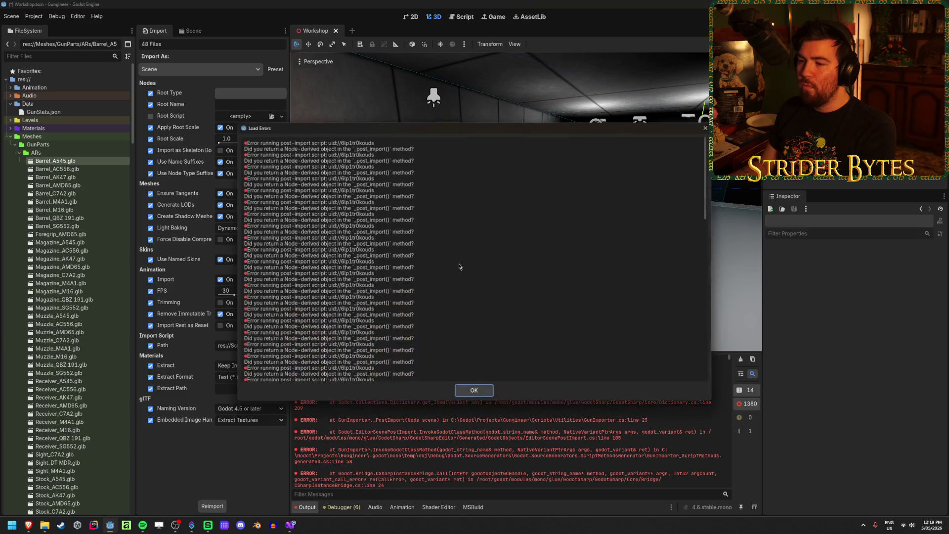
click(474, 393)
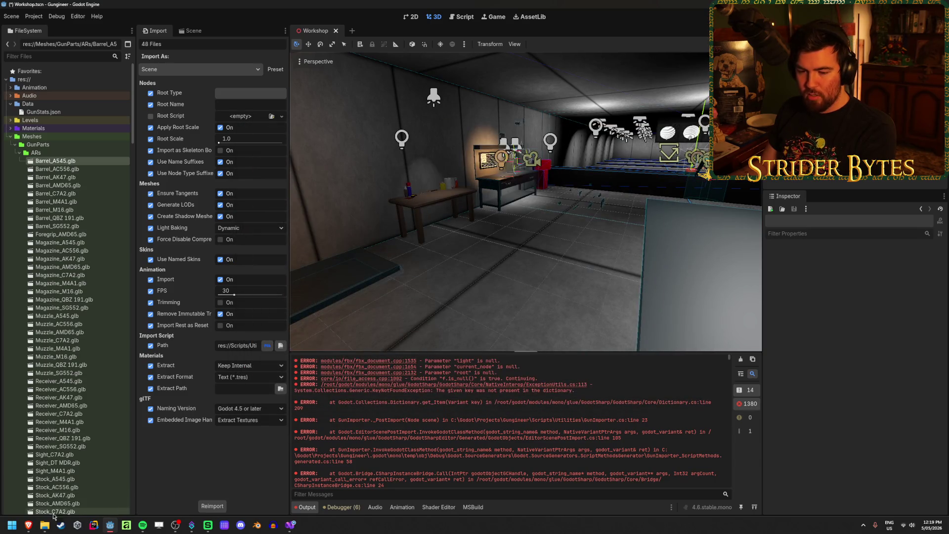
- Bring up the GunStats spreadsheet and look through its part sheets, ending on Stock
mouse_move(28, 525)
click(163, 494)
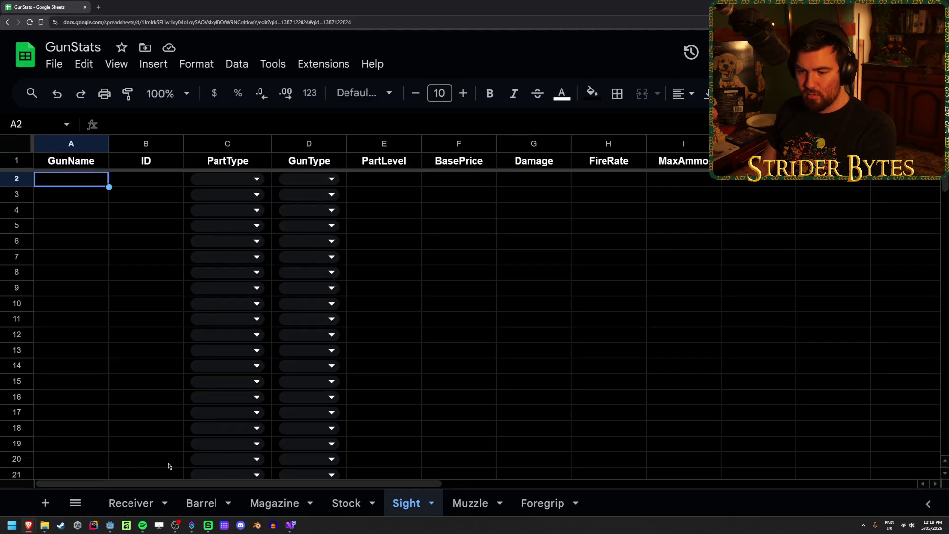
click(200, 503)
click(271, 503)
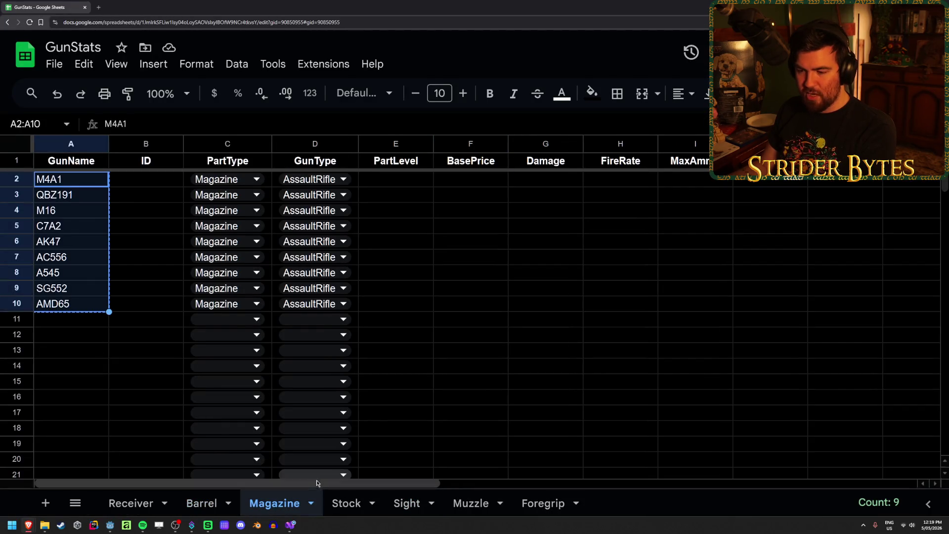
click(346, 503)
click(403, 503)
click(470, 504)
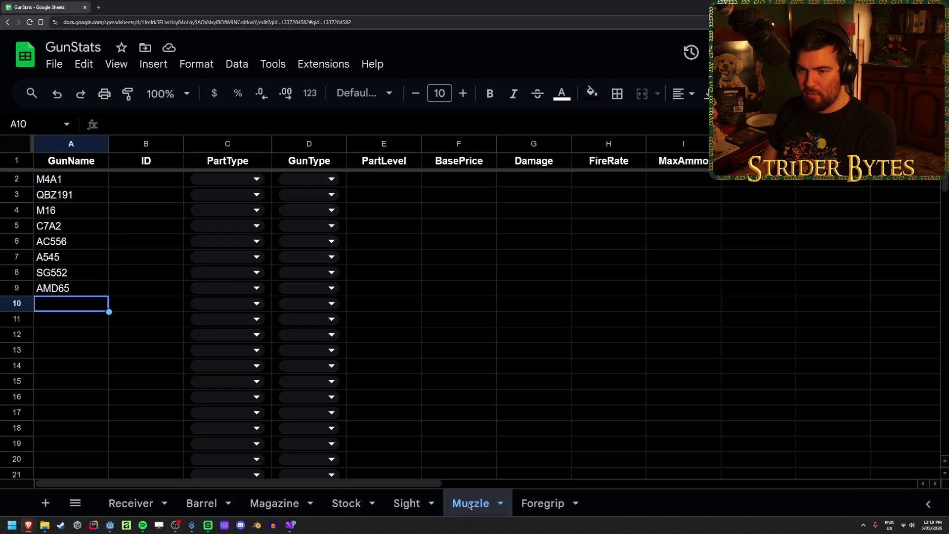
click(546, 506)
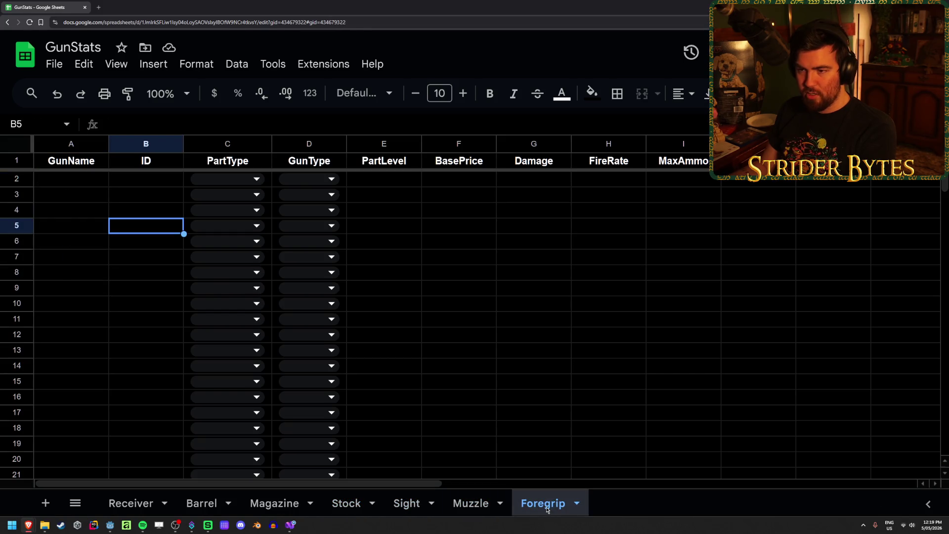
click(279, 507)
click(346, 503)
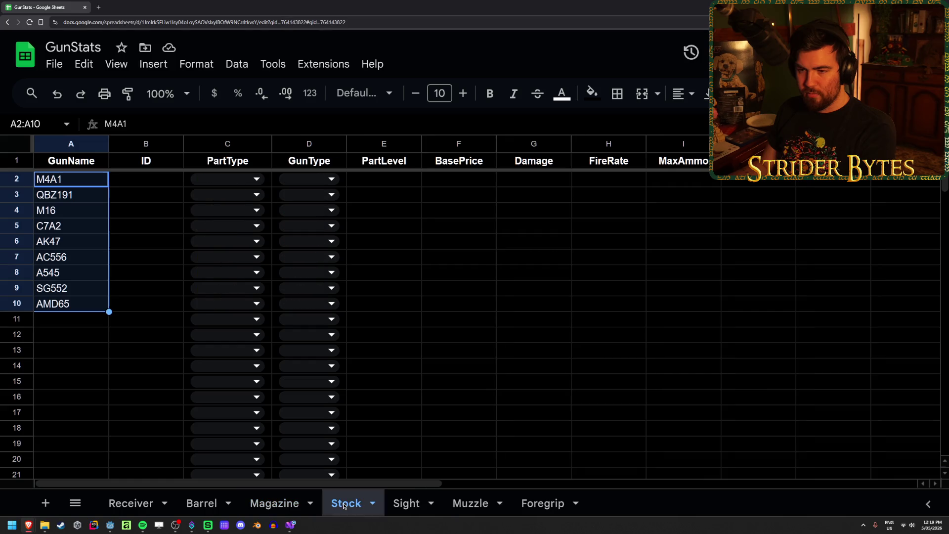
- Set C2's PartType to Stock and paste it down through C3:C10
click(242, 180)
click(206, 271)
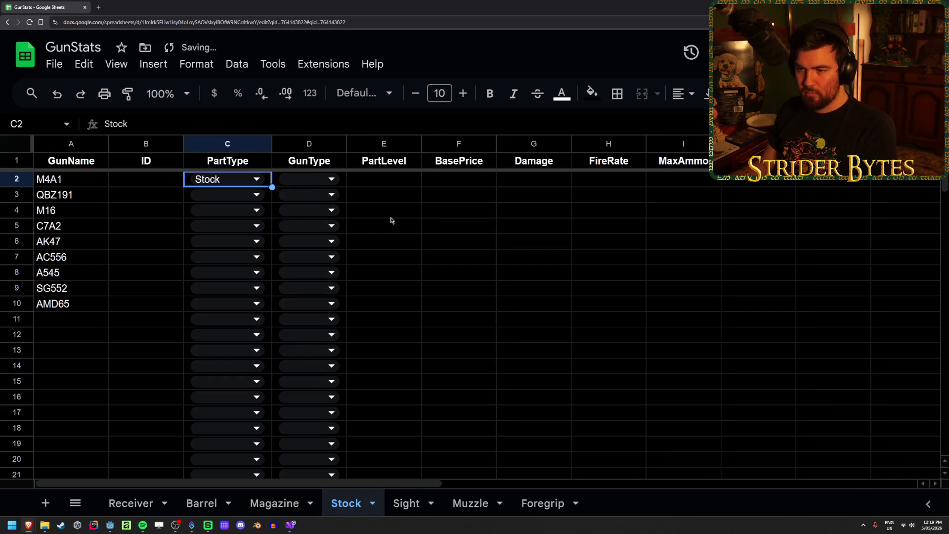
key(ctrl+c)
key(Down)
key(shift+Down)
key(shift+Down)
key(shift+Down)
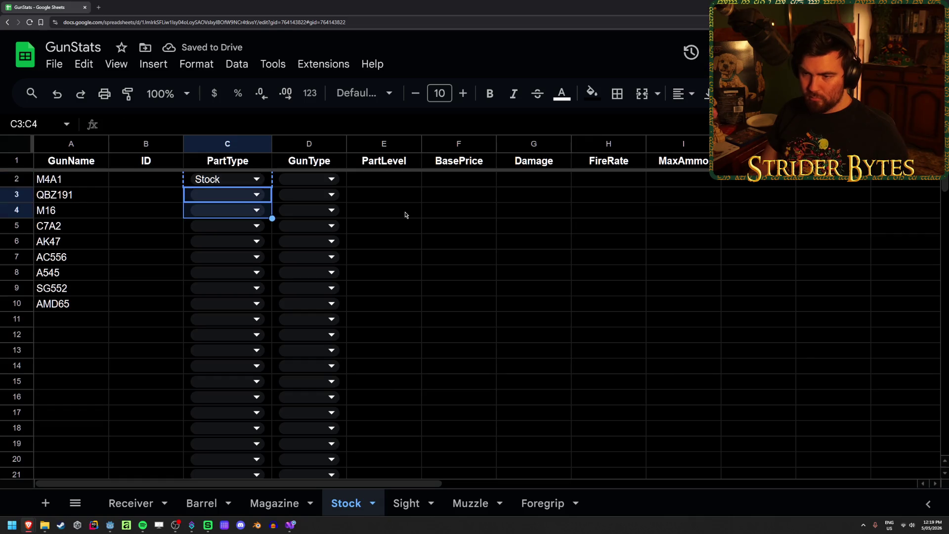
key(ctrl+v)
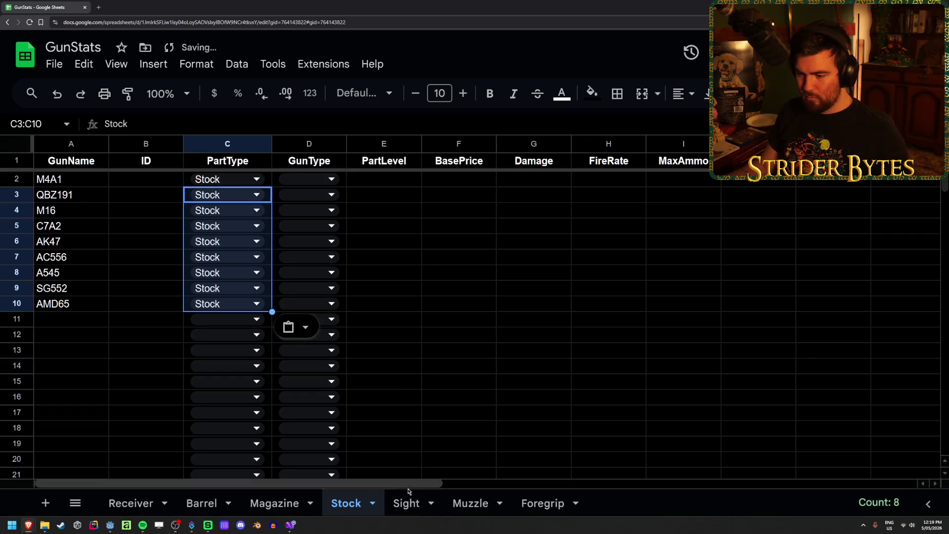
- Glance at the Sight sheet, then return to the Godot editor
click(406, 503)
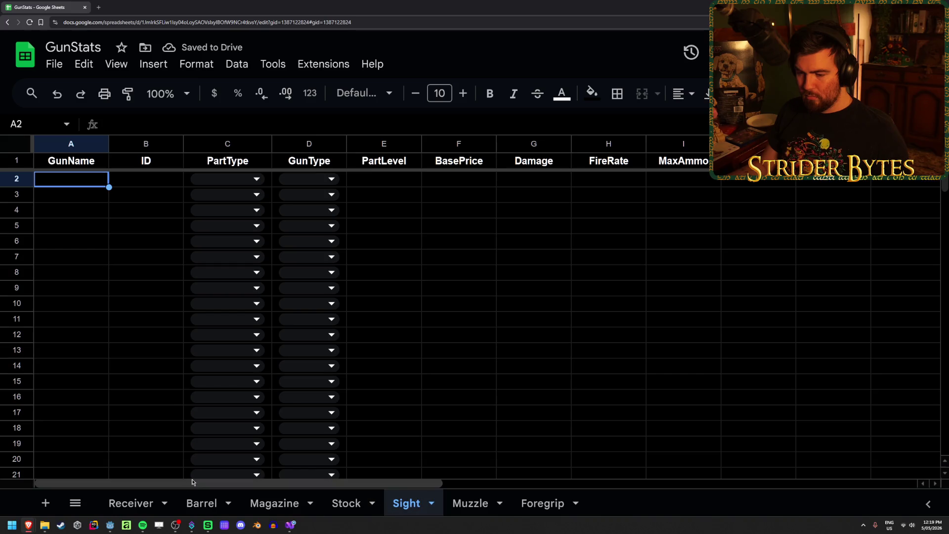
mouse_move(112, 531)
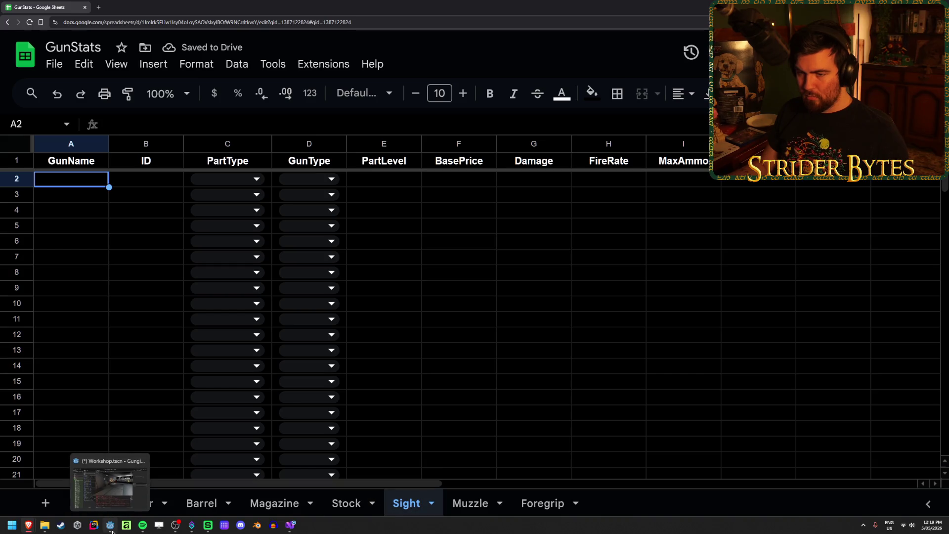
click(108, 491)
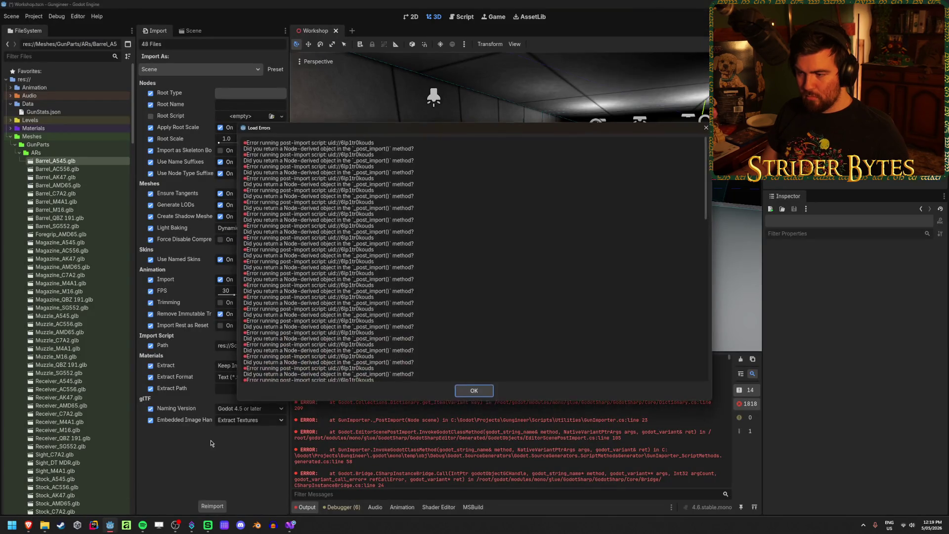
- Close Godot's post-import Load Errors list and return to the GunStats Sight sheet
click(486, 392)
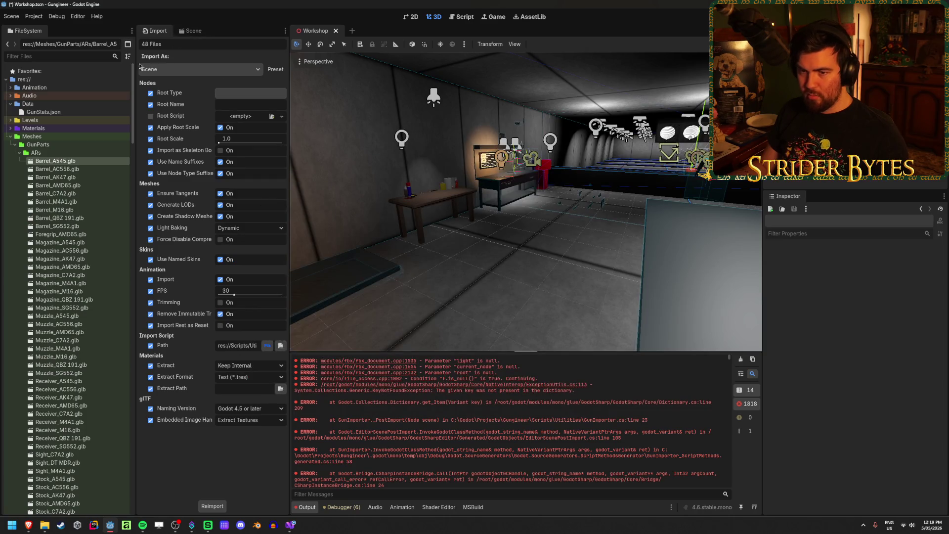
scroll(83, 156, down, 3)
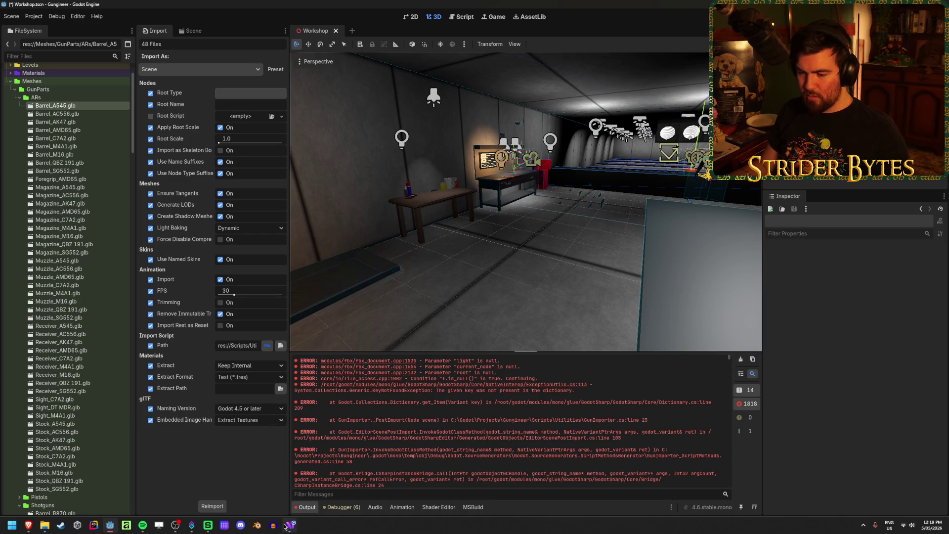
mouse_move(277, 526)
mouse_move(28, 525)
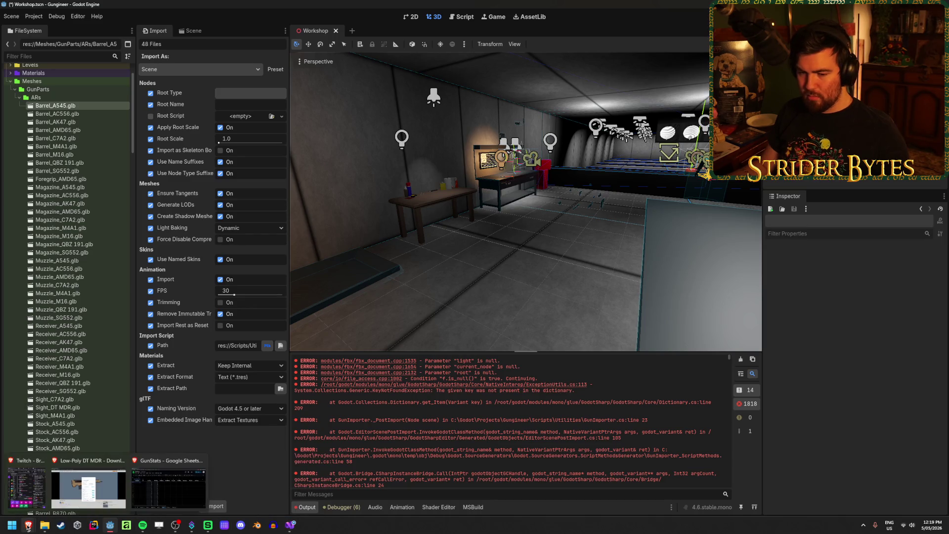
click(162, 494)
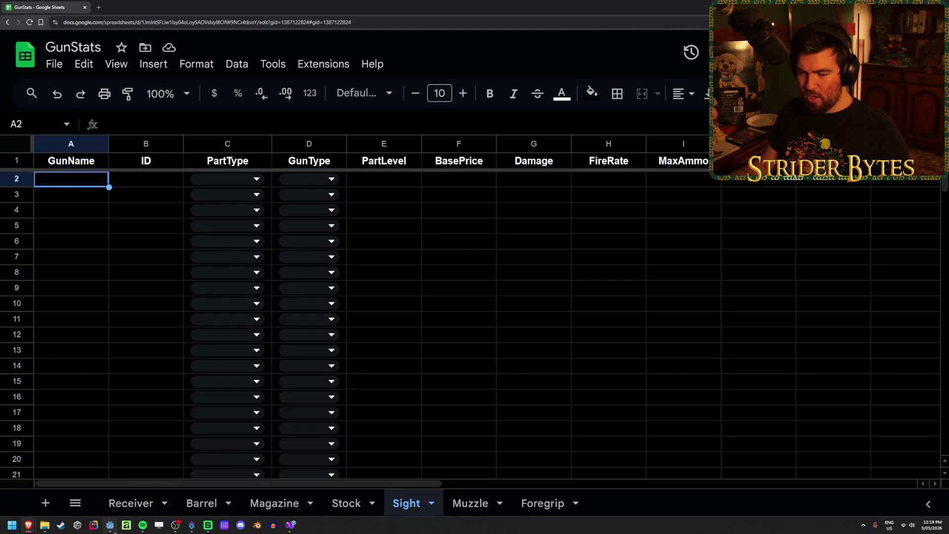
- Enter M4A1 as the first gun name in A2, briefly checking Godot
mouse_move(110, 526)
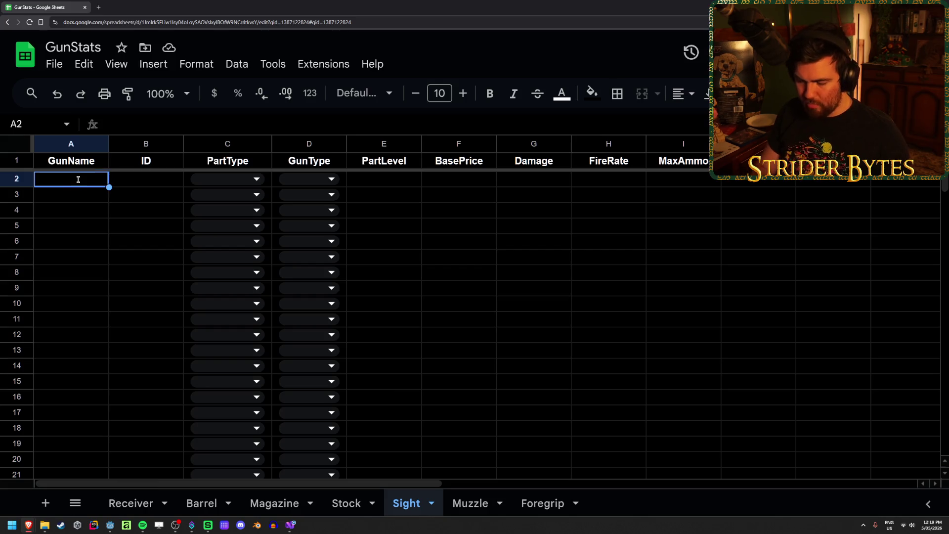
text(M4A1)
key(Return)
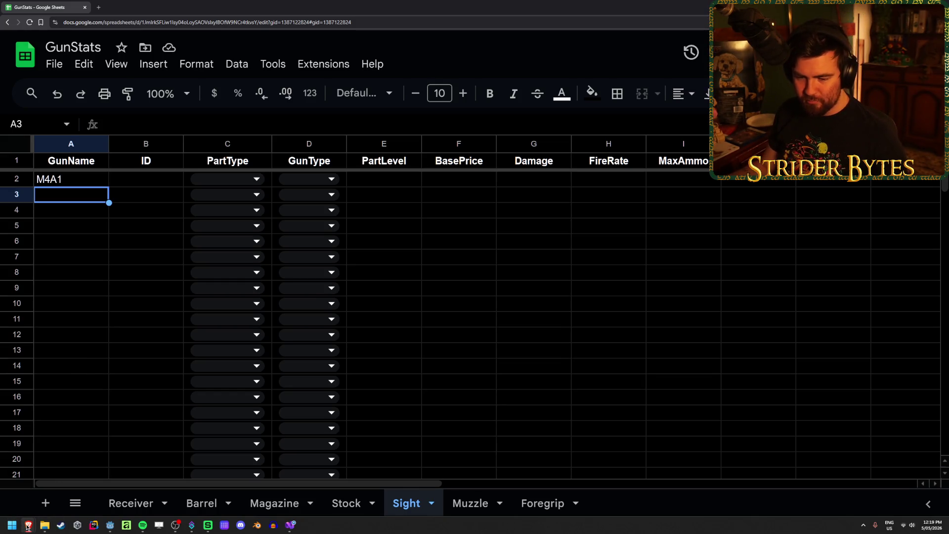
mouse_move(27, 527)
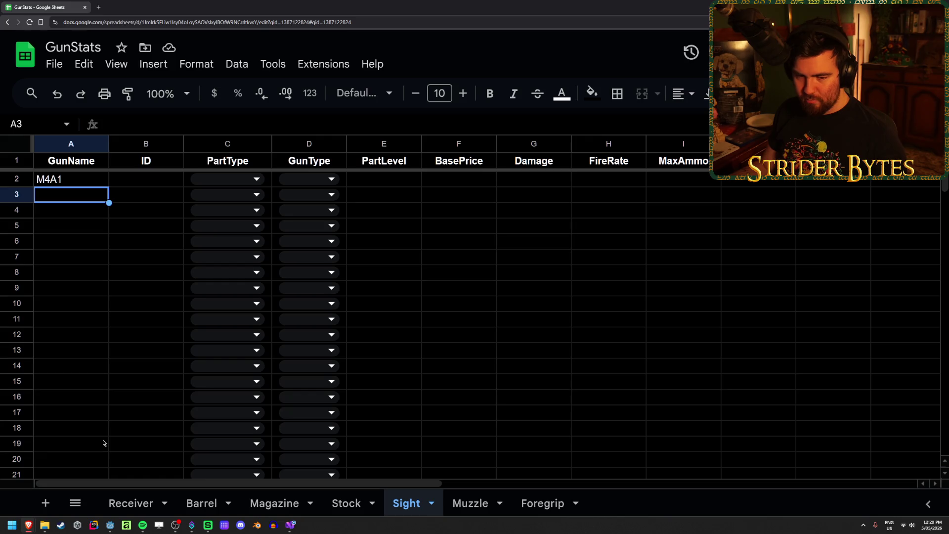
mouse_move(290, 527)
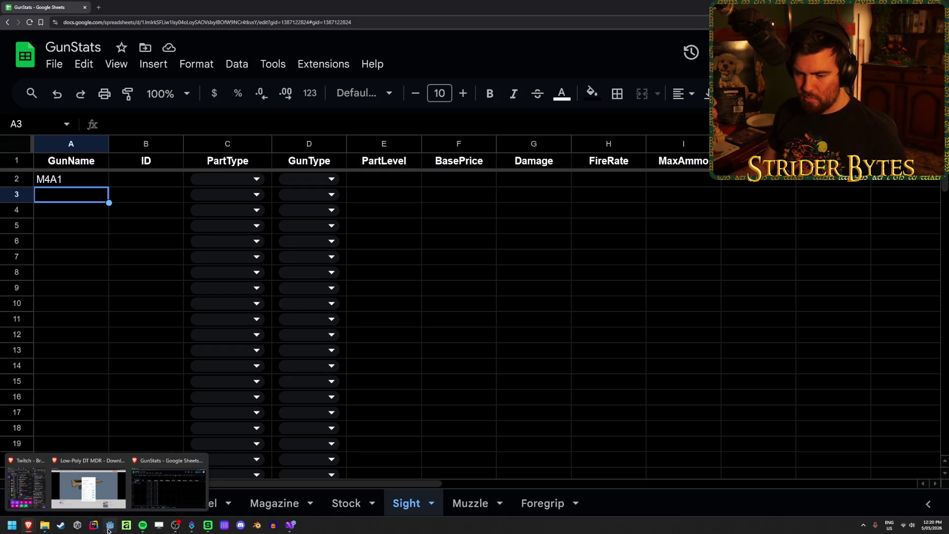
click(114, 488)
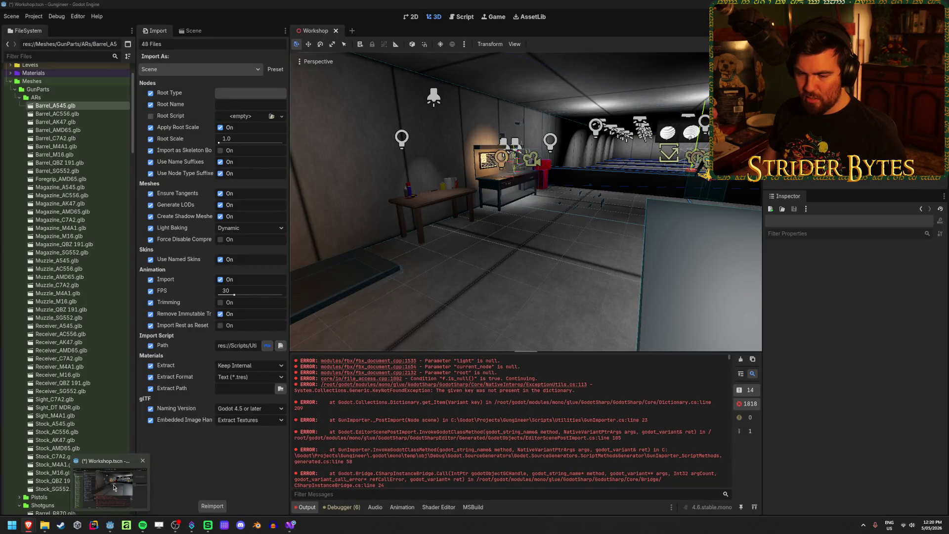
key(alt+Tab)
click(89, 272)
- Enter DT MDR and C7A2 as the next gun names in A3 and A4
click(62, 197)
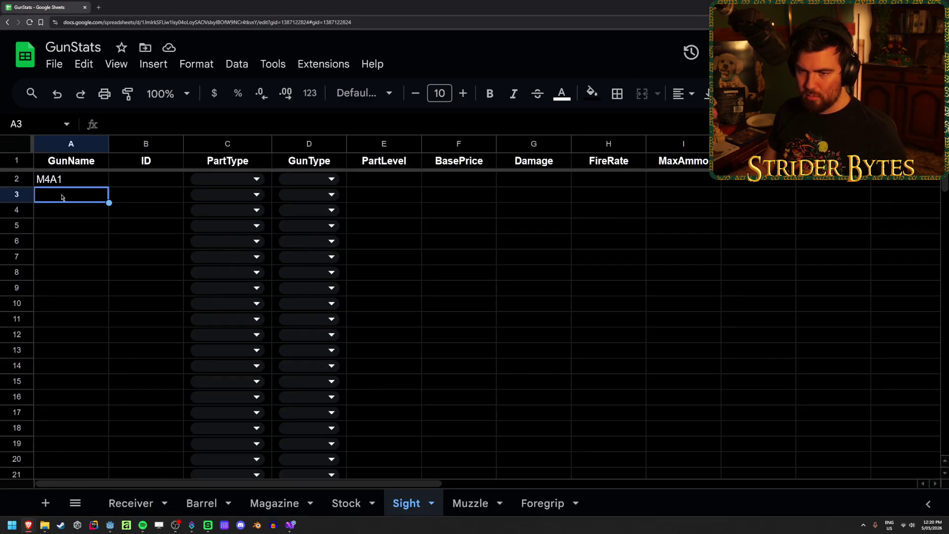
text(DT MDR)
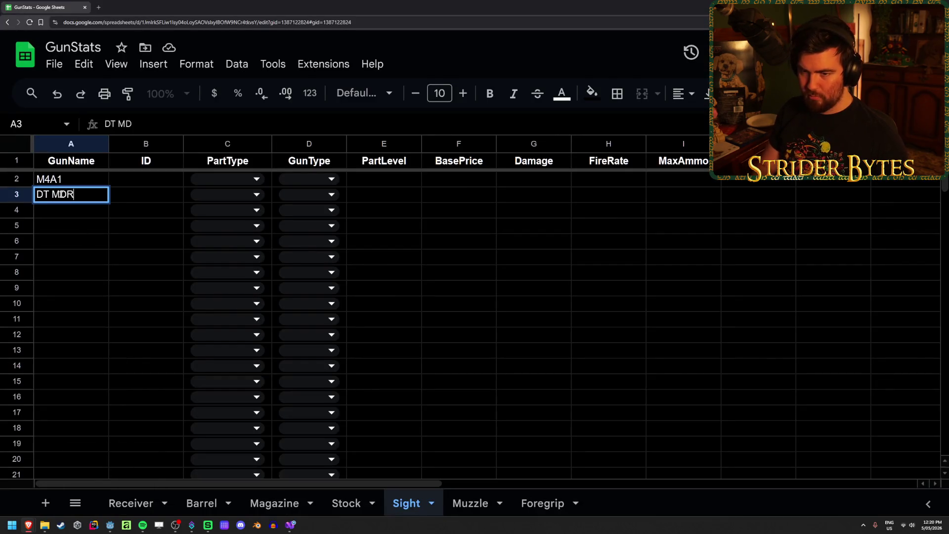
key(Return)
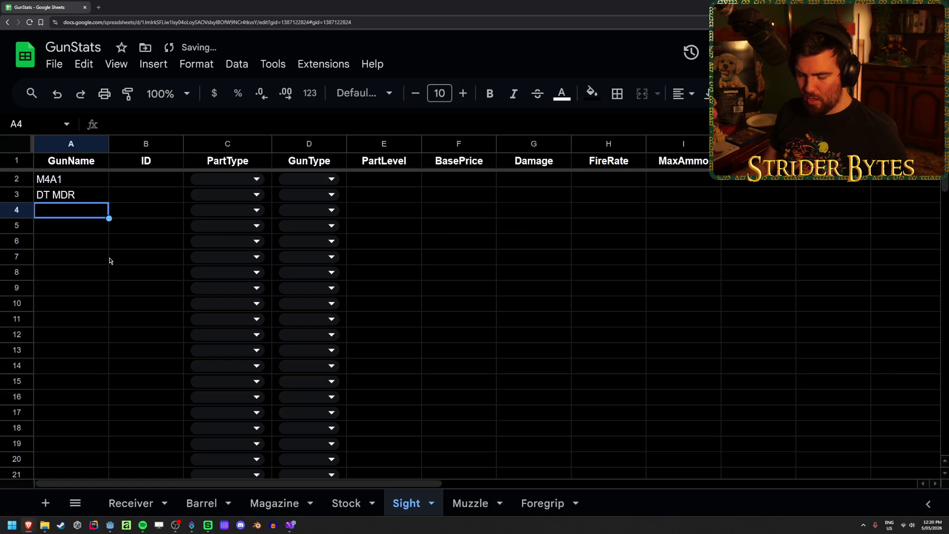
mouse_move(28, 530)
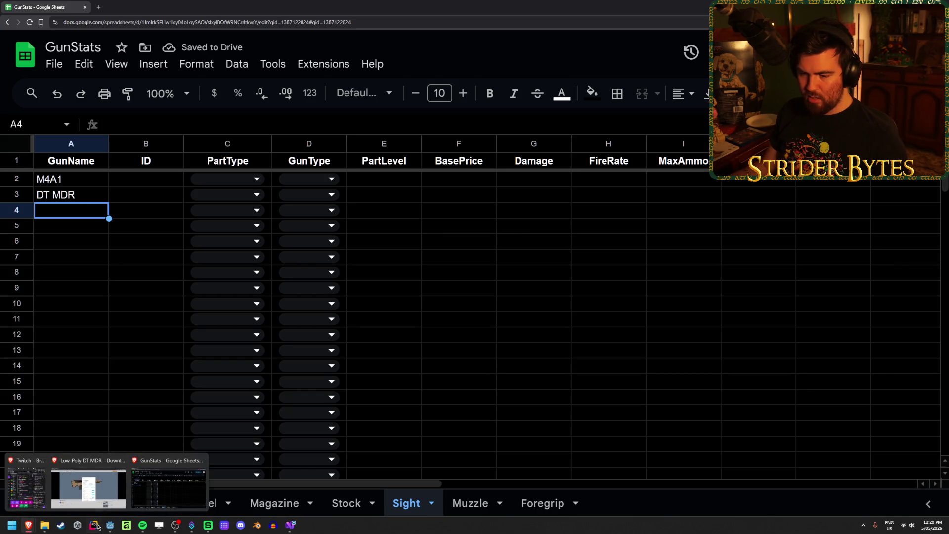
click(114, 480)
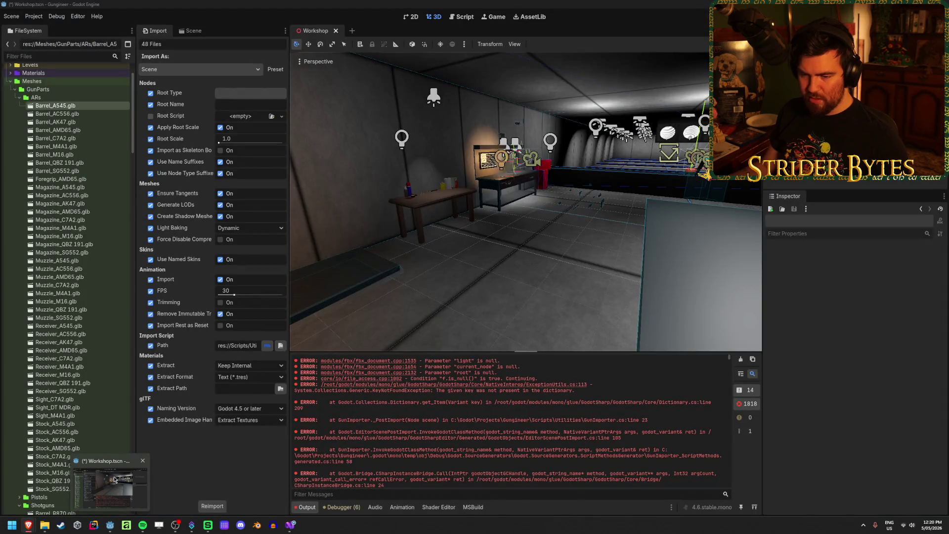
text(C7A2)
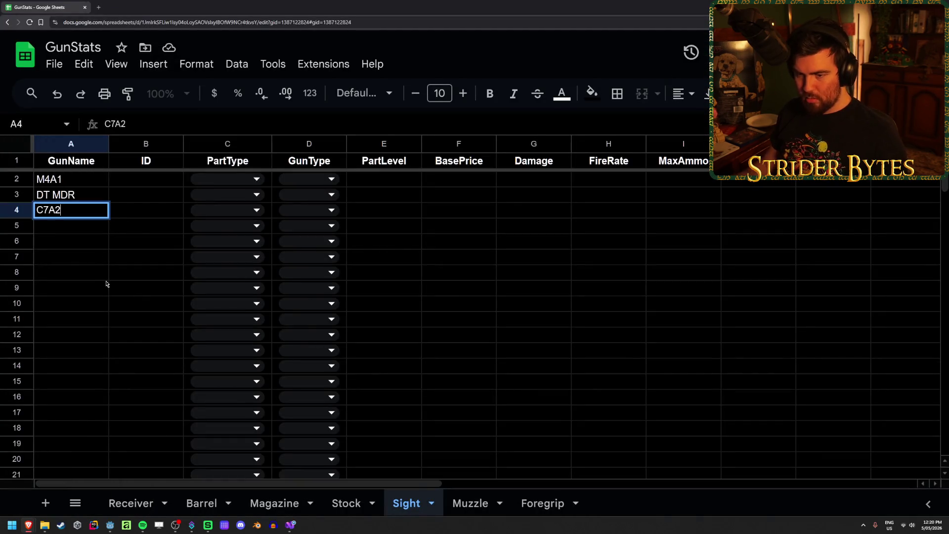
key(Return)
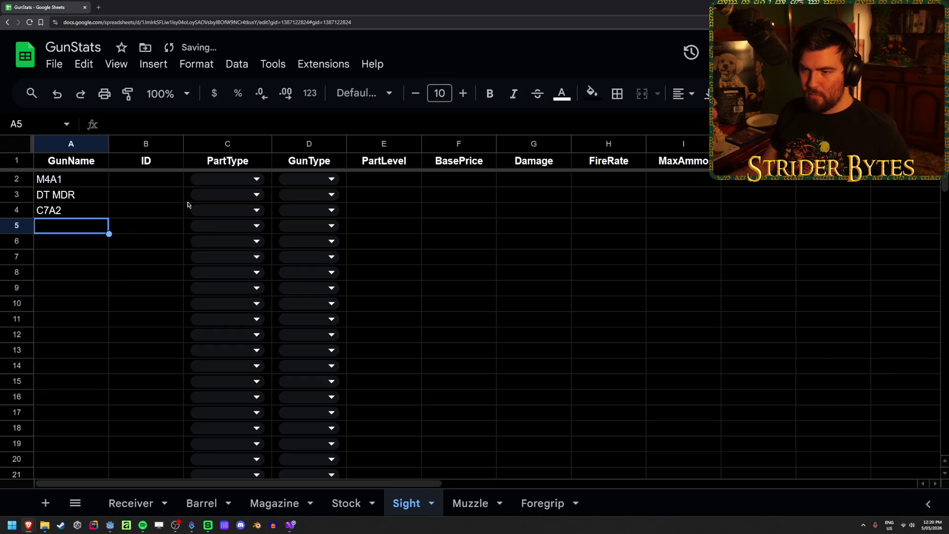
click(255, 179)
- Set PartType to Sight for the three sight rows in C2:C4
click(208, 296)
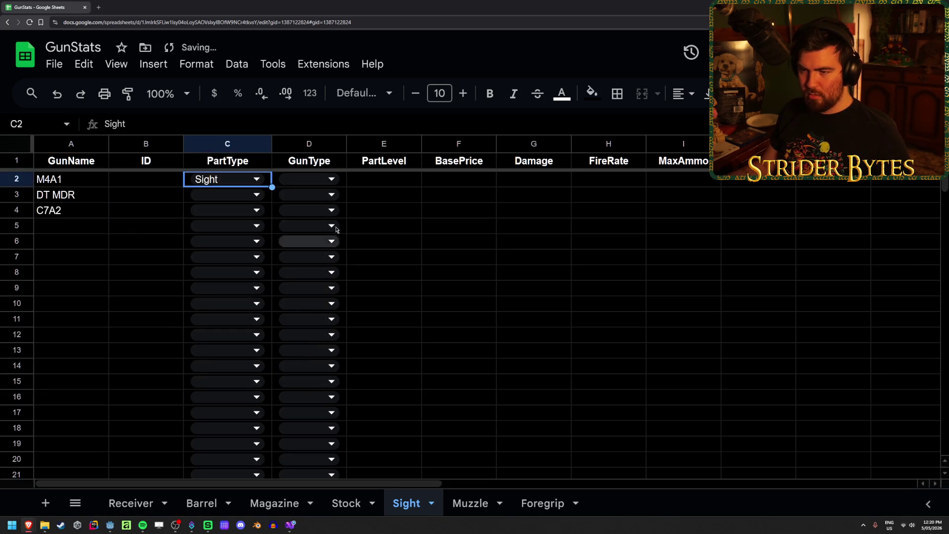
key(ctrl+c)
key(Down)
key(ctrl+v)
key(Down)
key(ctrl+v)
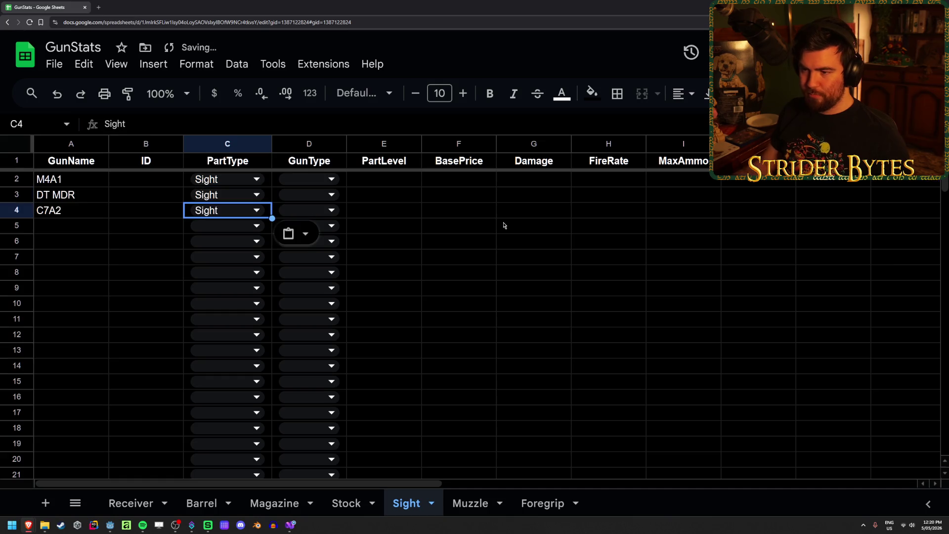
click(504, 225)
click(475, 282)
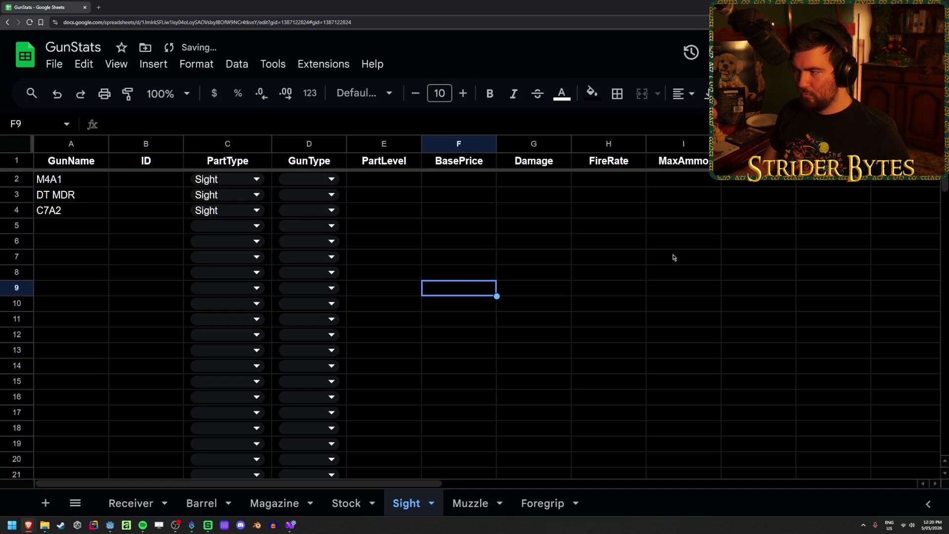
click(719, 256)
click(824, 184)
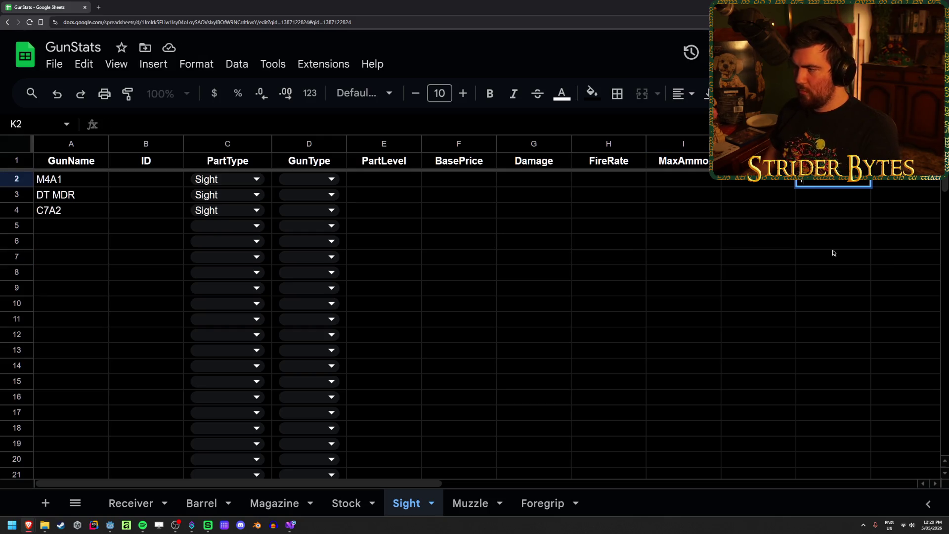
key(Return)
key(Return)
text(3)
key(Return)
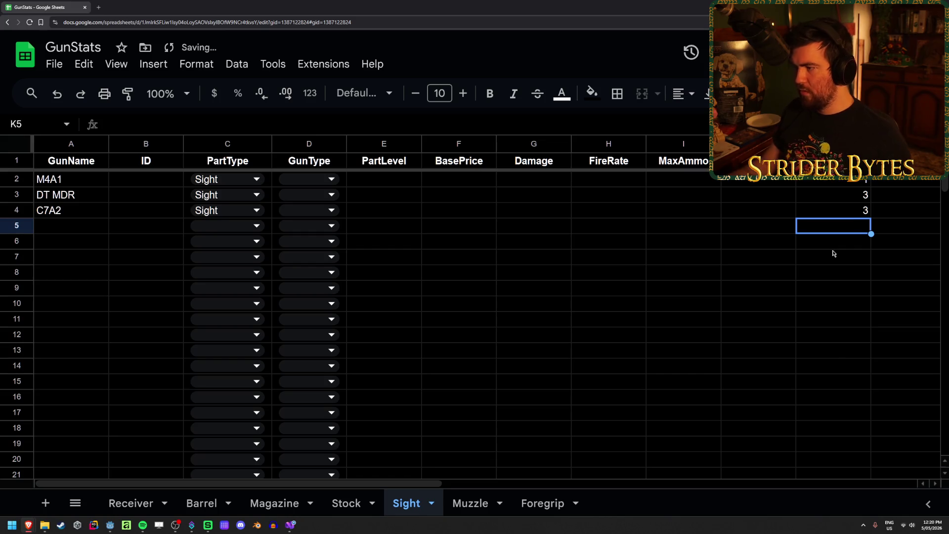
- Enter PartLevel 3 in E2:E4 for M4A1, DT MDR and C7A2
click(370, 178)
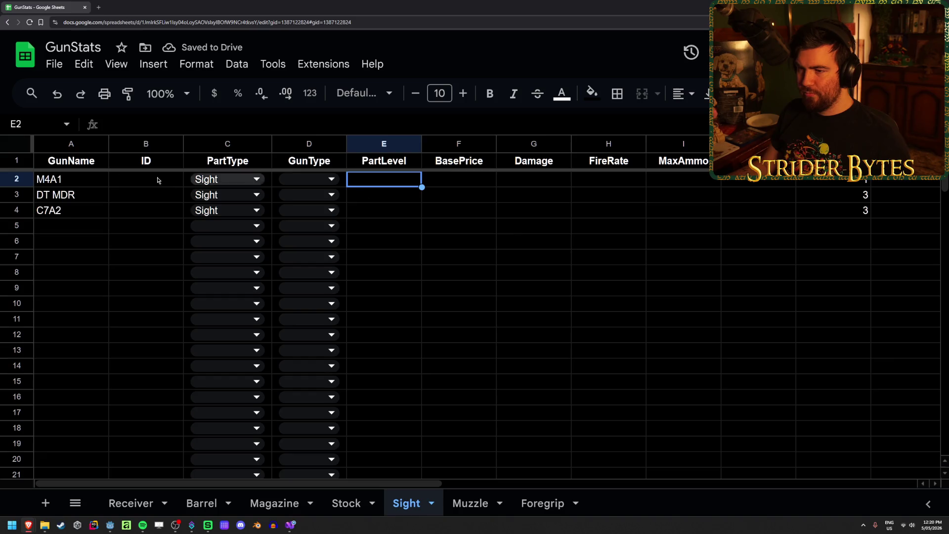
key(Right)
key(Down)
key(Down)
key(Down)
click(385, 184)
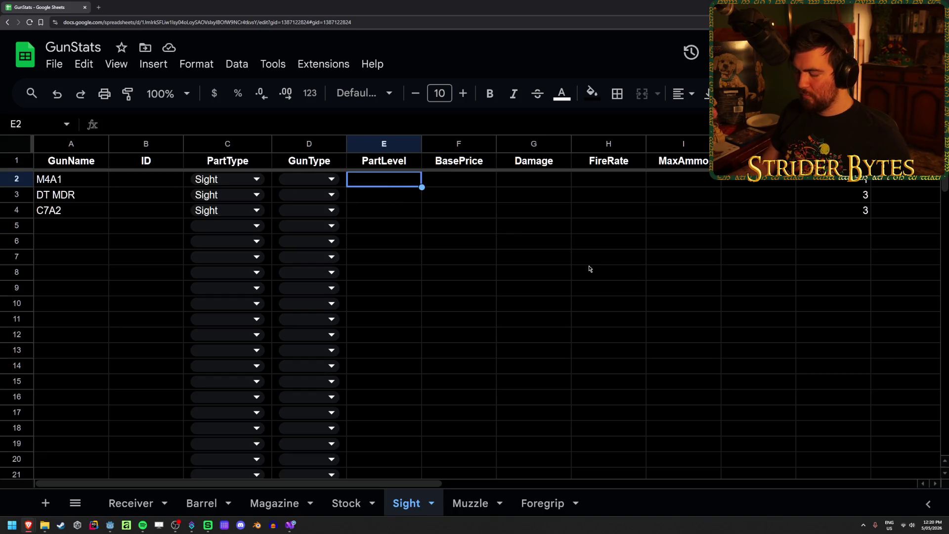
text(3)
key(Return)
text(3)
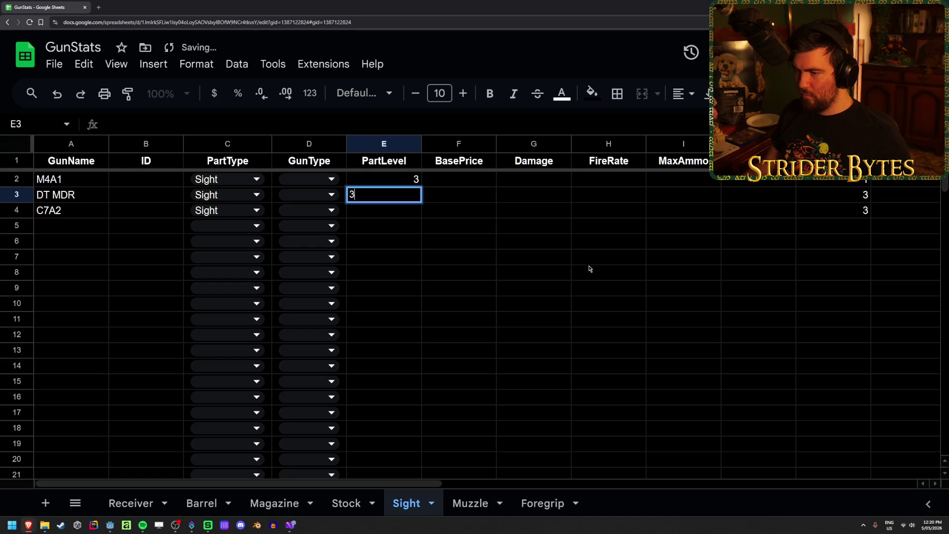
key(Return)
text(3)
key(Return)
- Enter BasePrice 50 in F2:F4 for the three sights
click(481, 184)
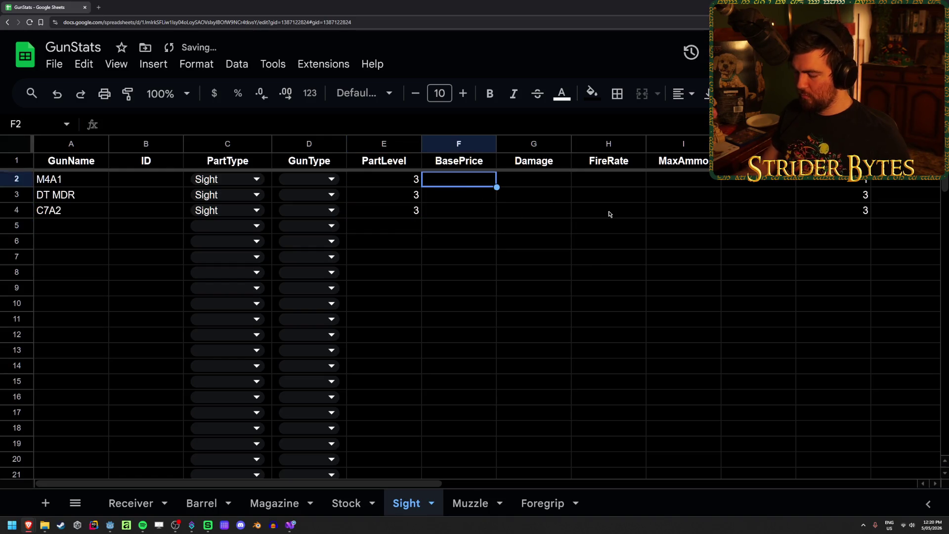
text(505)
key(BackSpace)
key(Return)
text(50)
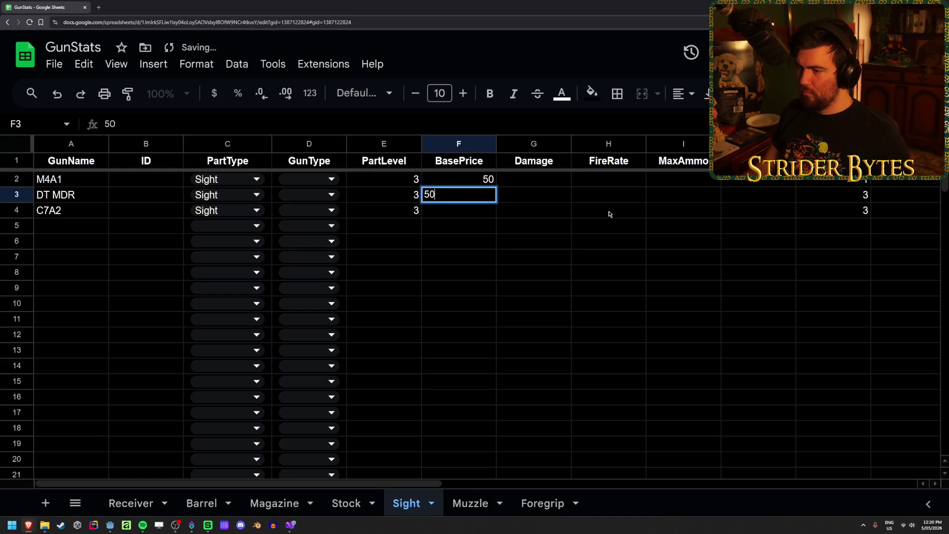
key(Return)
text(50)
key(Return)
click(470, 503)
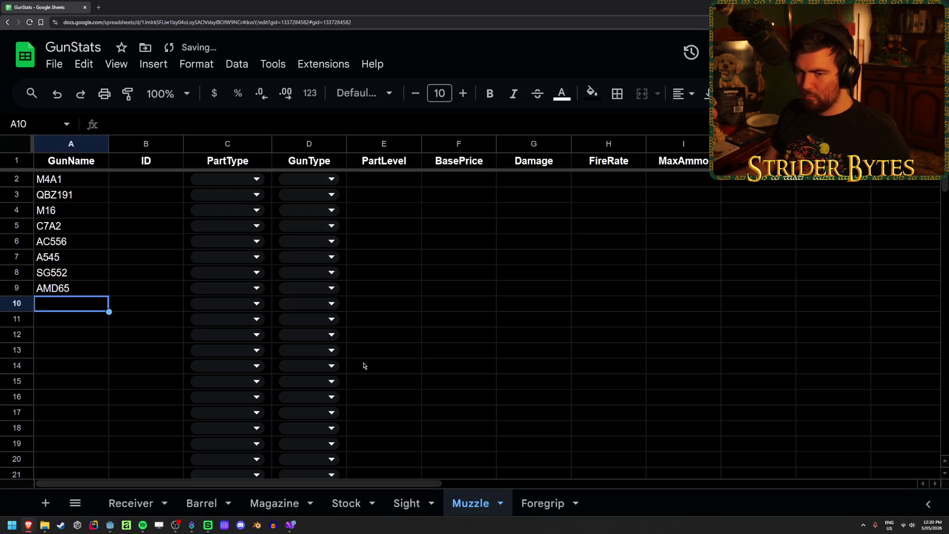
- Set the Muzzle sheet's PartType to Muzzle for rows C2 through C9
click(229, 183)
click(239, 316)
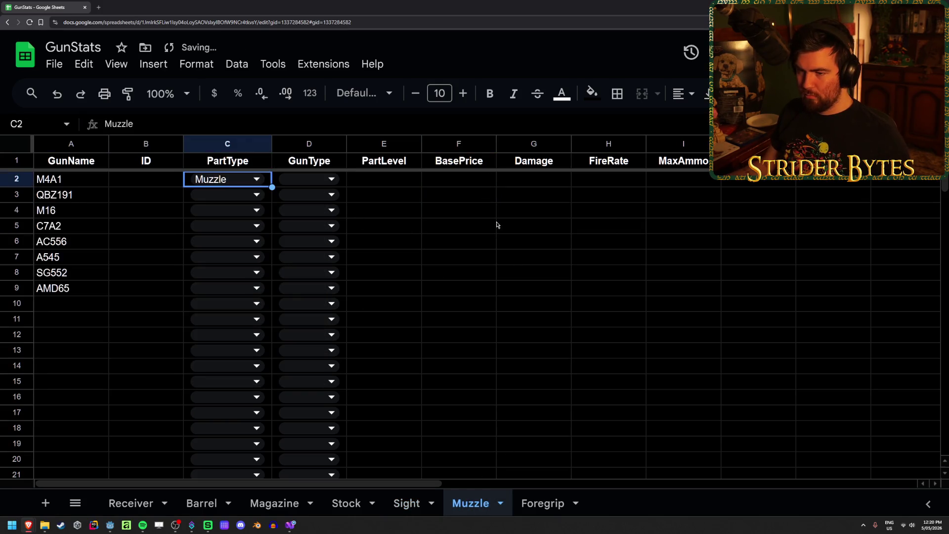
key(ctrl+c)
key(Down)
key(ctrl+z)
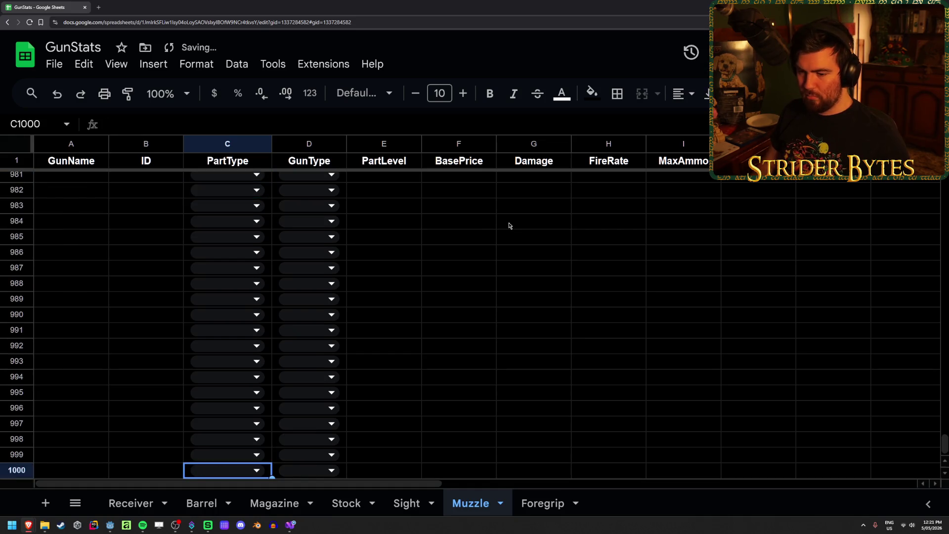
key(ctrl+Up)
key(Down)
key(shift+Down)
key(shift+Down)
key(shift+Down)
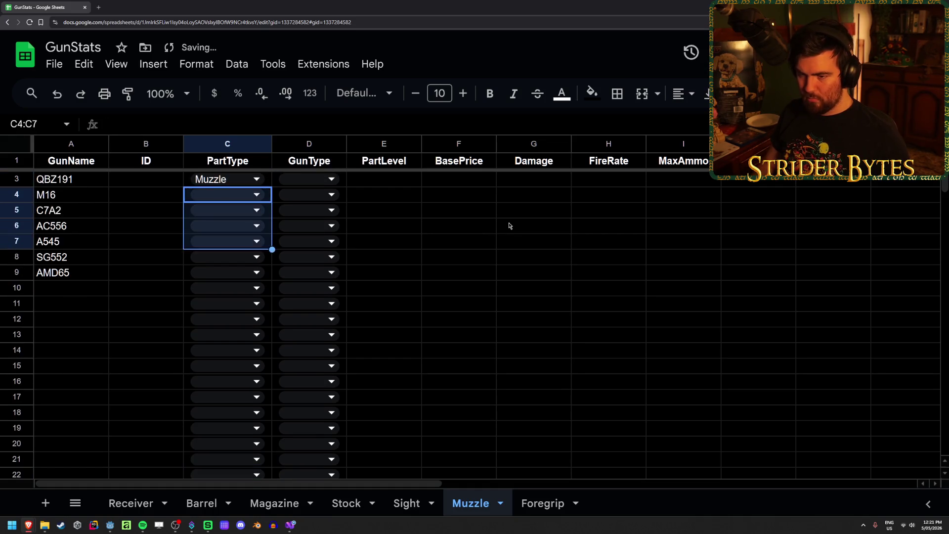
key(ctrl+v)
scroll(366, 278, up, 1)
click(396, 208)
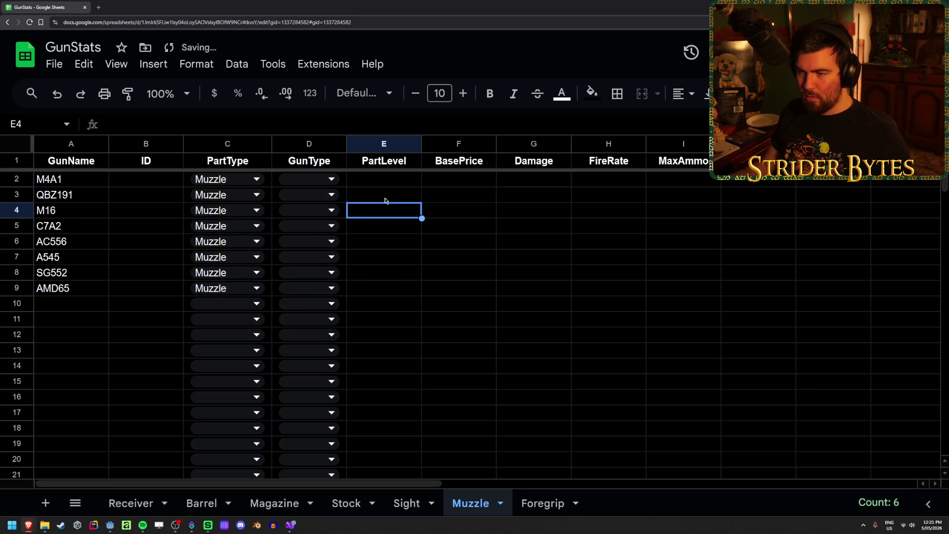
- Set GunType to Any for every muzzle row, widening column D
click(309, 179)
click(329, 320)
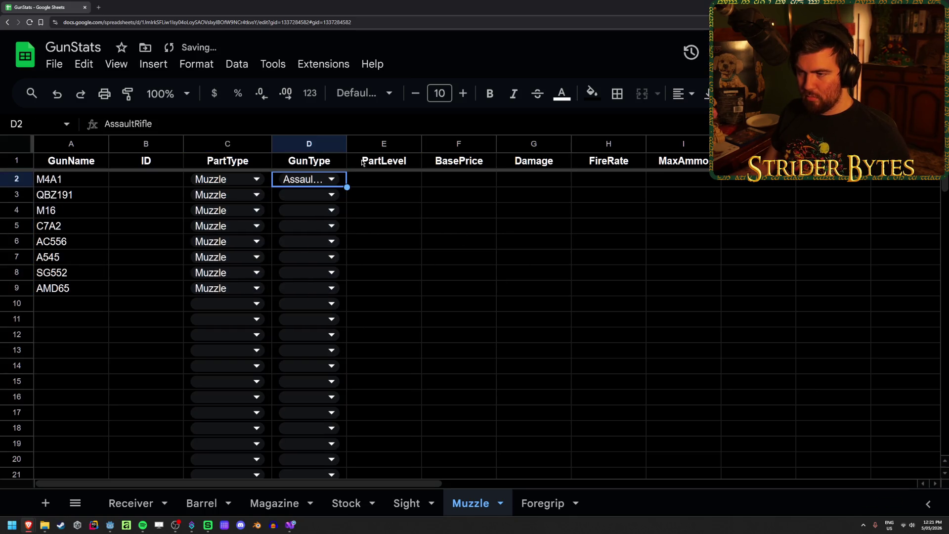
drag(347, 144, 356, 179)
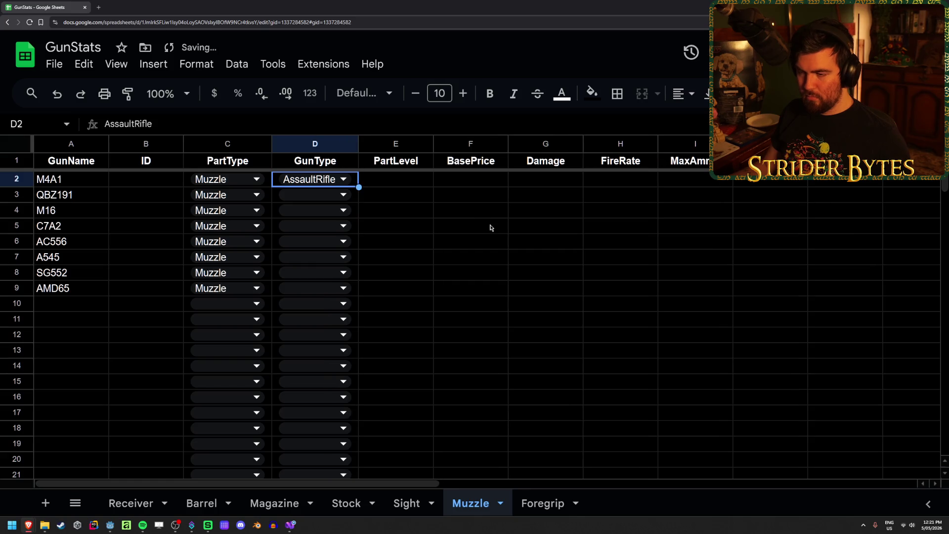
click(317, 179)
click(306, 207)
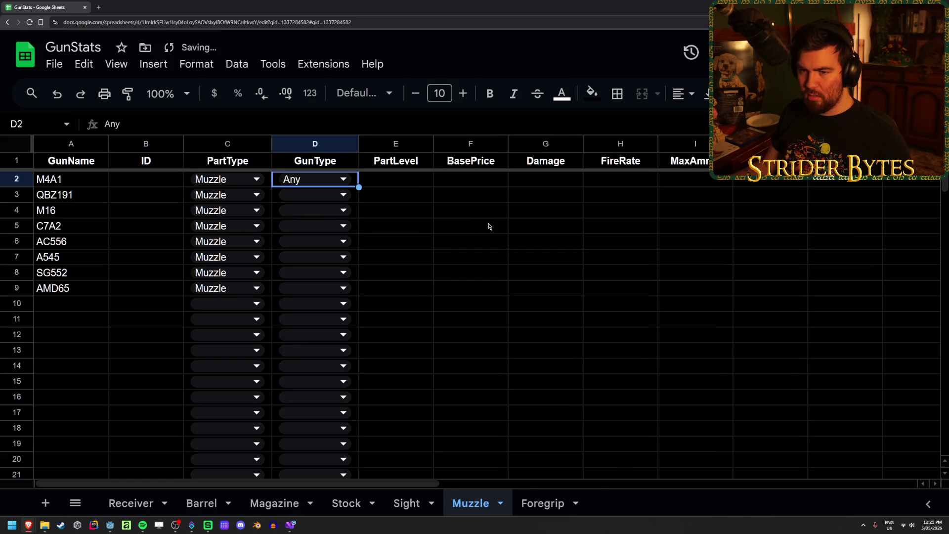
key(ctrl+c)
key(Down)
key(shift+Down)
key(shift+Down)
key(shift+Down)
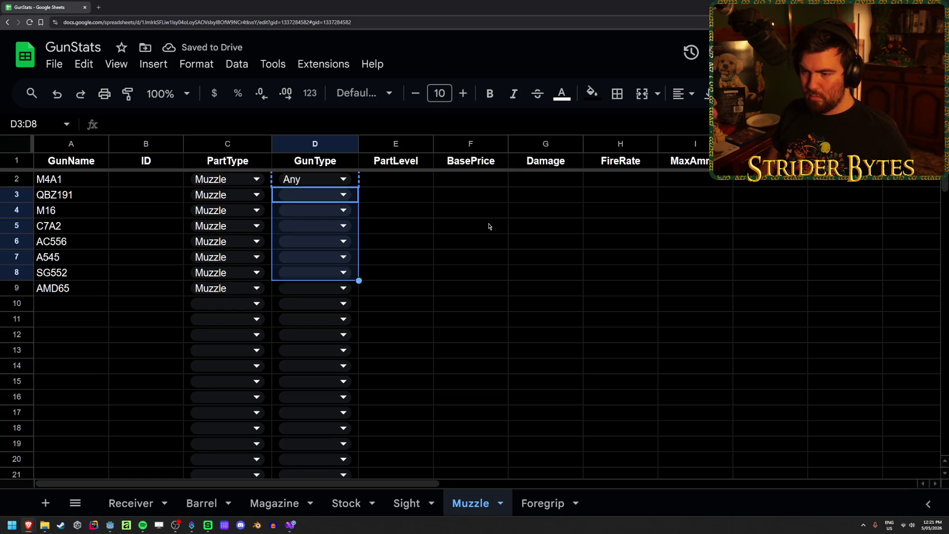
key(ctrl+v)
click(489, 227)
- Set GunType to Any for the three sights on the Sight sheet
key(ctrl+shift+Page_Up)
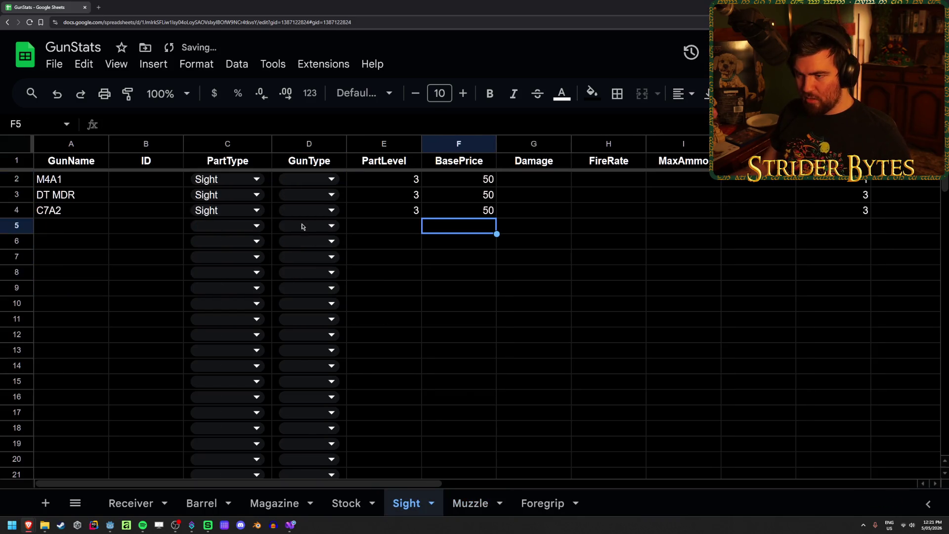
click(317, 179)
click(307, 201)
key(ctrl+c)
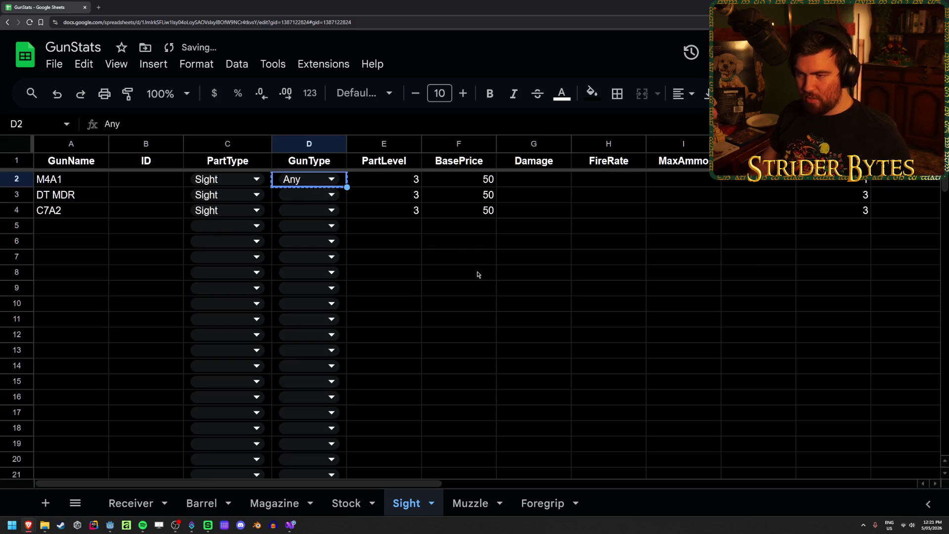
key(Down)
key(shift+Down)
key(ctrl+v)
click(477, 275)
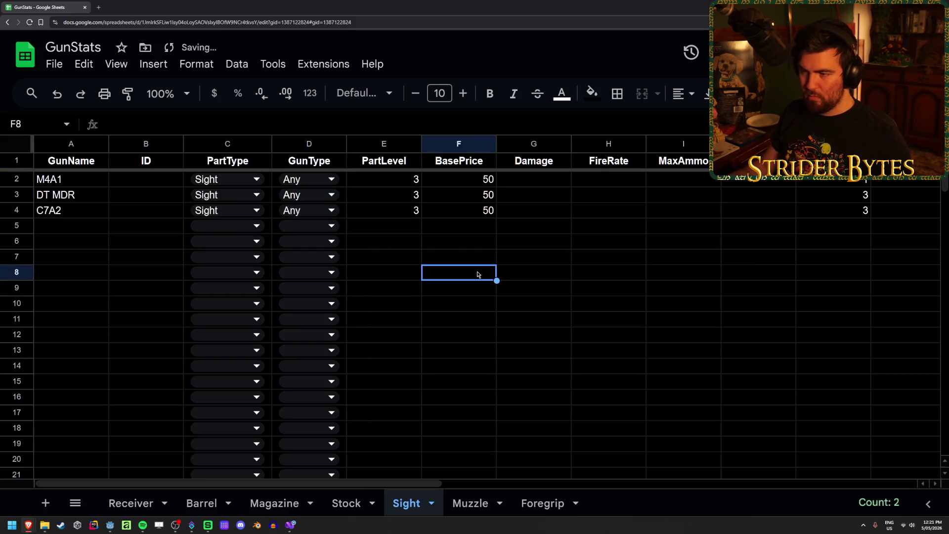
- Set GunType to Any for all stocks in D2:D10 on the Stock sheet
click(346, 503)
click(430, 242)
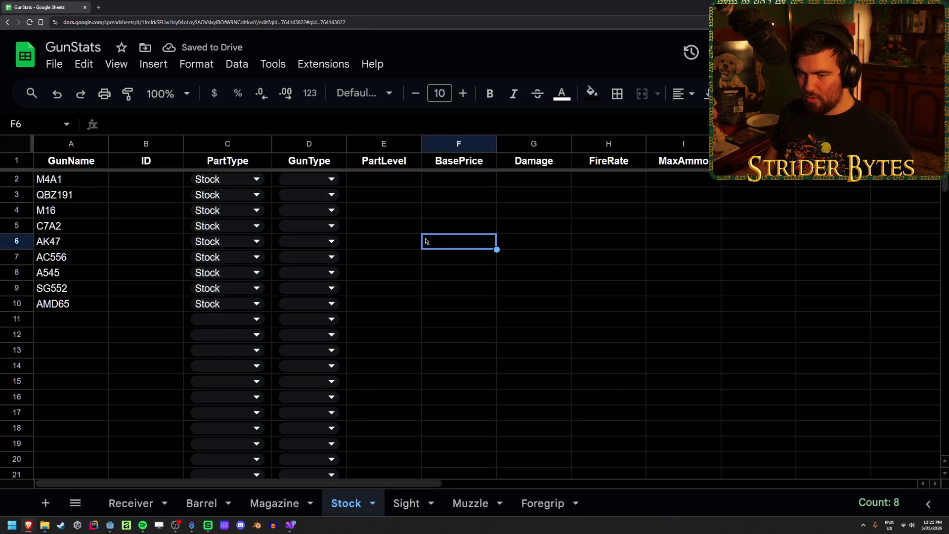
click(324, 181)
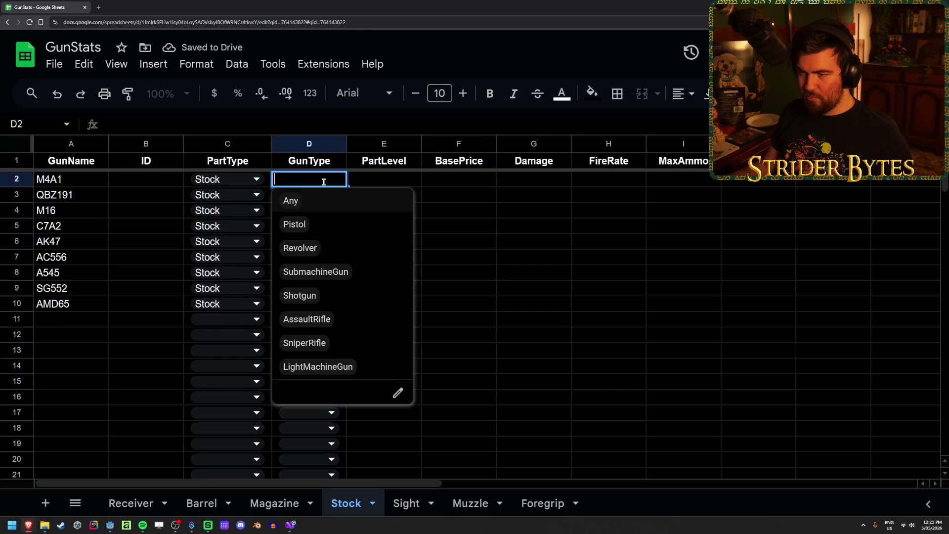
click(291, 201)
key(ctrl+c)
key(Down)
key(shift+Down)
key(shift+Down)
key(shift+Down)
key(shift+Down)
key(ctrl+v)
click(462, 217)
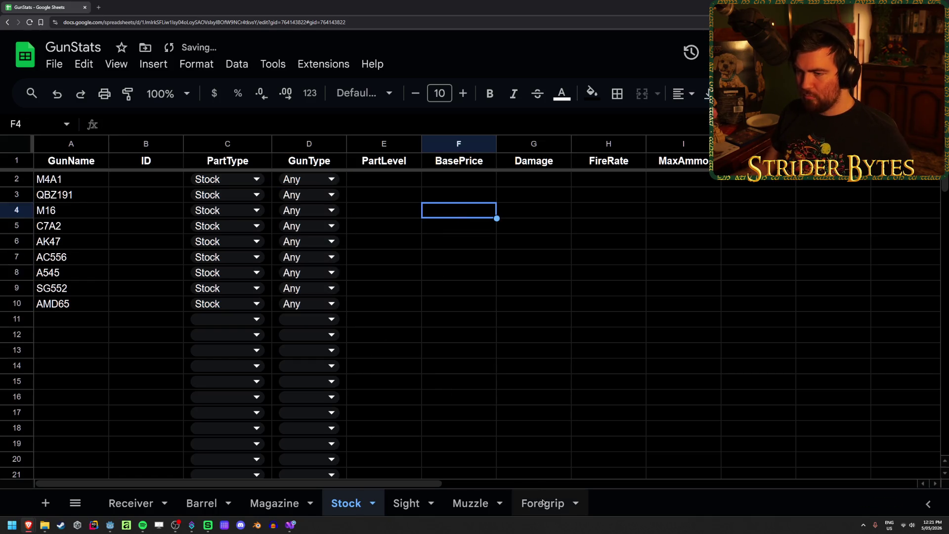
- Go to the empty Foregrip sheet after a quick look at Muzzle
click(543, 502)
click(470, 503)
click(542, 503)
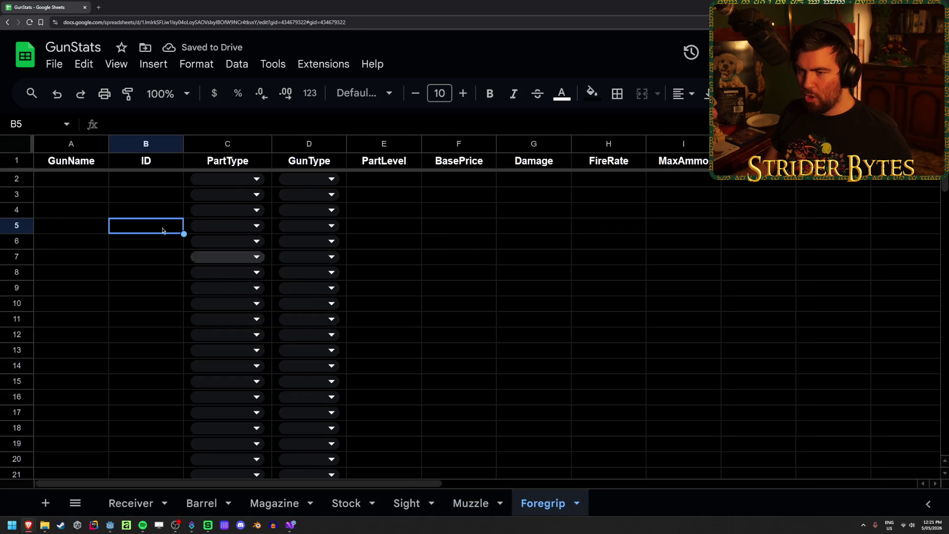
- Add AMD65 in A2 with PartType Foregrip and GunType Any
click(70, 182)
text(AMD65)
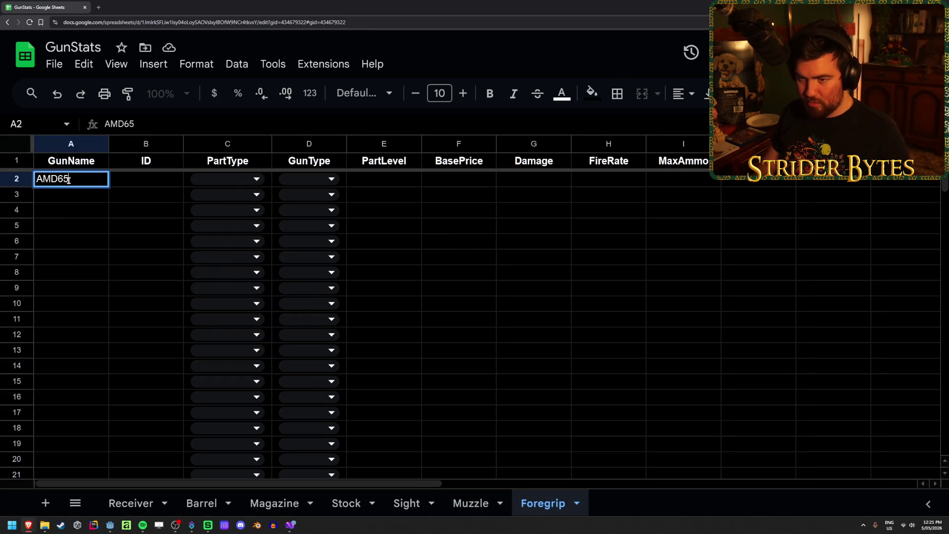
key(Tab)
click(221, 180)
click(233, 342)
click(308, 182)
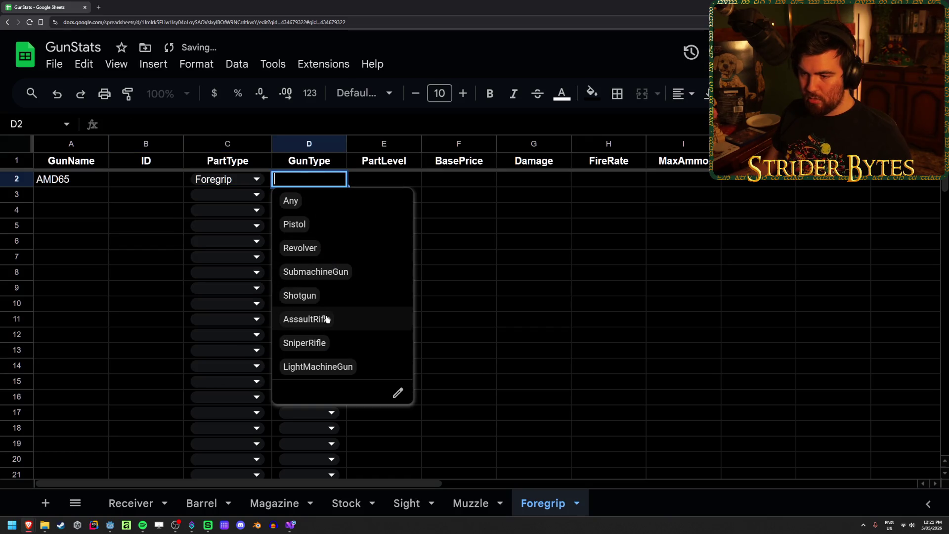
click(299, 201)
- Give AMD65 PartLevel 2 and BasePrice 50, then go back to the Muzzle sheet
click(399, 186)
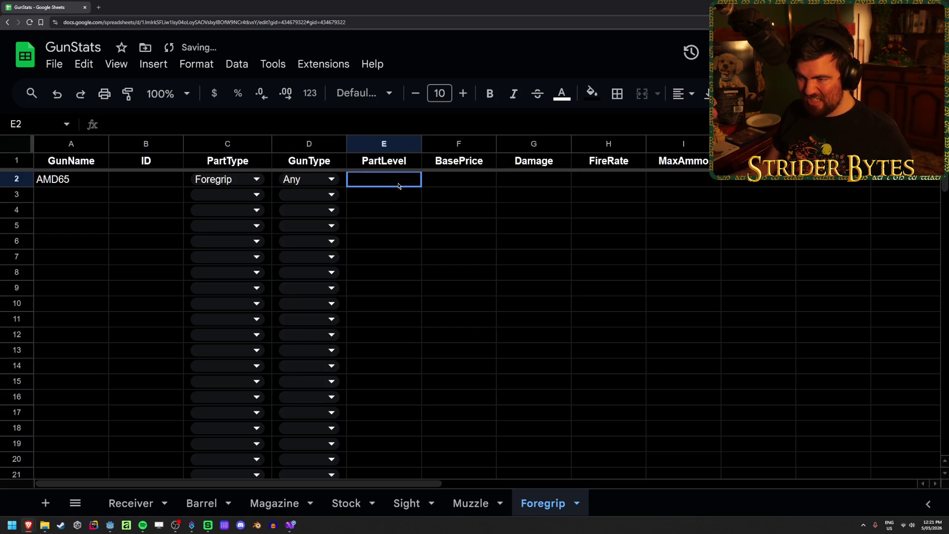
text(2)
key(Tab)
text(50)
key(Tab)
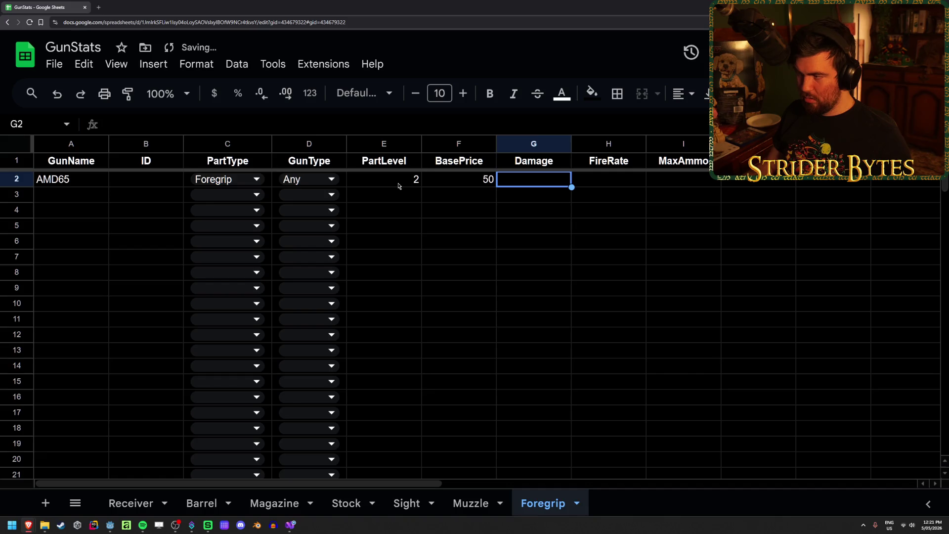
key(Tab)
key(Tab)
key(Tab)
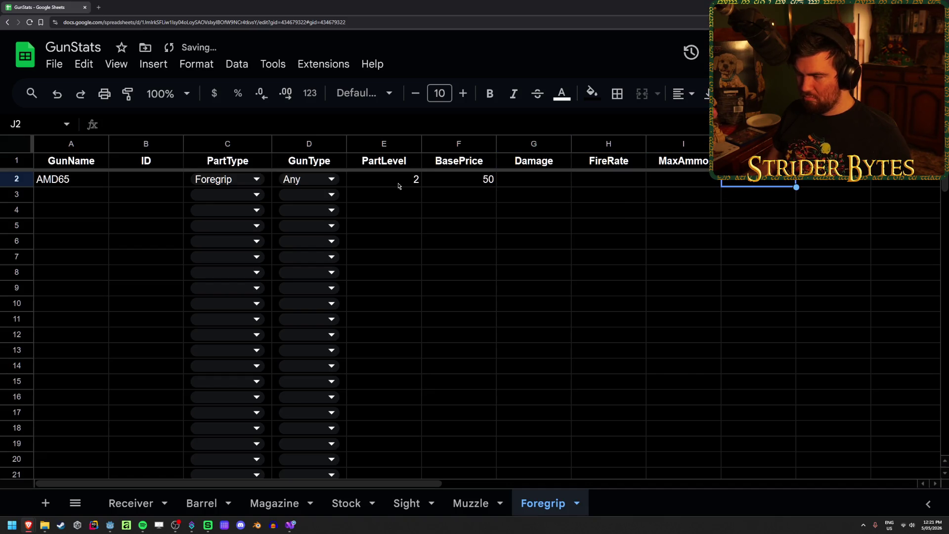
key(Return)
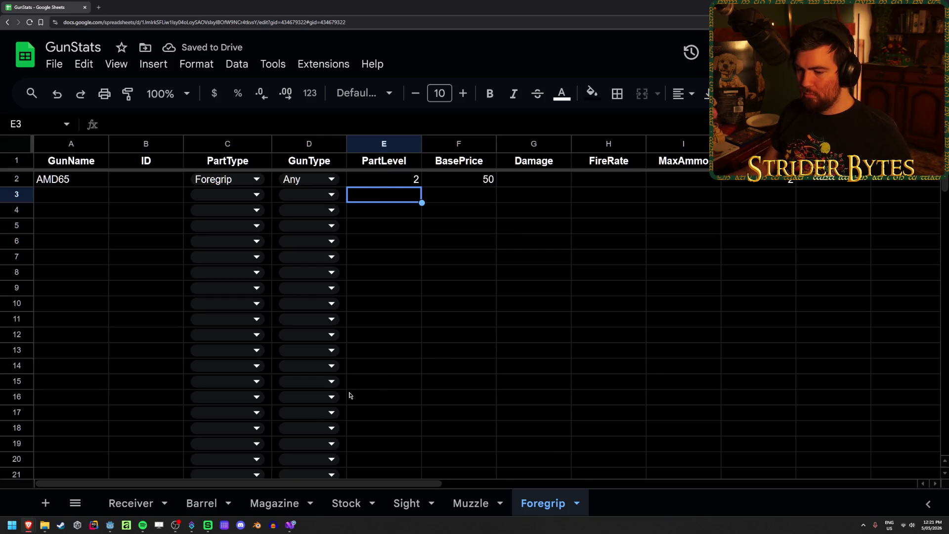
click(466, 508)
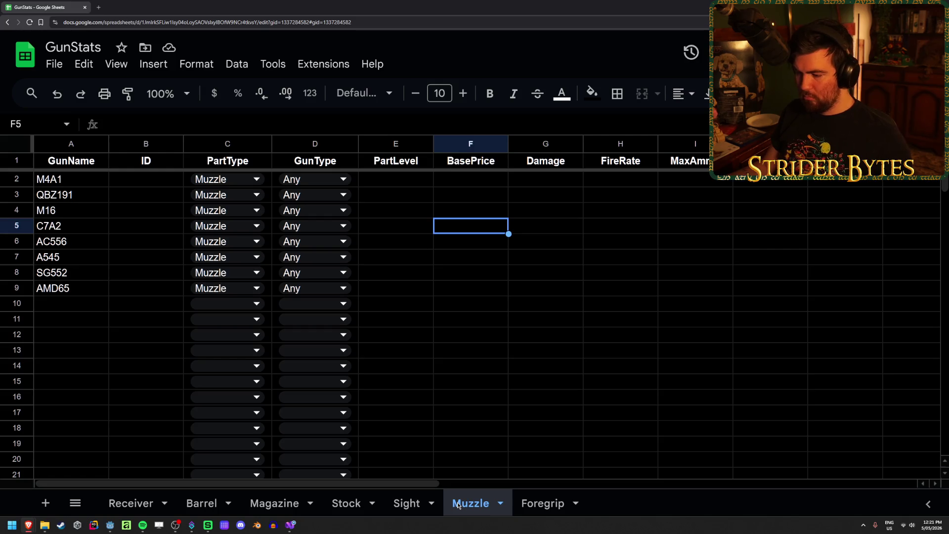
click(761, 186)
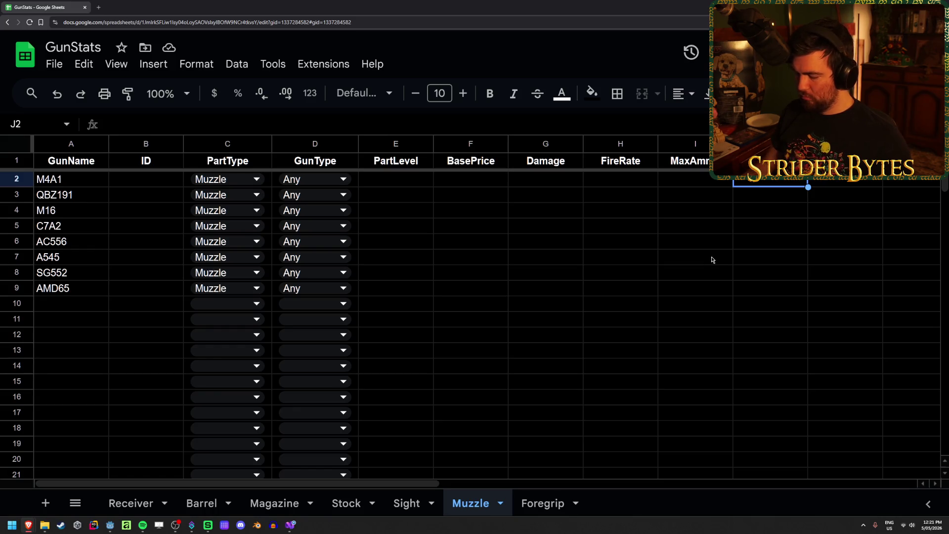
- Fill the remaining Muzzle cells in the current column with 1
text(1)
key(Return)
text(1)
key(Return)
text(1)
key(Return)
text(1)
key(Return)
text(1)
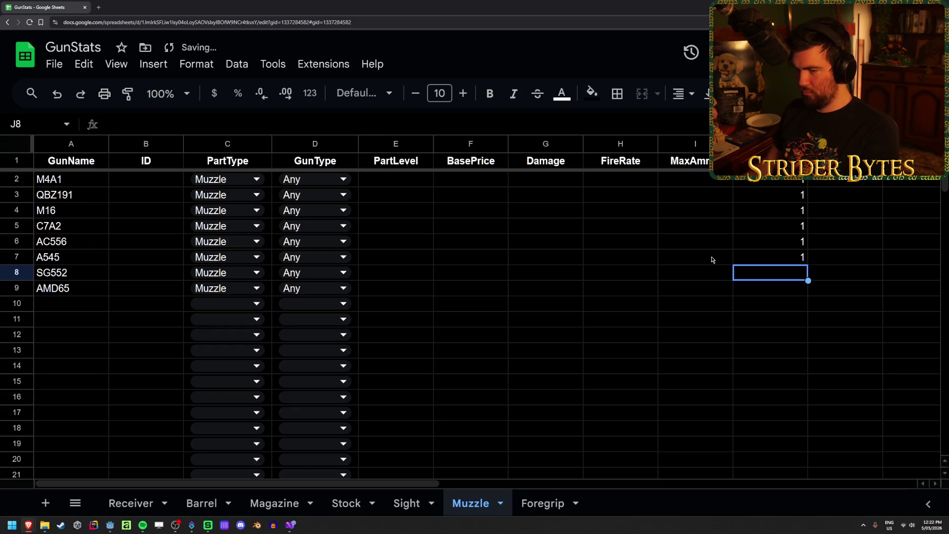
text( 1 1 1)
- Enter PartLevel 3 down the Muzzle sheet's PartLevel column from E2
key(Left)
key(Left)
key(Left)
key(Left)
key(Up)
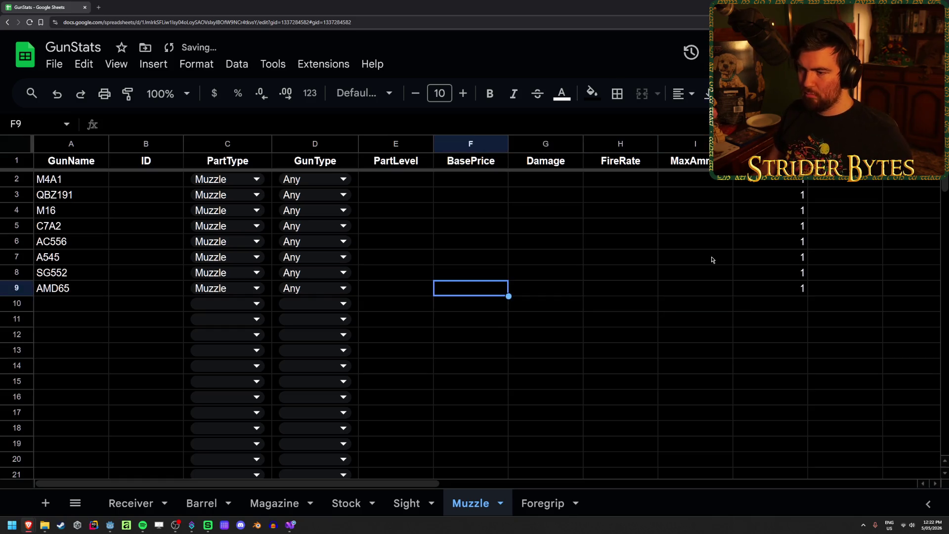
key(Left)
key(Up)
key(Up)
key(Up)
key(Up)
key(Up)
key(Up)
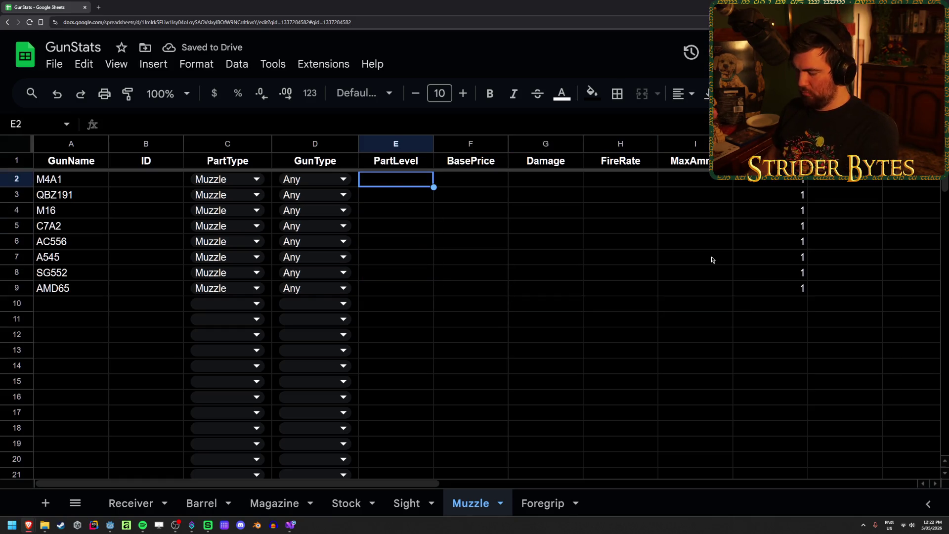
text(3)
key(Return)
text(3)
key(Return)
text(3)
key(Return)
text(3 3 3 3 3)
key(Return)
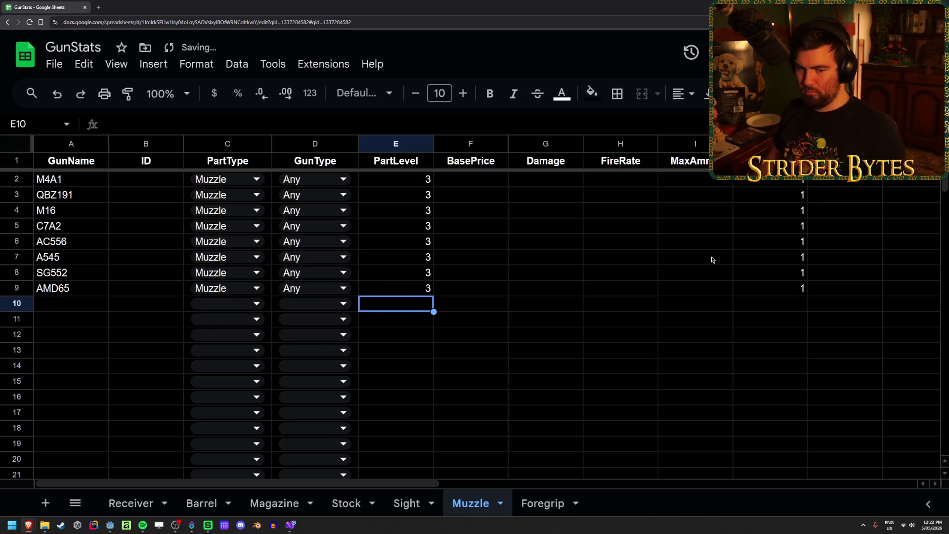
key(Right)
key(Up)
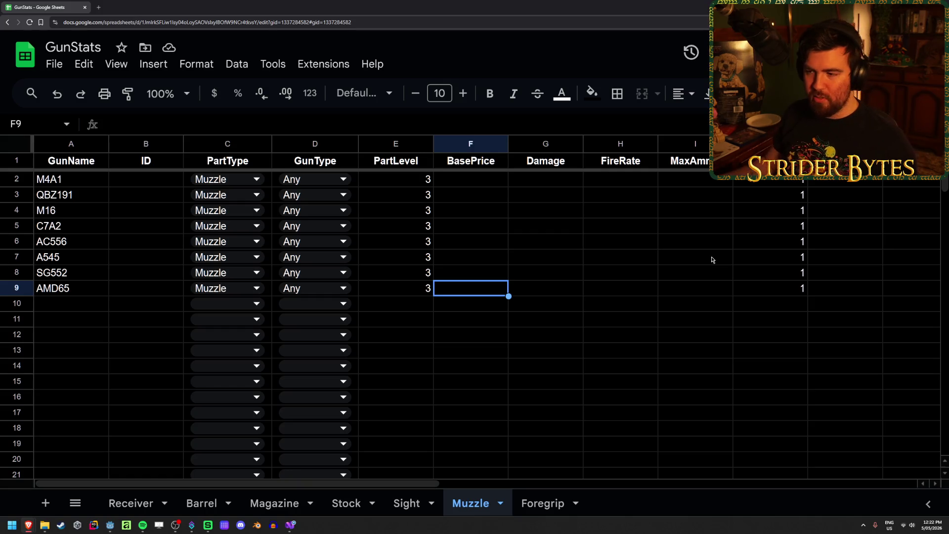
- Give every Muzzle part a BasePrice of 50, from F2 down to F9
click(493, 182)
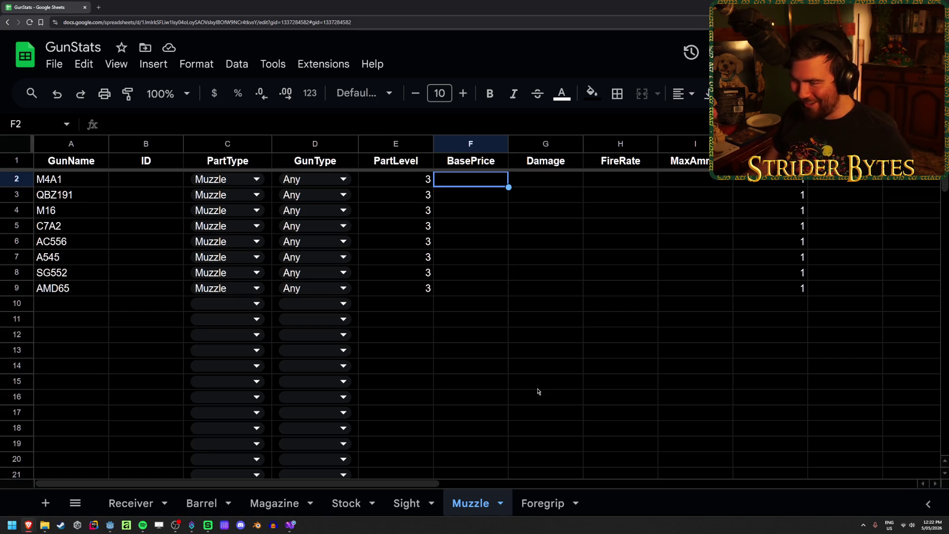
text(50)
key(Return)
text(50)
key(Return)
text(50)
key(Return)
text(50)
key(Return)
text(50)
key(Return)
text(50)
key(Return)
text(5)
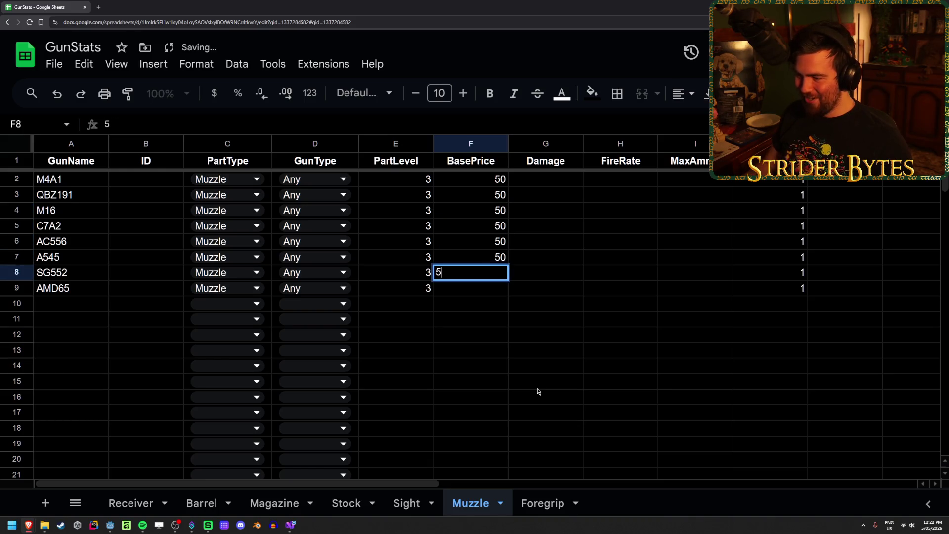
key(Return)
text(50)
key(Return)
key(Right)
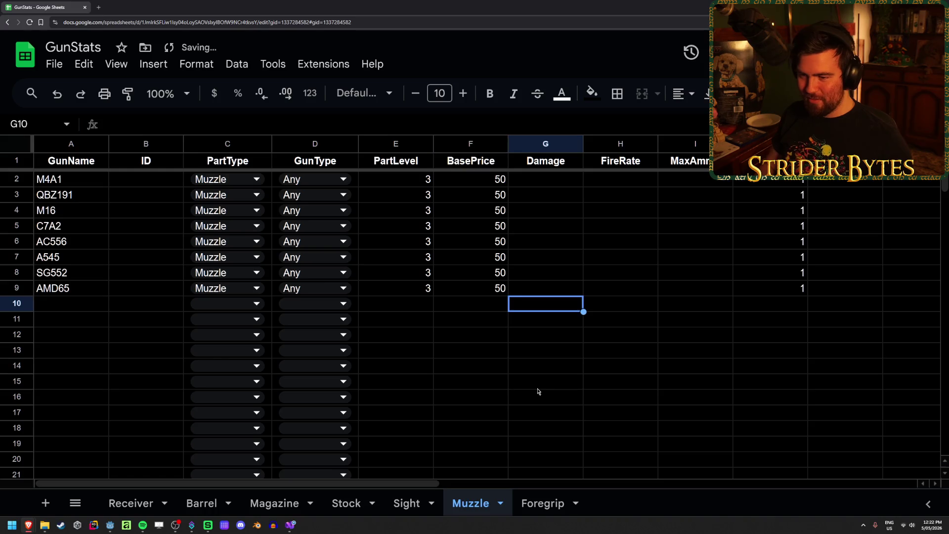
- Look over the Muzzle Damage, MaxAmmo and FireRate columns, then bring up the Sight sheet
key(Up)
key(Right)
key(Right)
key(Right)
key(Left)
key(Left)
key(Left)
key(Right)
key(Left)
key(Right)
key(Right)
key(Left)
key(Left)
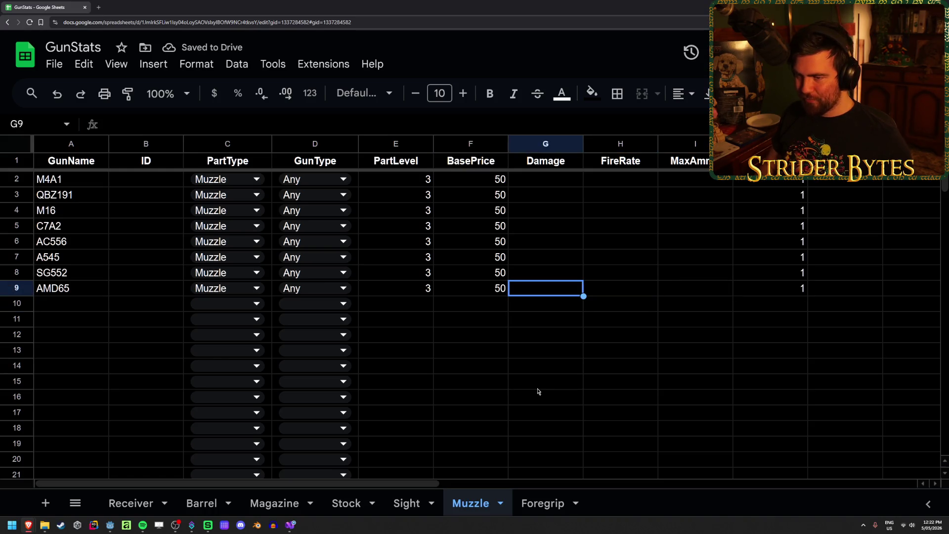
click(407, 503)
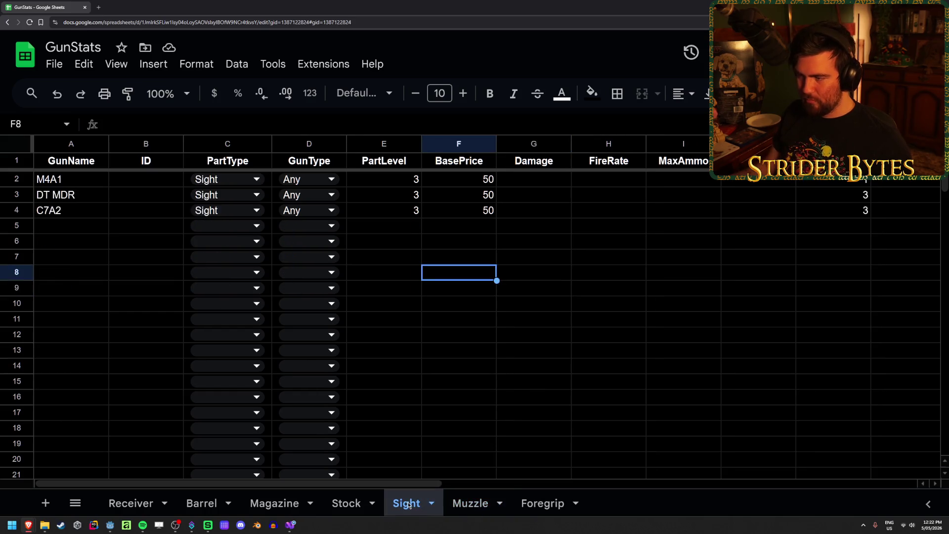
- Inspect the Stock sheet's empty PartLevel and stat cells, then move to the Magazine sheet's BasePrice column
click(335, 505)
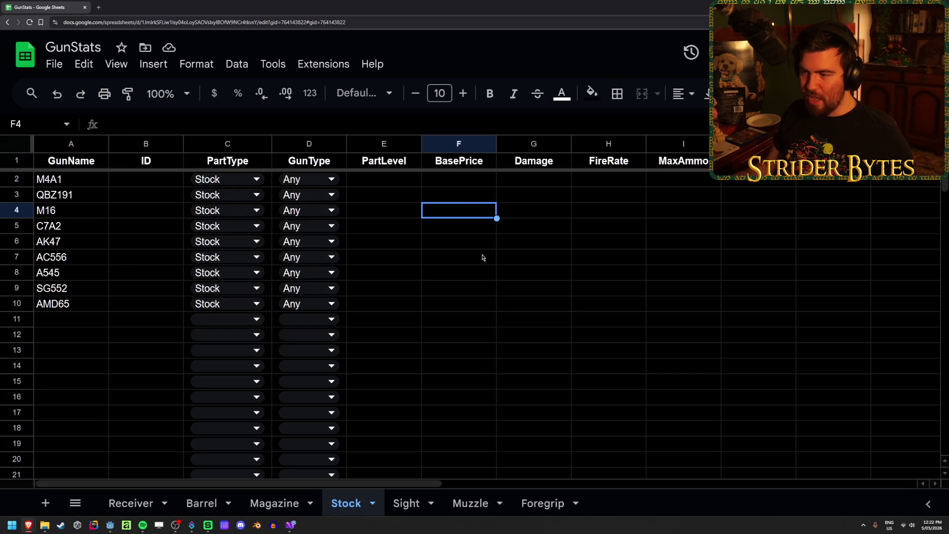
click(509, 272)
click(378, 306)
click(375, 326)
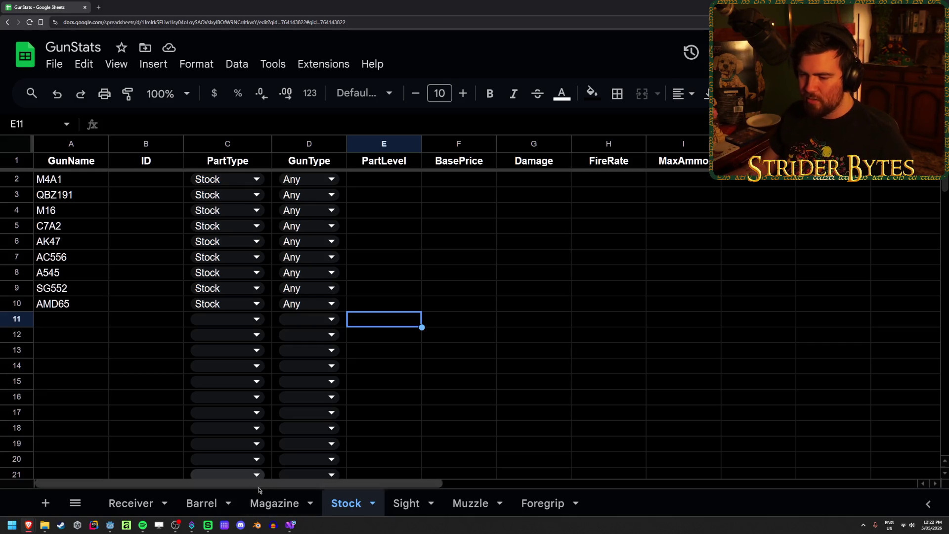
click(274, 502)
click(486, 297)
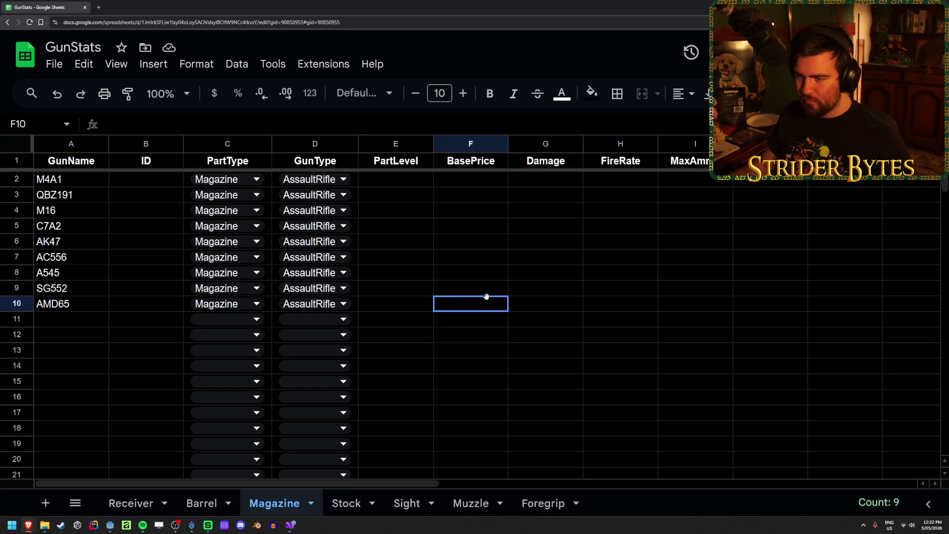
click(462, 334)
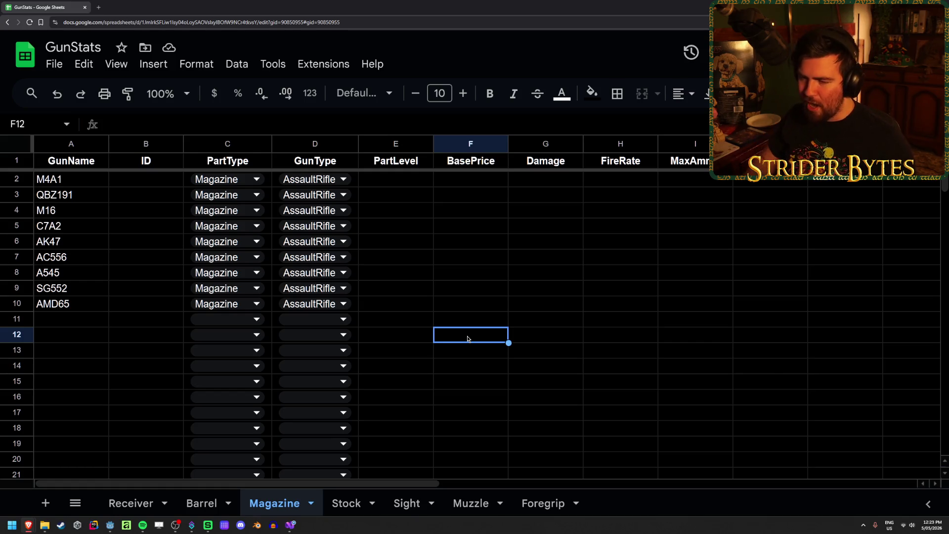
key(Up)
key(Left)
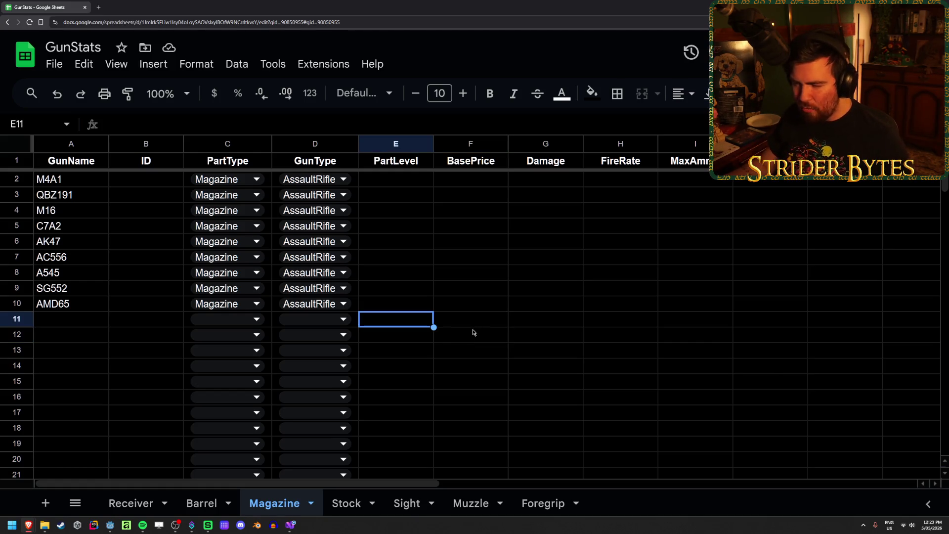
click(472, 332)
key(Right)
key(Left)
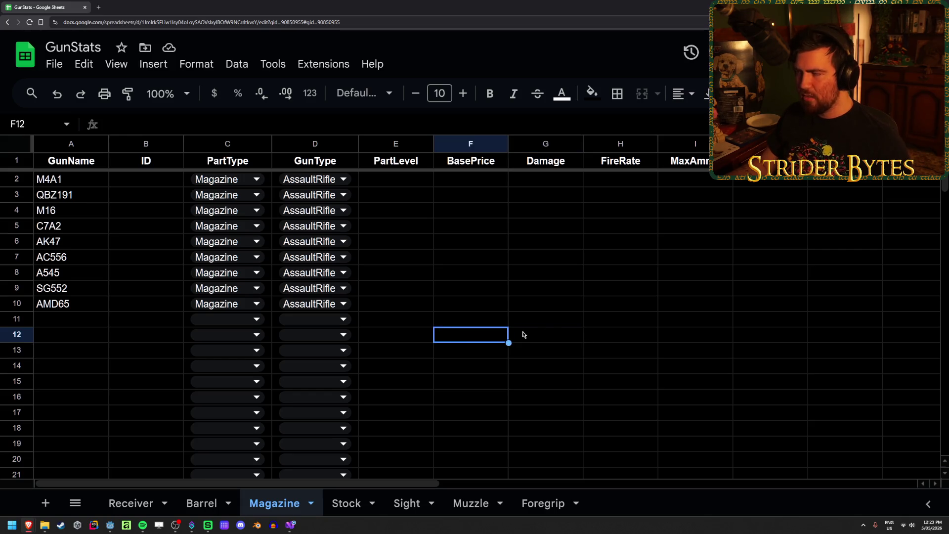
click(551, 331)
click(483, 339)
click(188, 503)
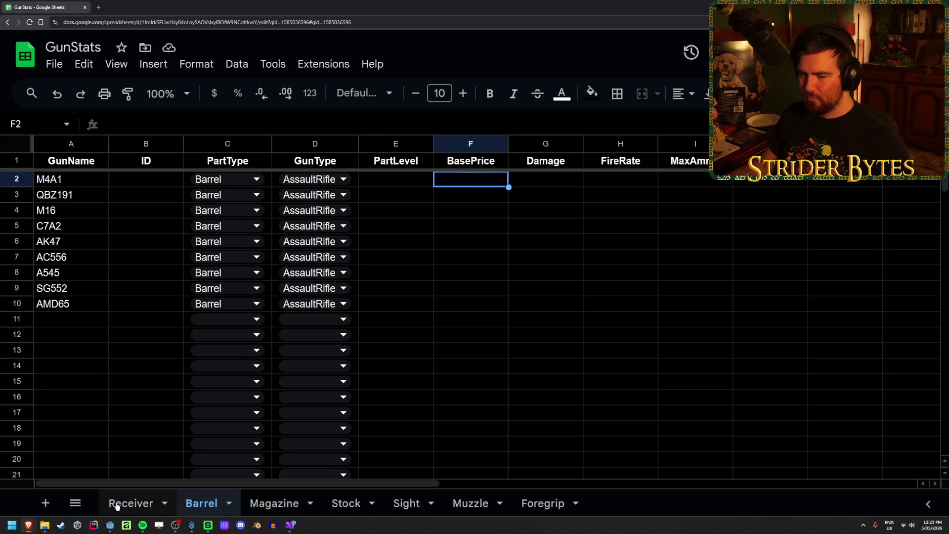
click(608, 290)
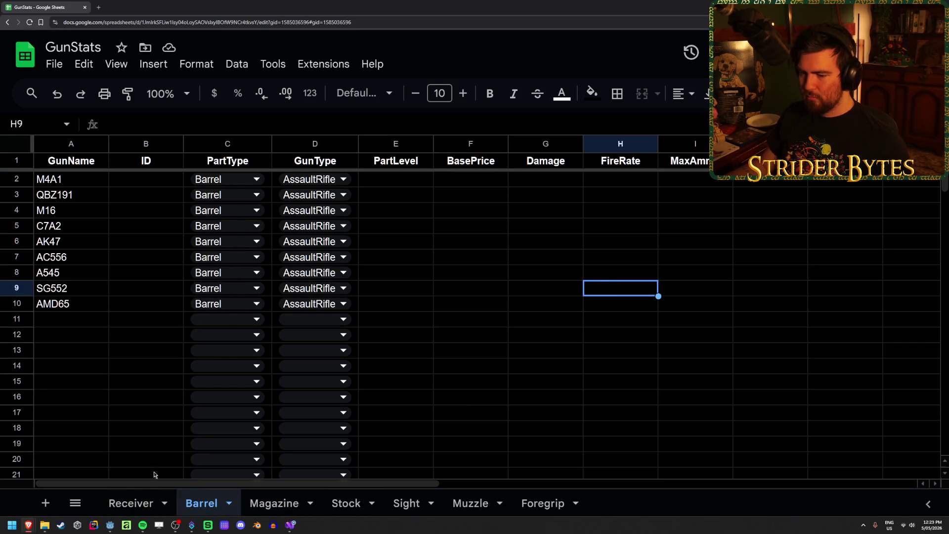
click(265, 504)
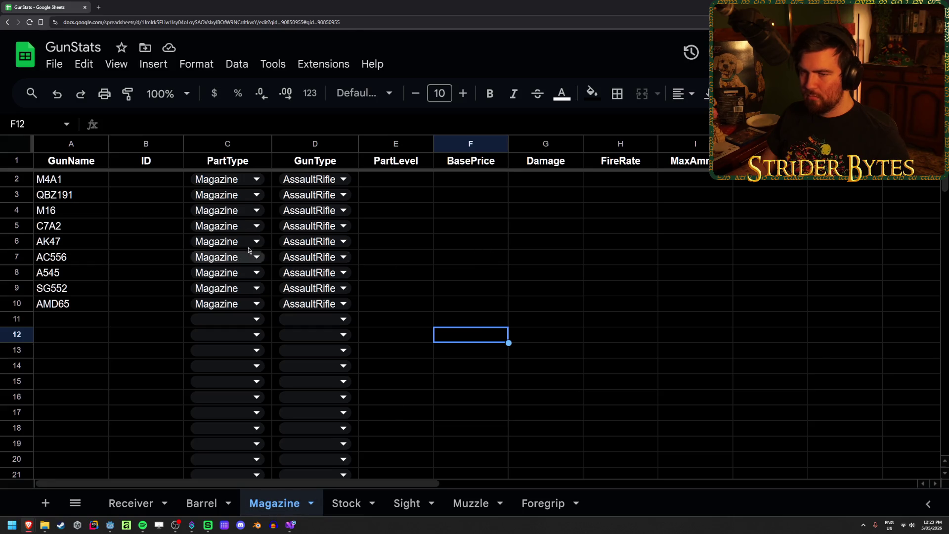
click(701, 183)
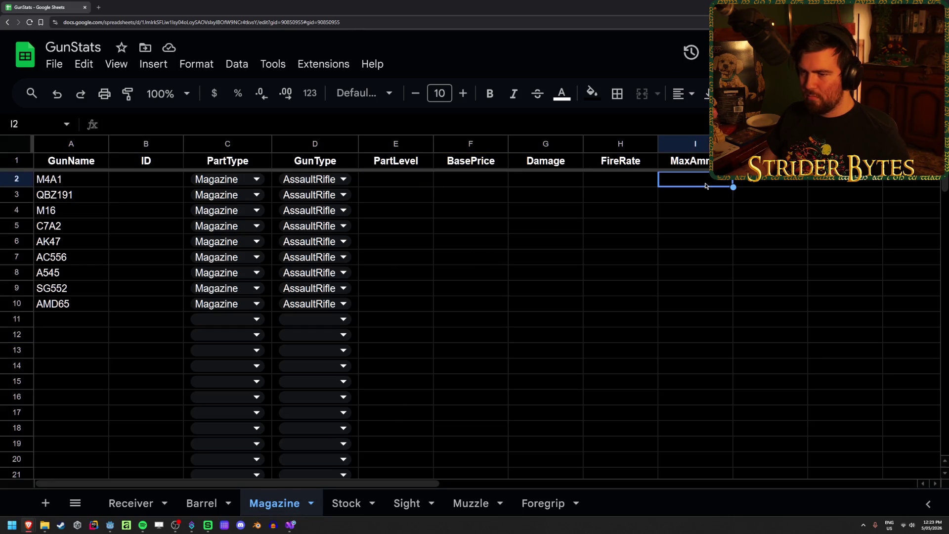
drag(689, 292, 688, 181)
- Enter MaxAmmo 30 in I2:I4 and fill it down to I10
click(689, 180)
text(30)
key(Return)
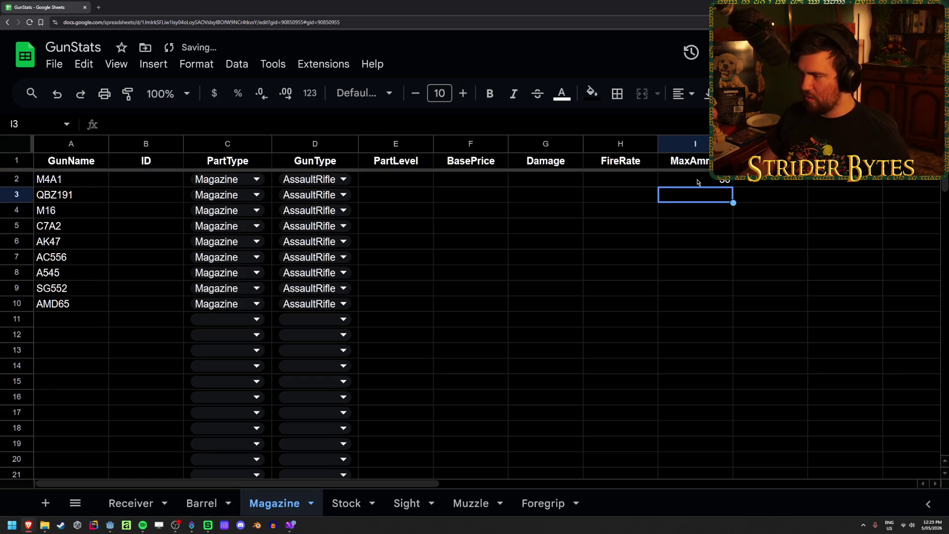
text(30)
key(Return)
text(30)
key(Return)
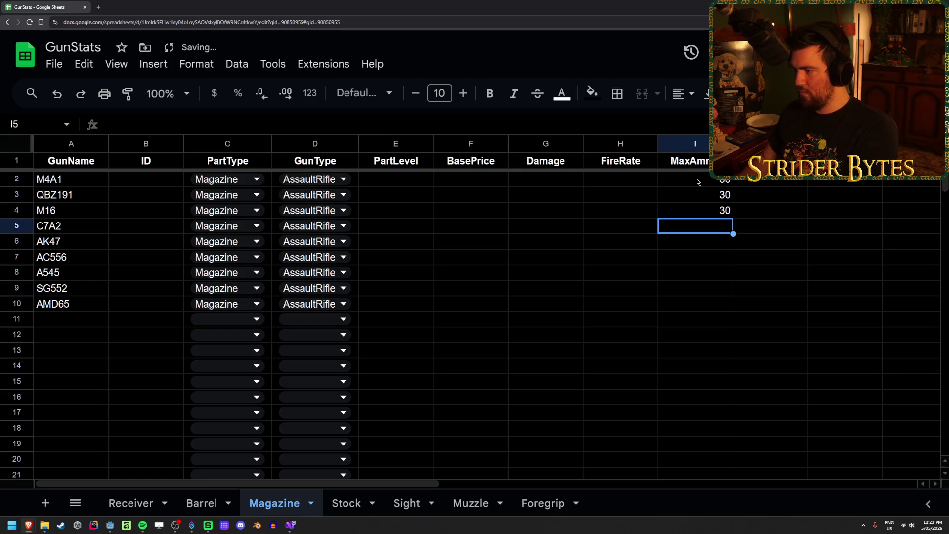
key(Up)
drag(733, 219, 724, 304)
click(840, 305)
- Inspect the Magazine sheet's empty FireRate cells, including the one for C7A2
click(534, 308)
click(702, 305)
click(782, 337)
click(603, 305)
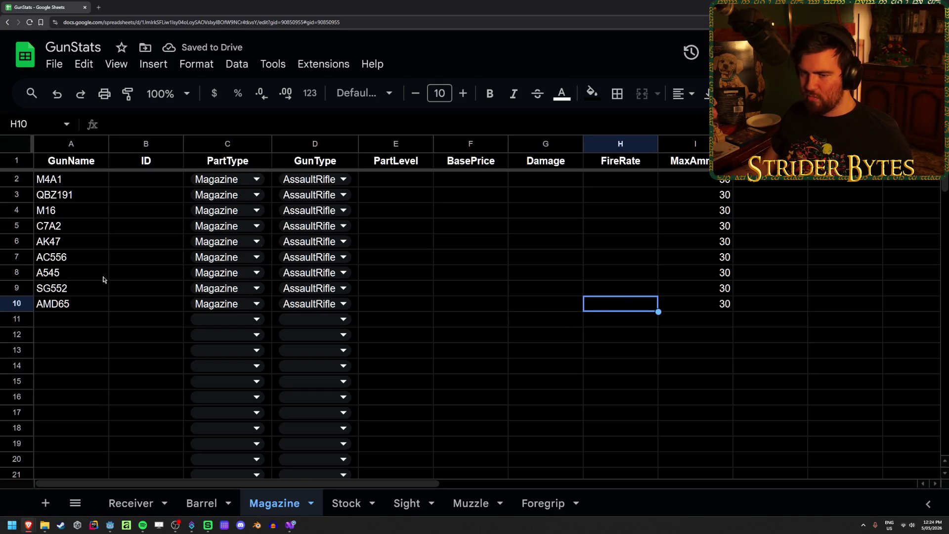
click(840, 210)
click(544, 257)
click(626, 289)
click(626, 241)
click(627, 226)
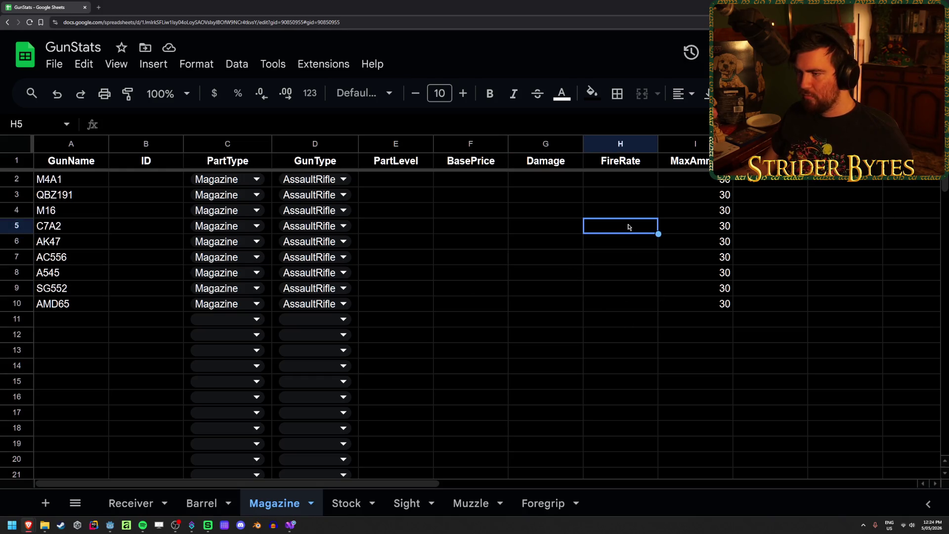
- Compare the Receiver and Barrel sheets, then return to the Magazine sheet's FireRate column
click(132, 504)
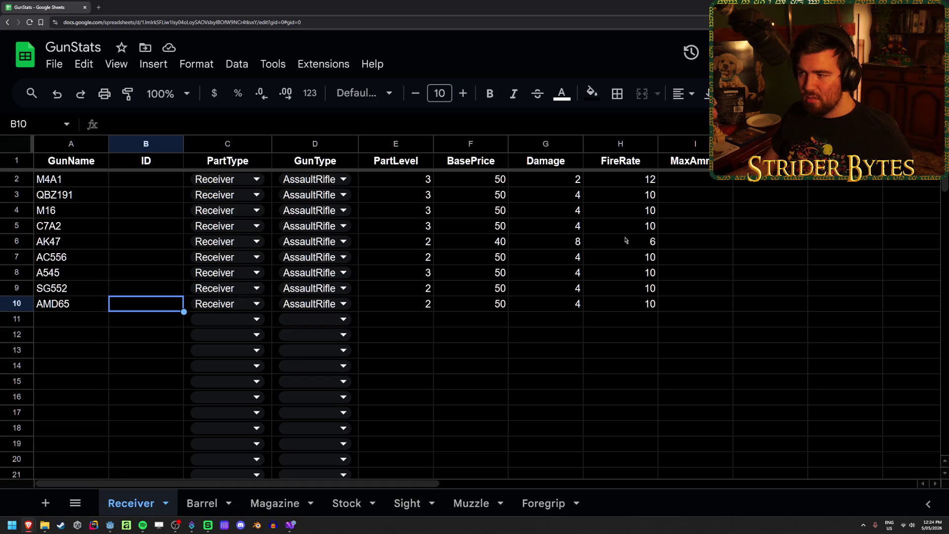
click(201, 497)
click(259, 502)
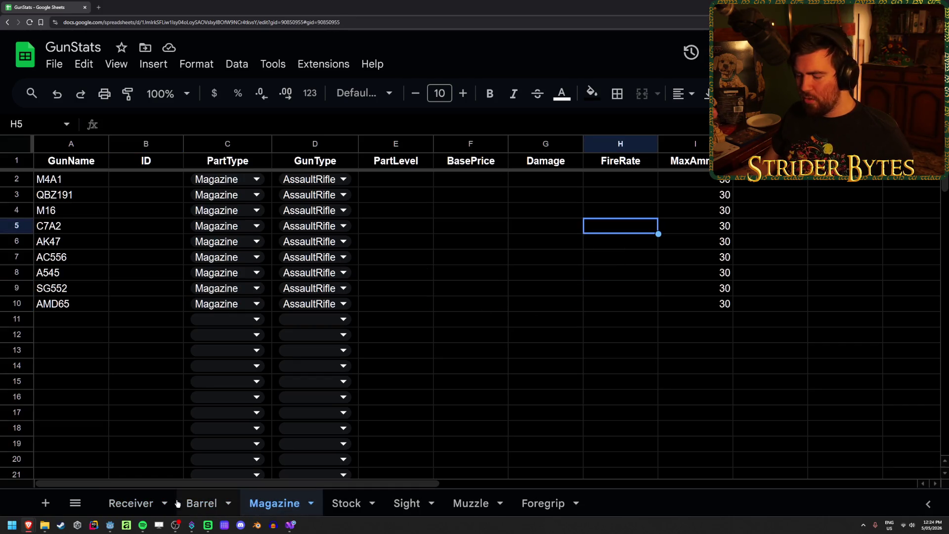
click(509, 367)
click(604, 327)
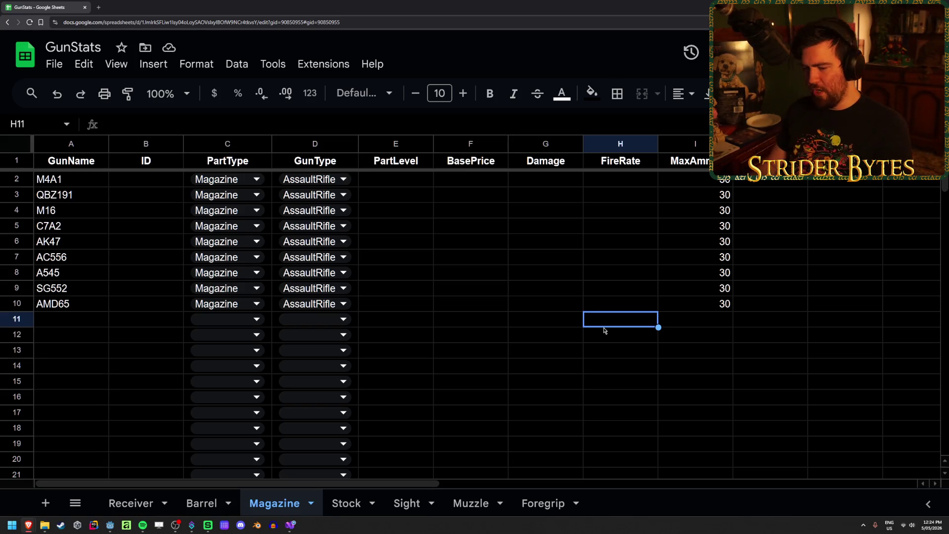
- Inspect the Receiver sheet's Damage and FireRate values, such as QBZ191's Damage
click(134, 502)
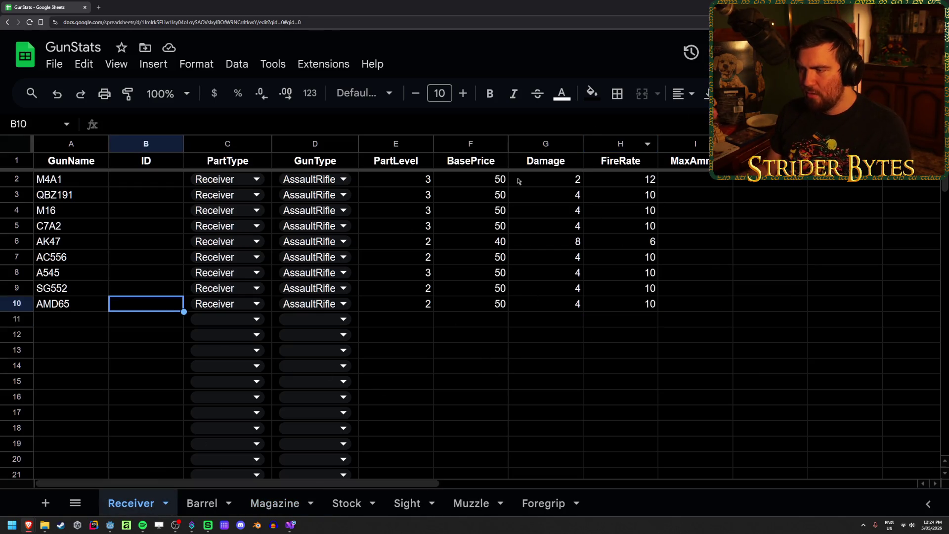
drag(553, 184, 620, 303)
click(690, 352)
click(546, 194)
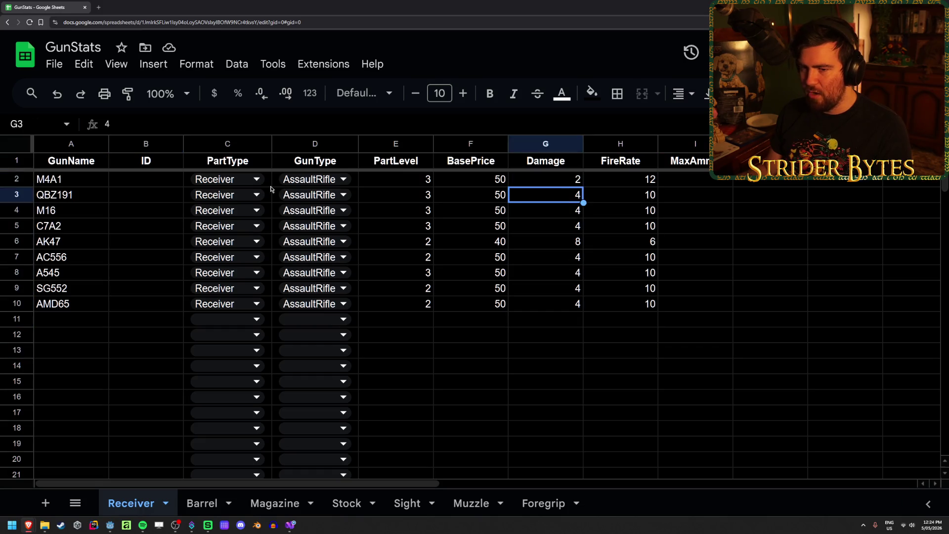
click(546, 318)
- Check the Barrel sheet's empty Damage column from G2, ending on the Barrel sheet
click(274, 503)
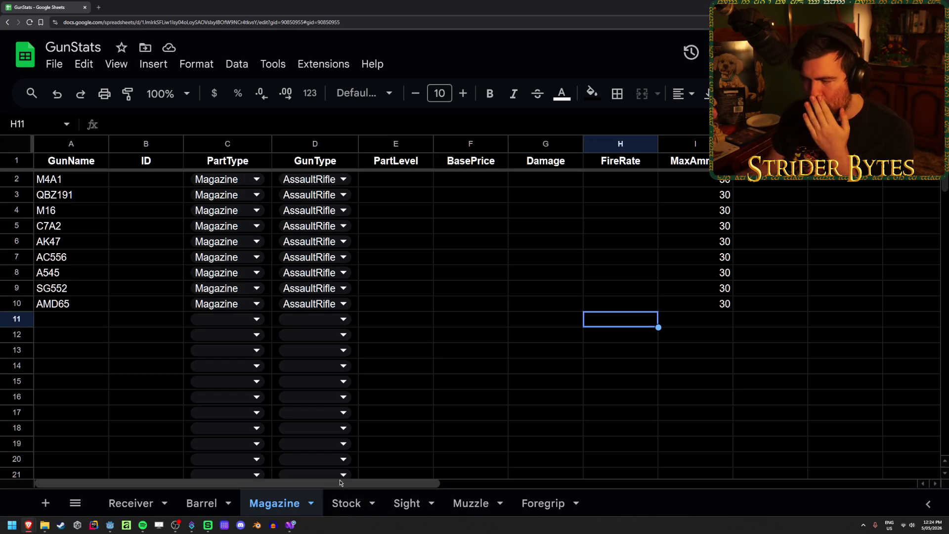
click(201, 503)
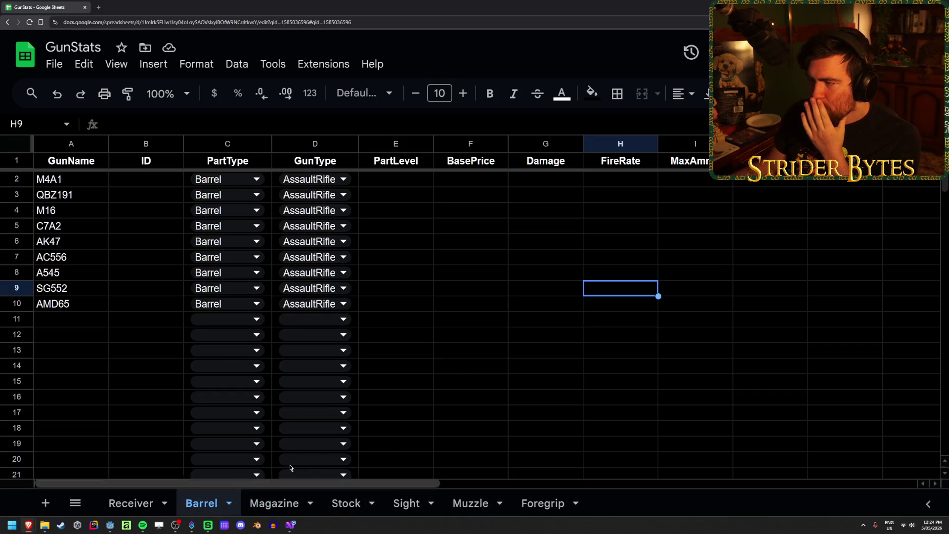
click(549, 318)
click(545, 180)
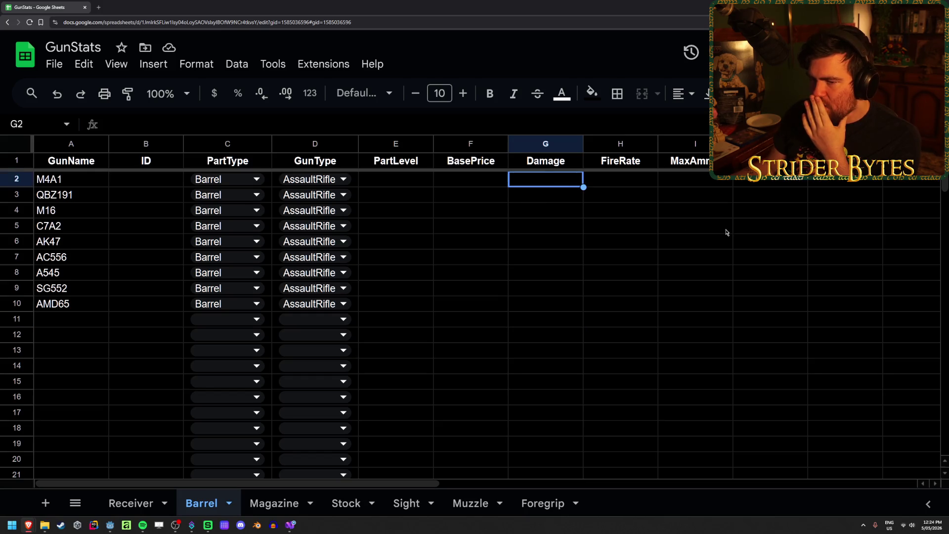
click(134, 504)
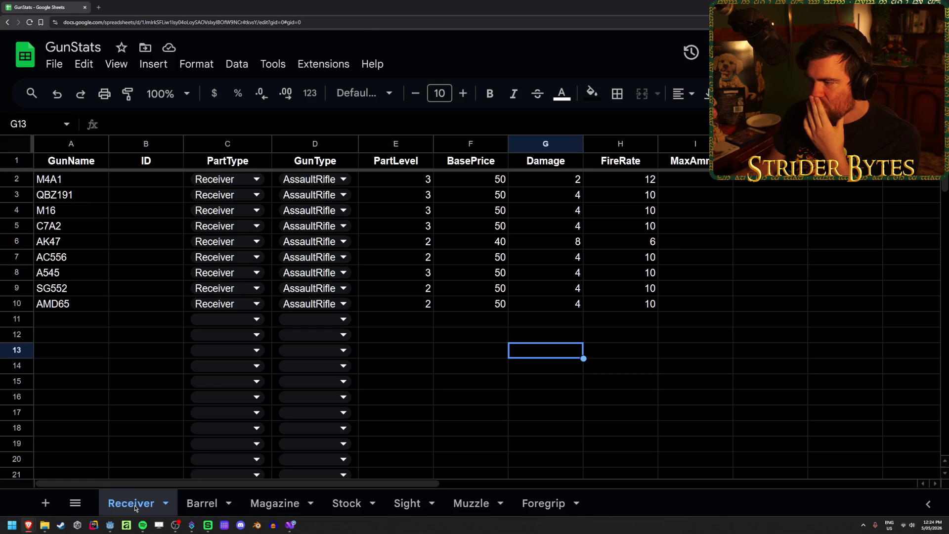
click(196, 504)
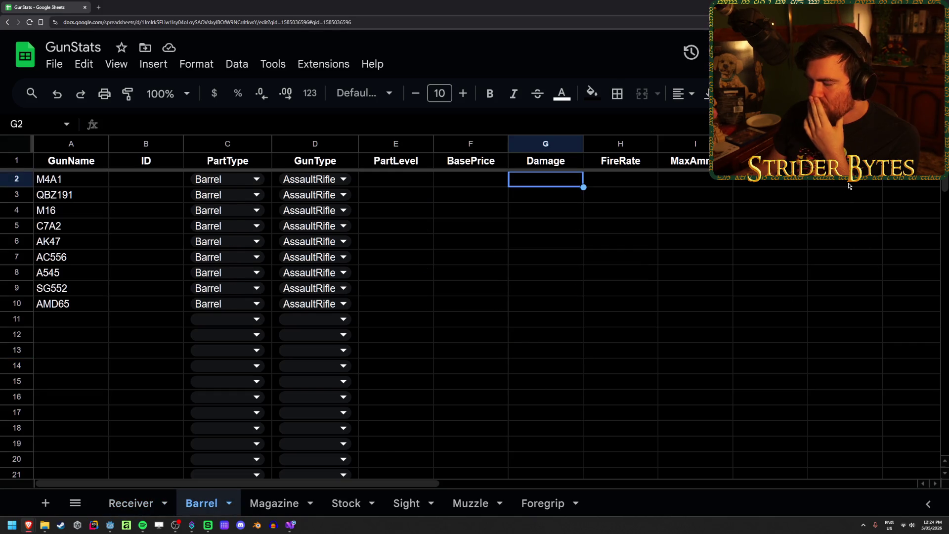
- Enter 1 down column K and PartLevel 3 down column E for all nine Barrel guns
text(1)
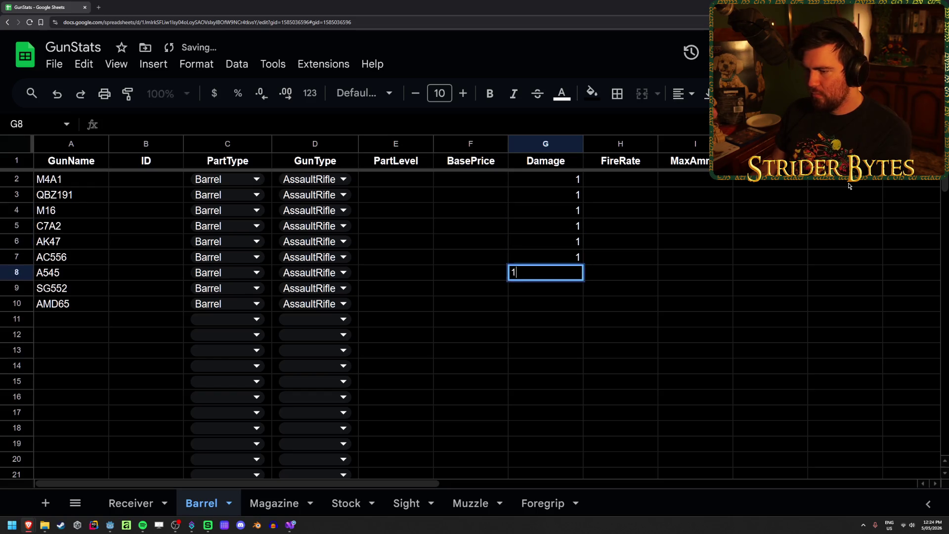
text( 1 1 1 1 1 1 1 1)
key(Return)
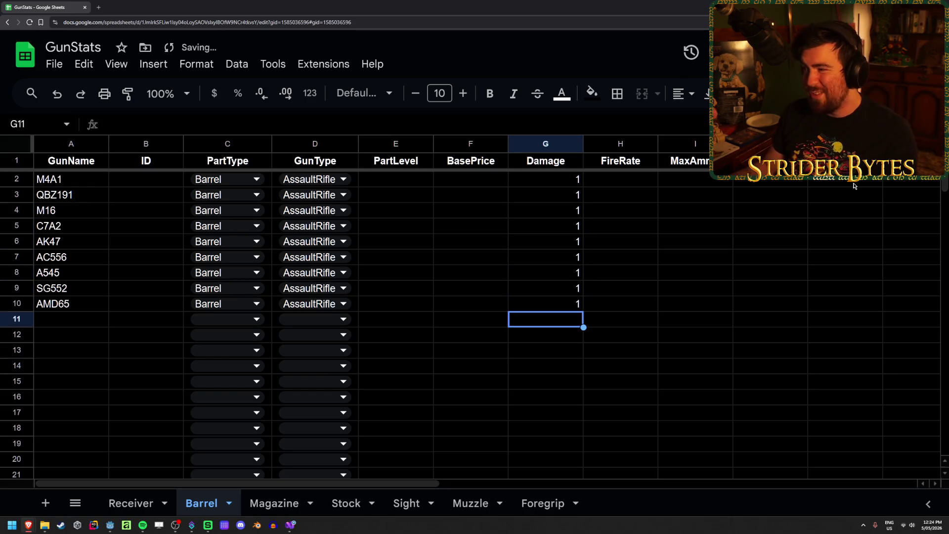
click(860, 184)
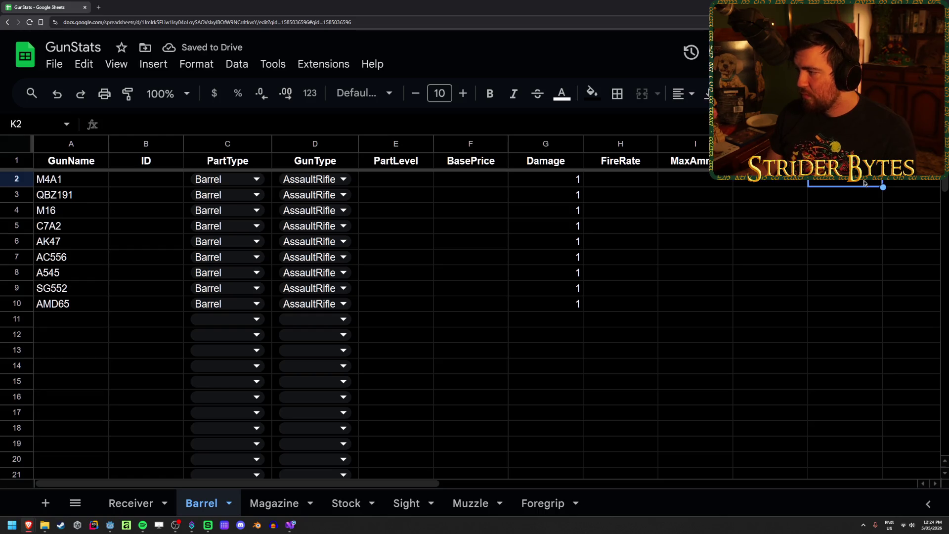
text(1)
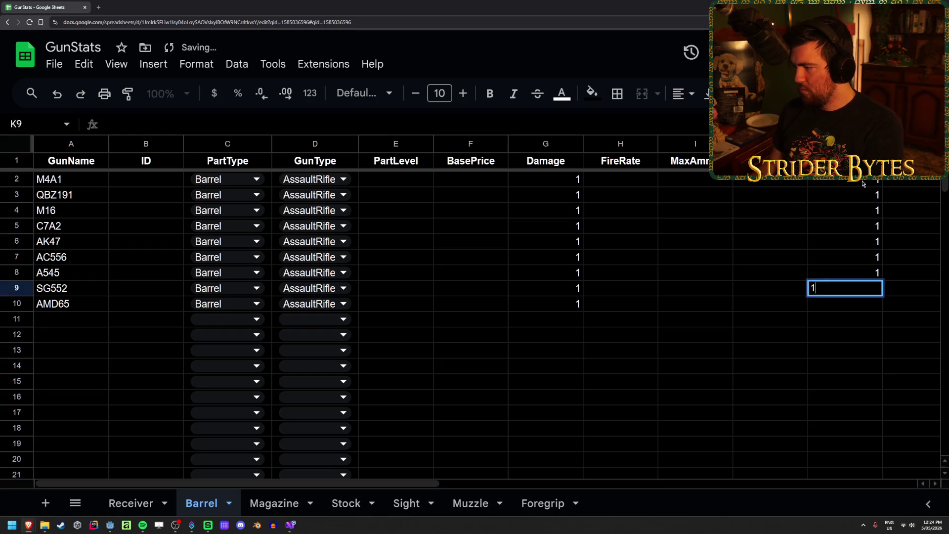
text( 1 1 1 1 1 1 1 1)
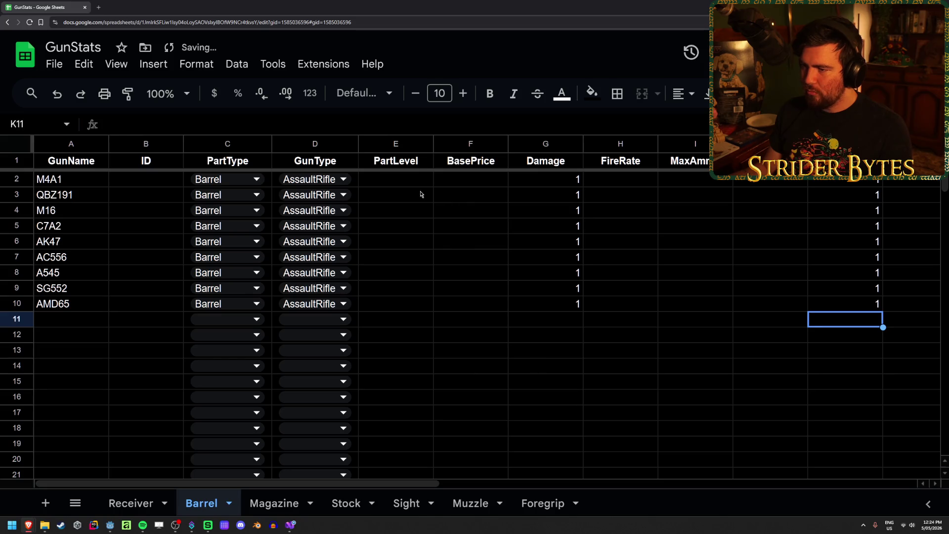
click(414, 186)
text(3)
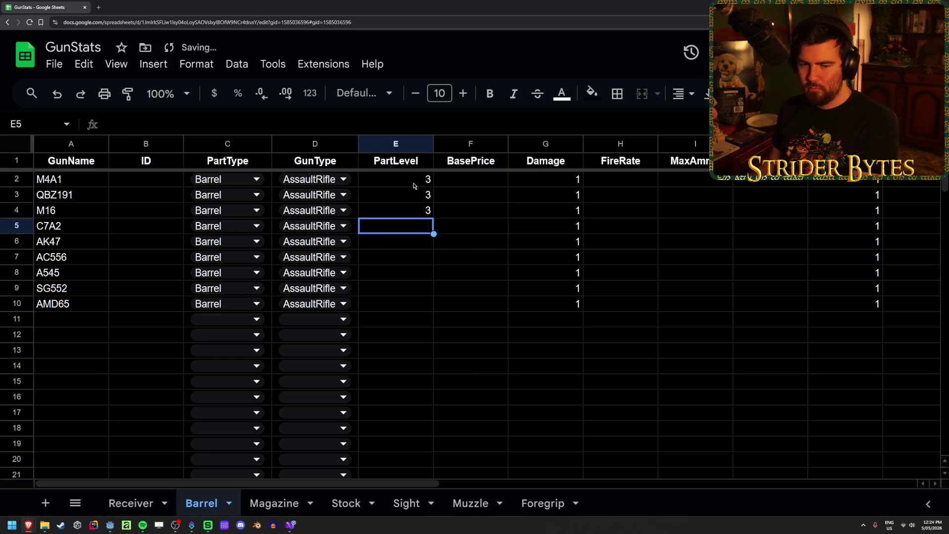
text( 3 3 3 3 3 3 3 3)
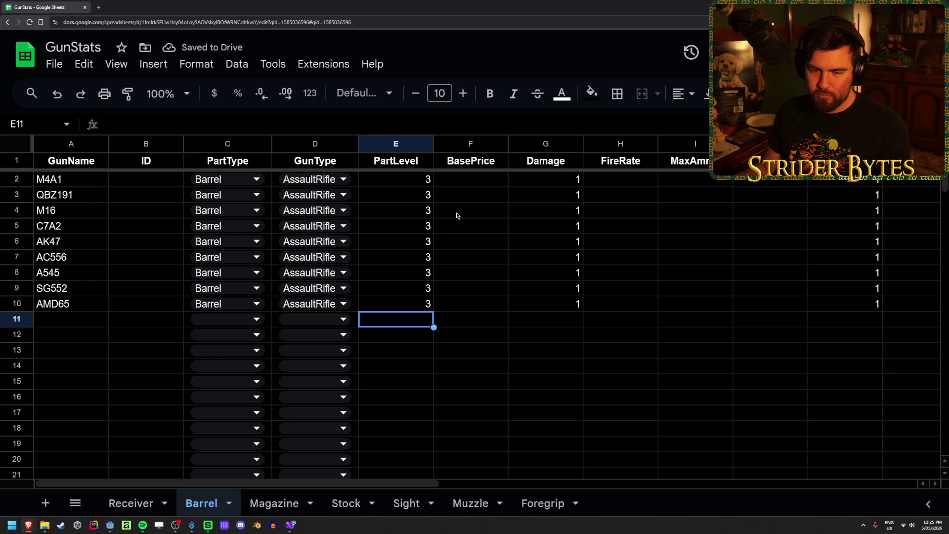
- Enter BasePrice 50 for all nine Barrel rows starting at F2
click(465, 182)
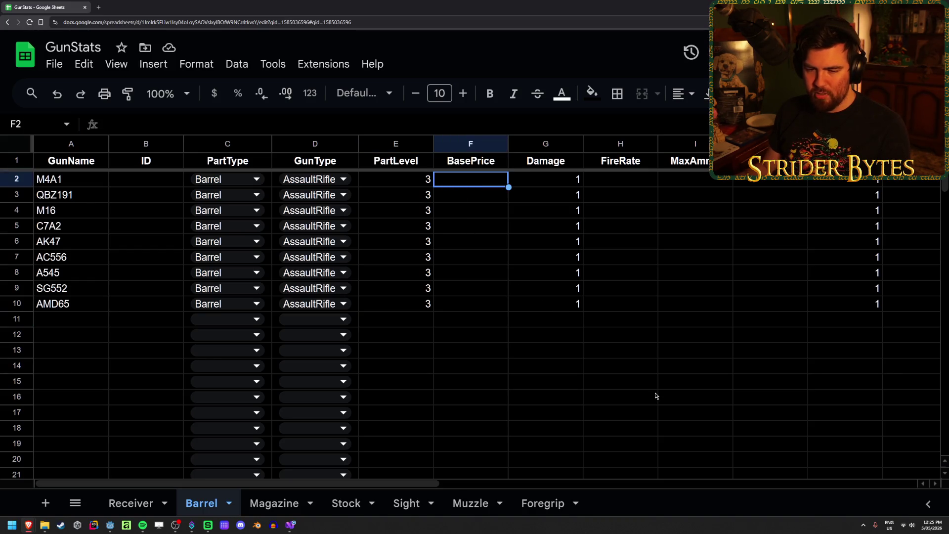
text(50)
key(Return)
text(50)
key(Return)
text(50)
key(Return)
text(50)
key(Return)
text(50)
key(Return)
text(50)
key(Return)
text(50)
key(Return)
text(50)
key(Return)
text(50)
key(Return)
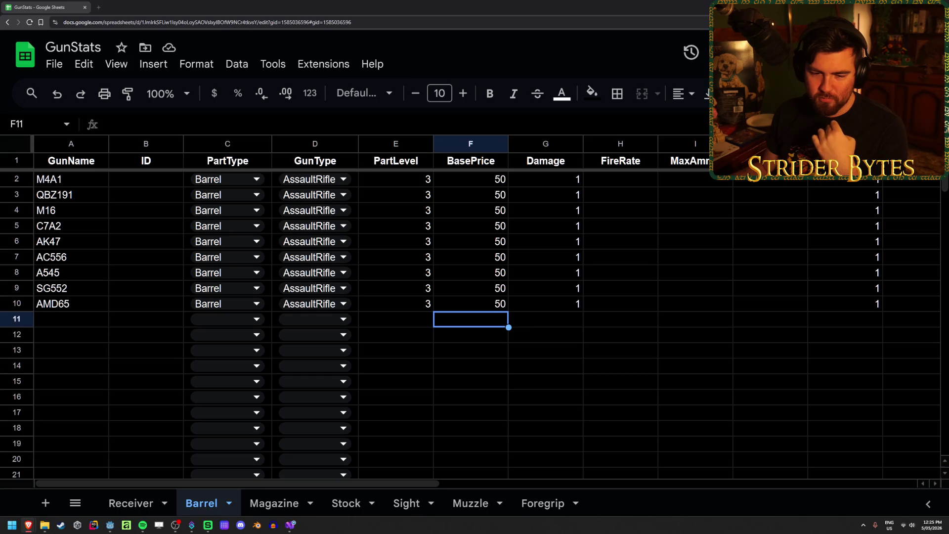
key(Right)
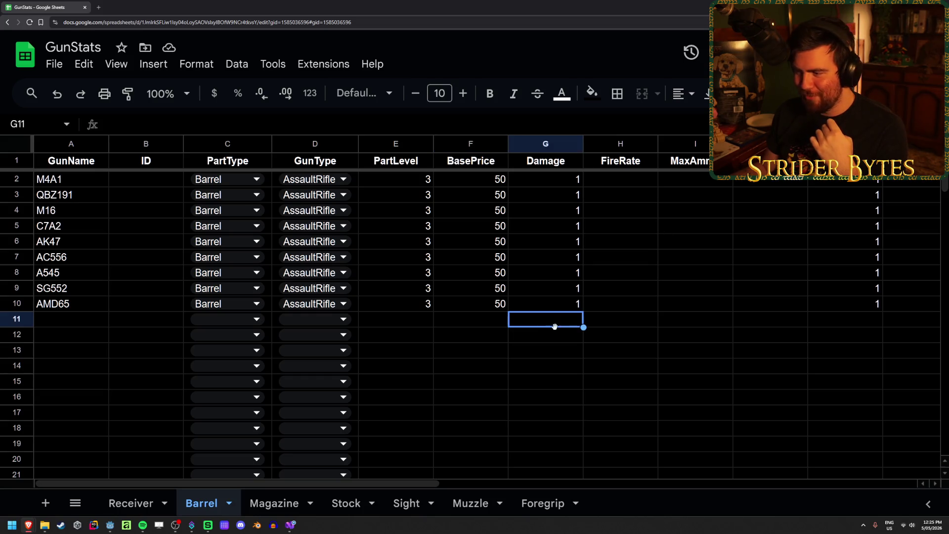
click(274, 503)
- Flip through the Receiver, Stock, Sight, Muzzle and Foregrip sheets
click(118, 502)
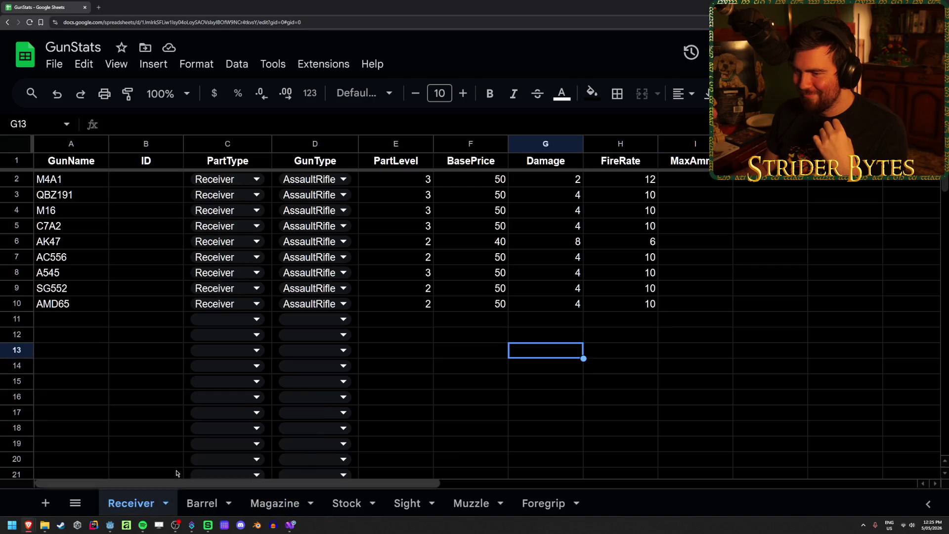
click(346, 502)
click(406, 502)
click(470, 502)
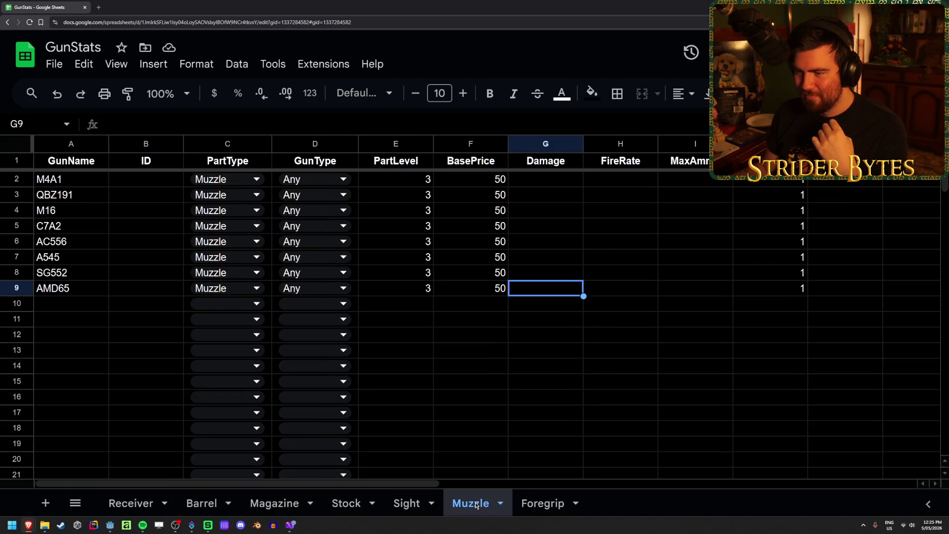
click(539, 504)
click(469, 503)
click(407, 503)
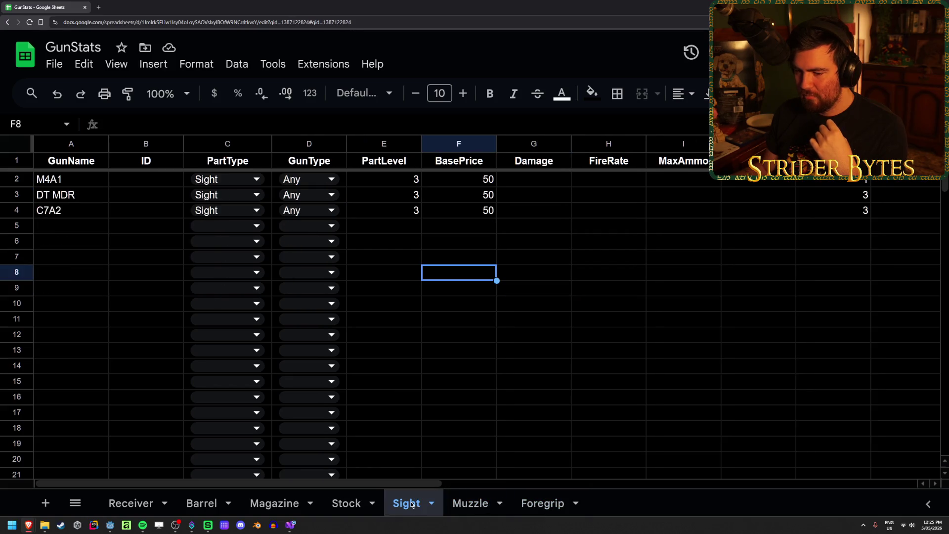
click(124, 504)
- Select and compare the gun-name lists on the Receiver, Stock and Sight sheets
drag(59, 185, 54, 304)
click(64, 349)
click(197, 502)
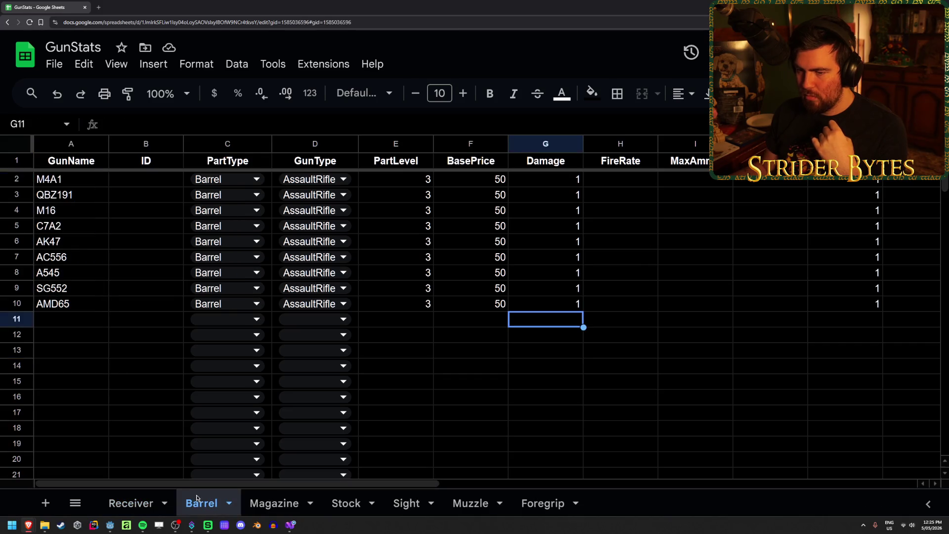
click(269, 503)
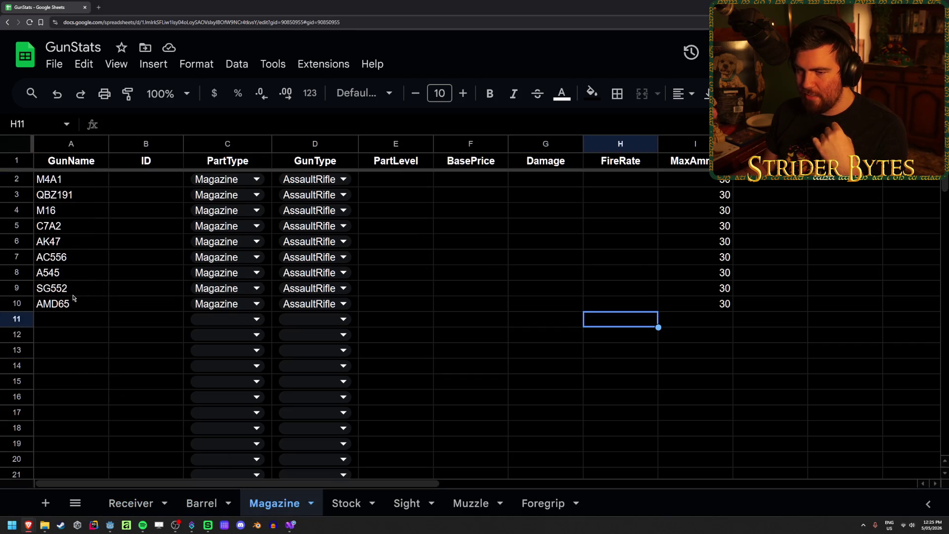
click(346, 502)
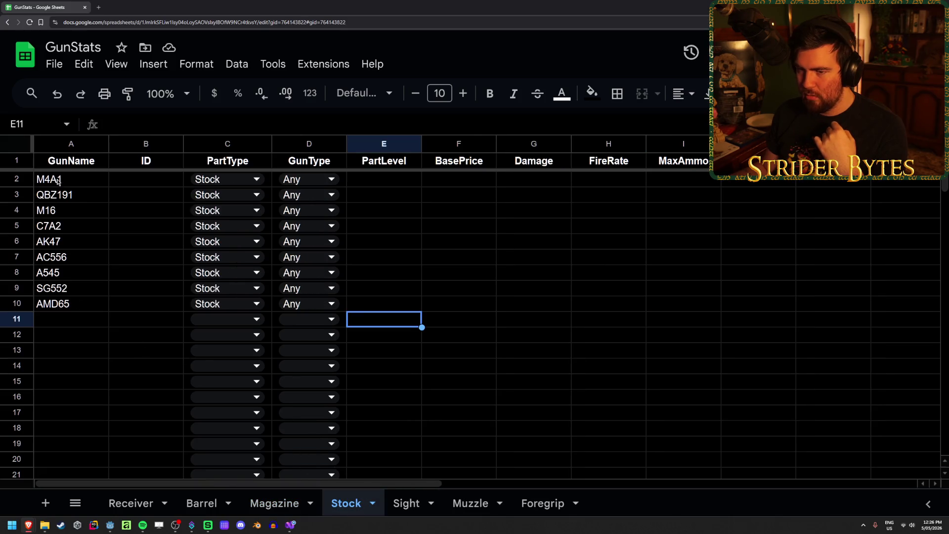
drag(58, 182, 54, 303)
click(407, 503)
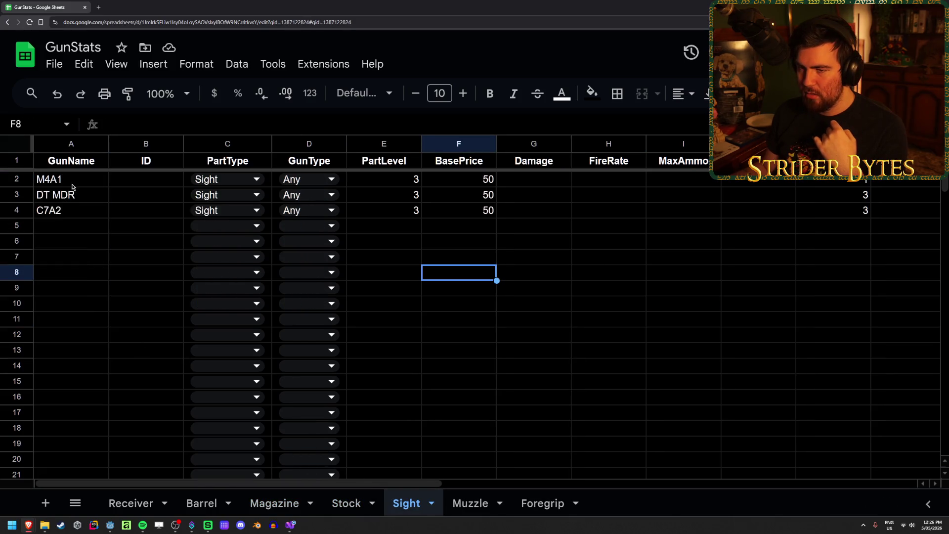
drag(72, 183, 81, 222)
- Count the Muzzle sheet's gun names down to the empty row 10, then return to Godot
click(544, 502)
click(469, 503)
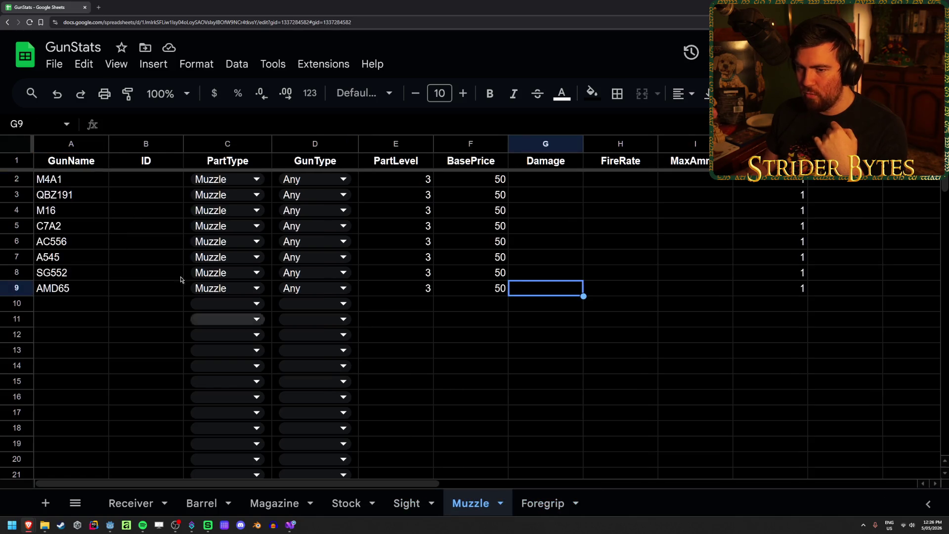
drag(54, 180, 74, 294)
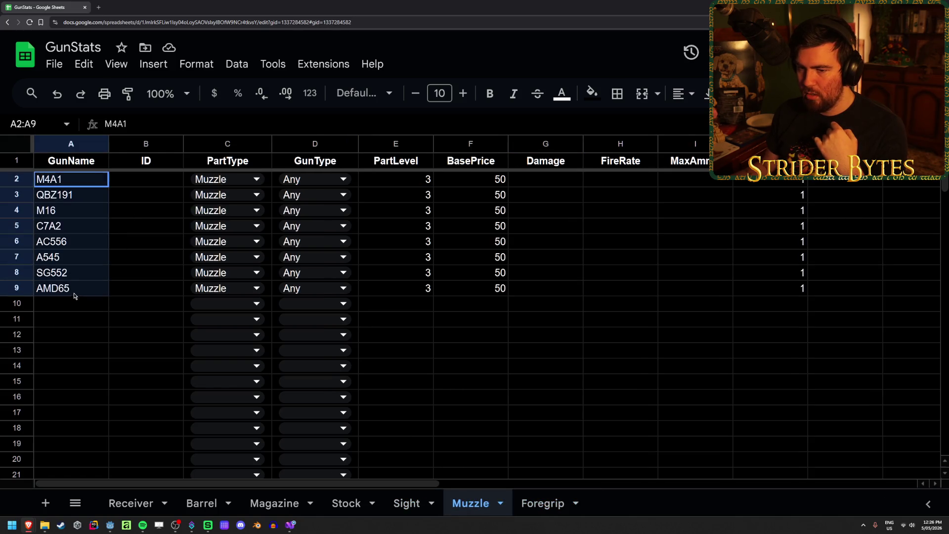
click(73, 324)
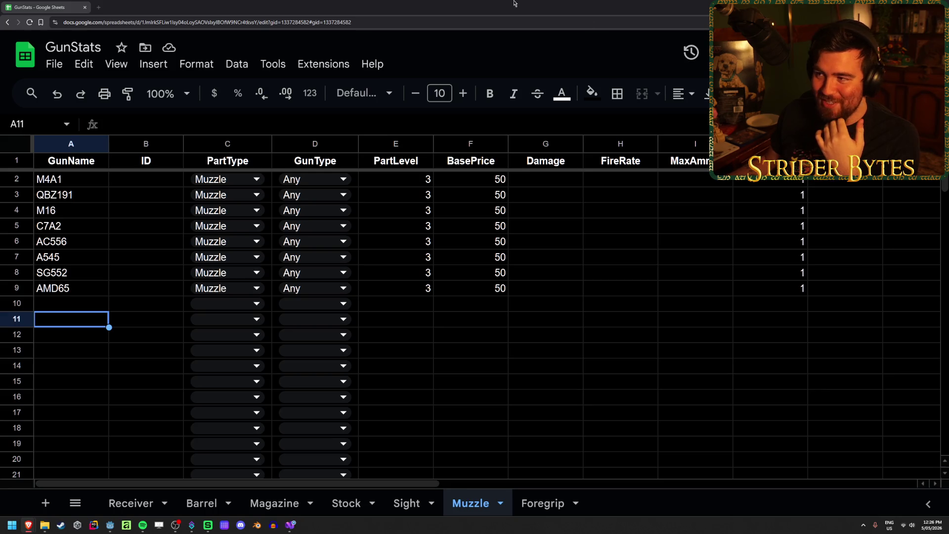
click(78, 309)
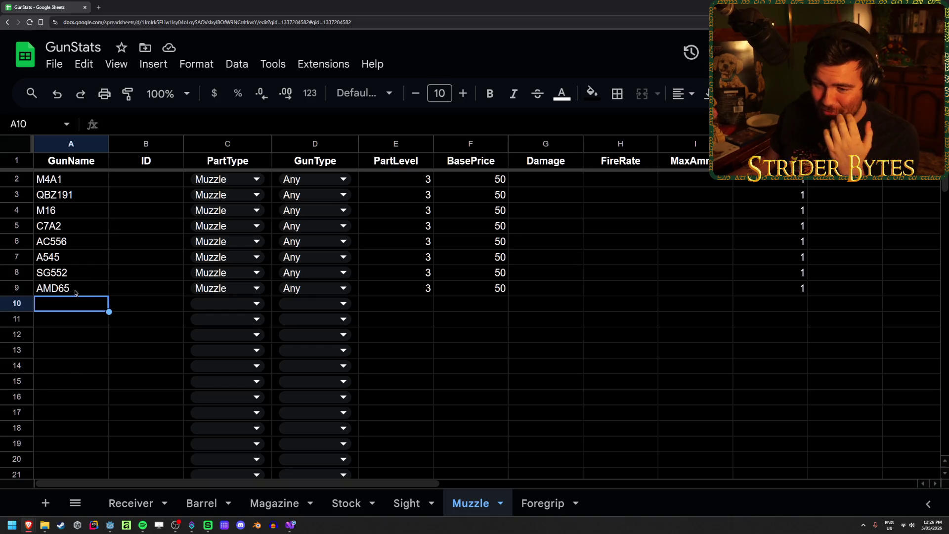
click(137, 308)
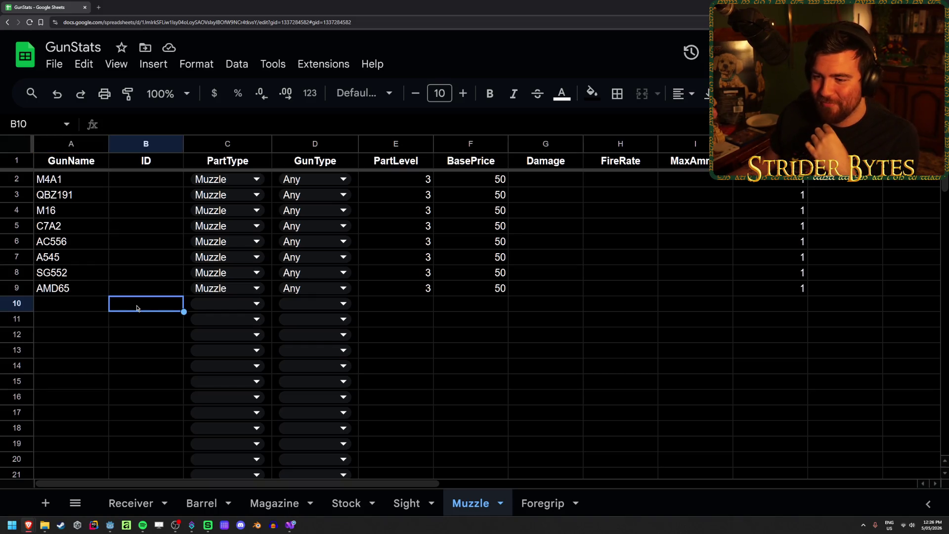
click(110, 525)
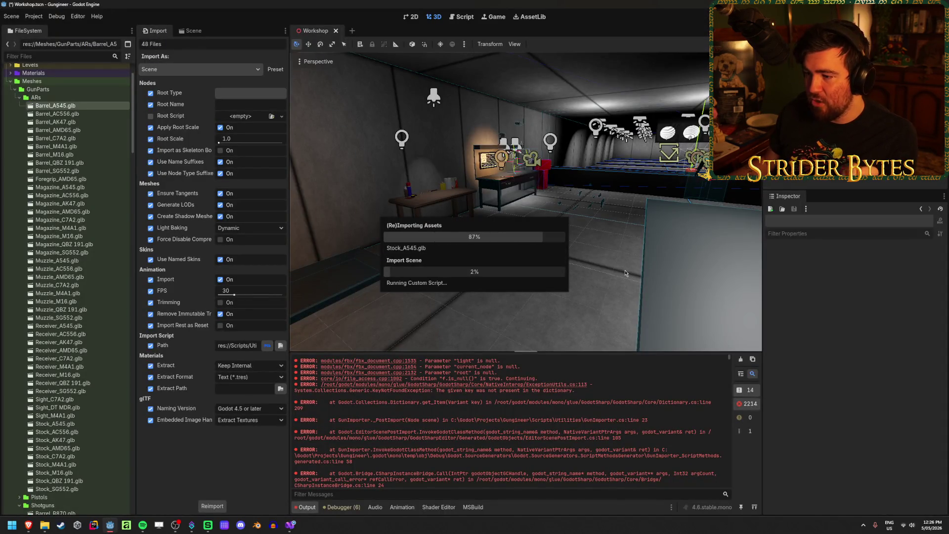
- Dismiss the Load Errors report, reselect all AR .glb part files, then return to the GunStats sheet
click(475, 391)
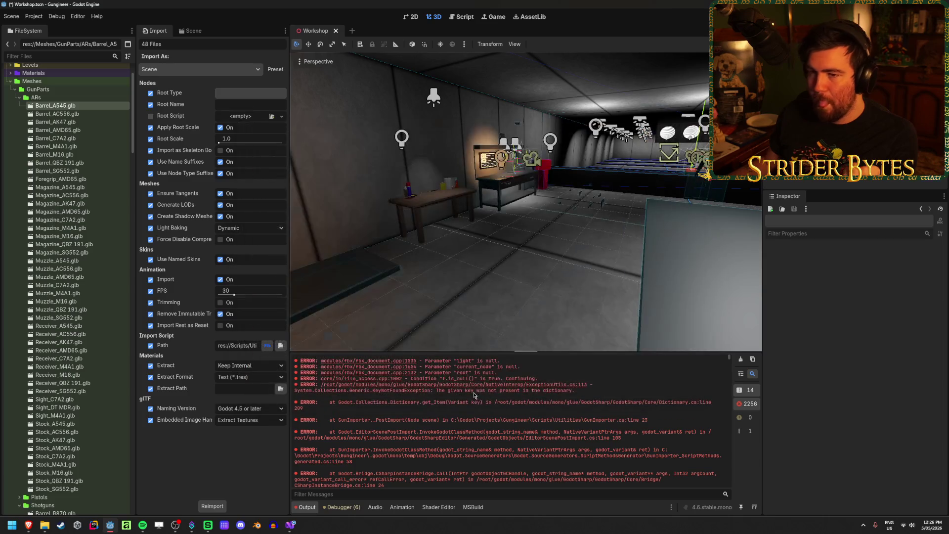
click(55, 105)
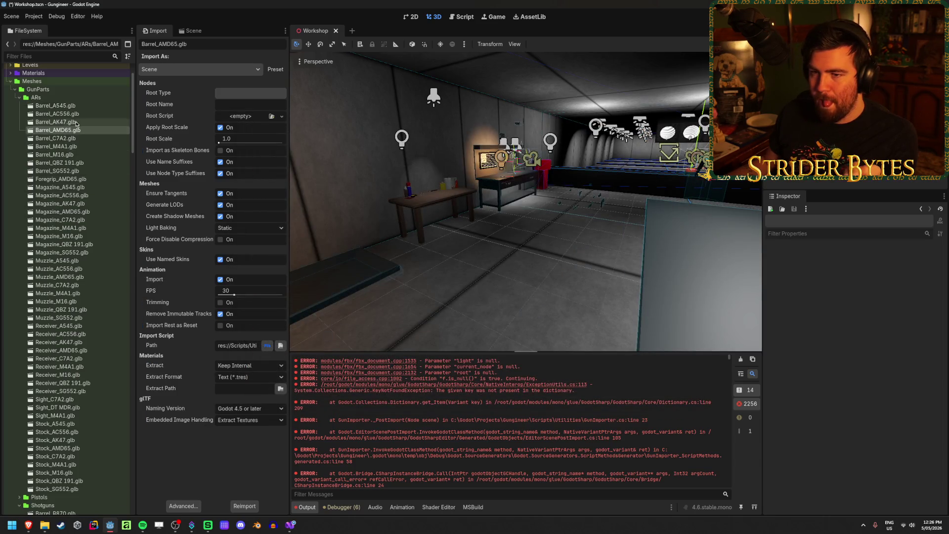
shift+click(57, 488)
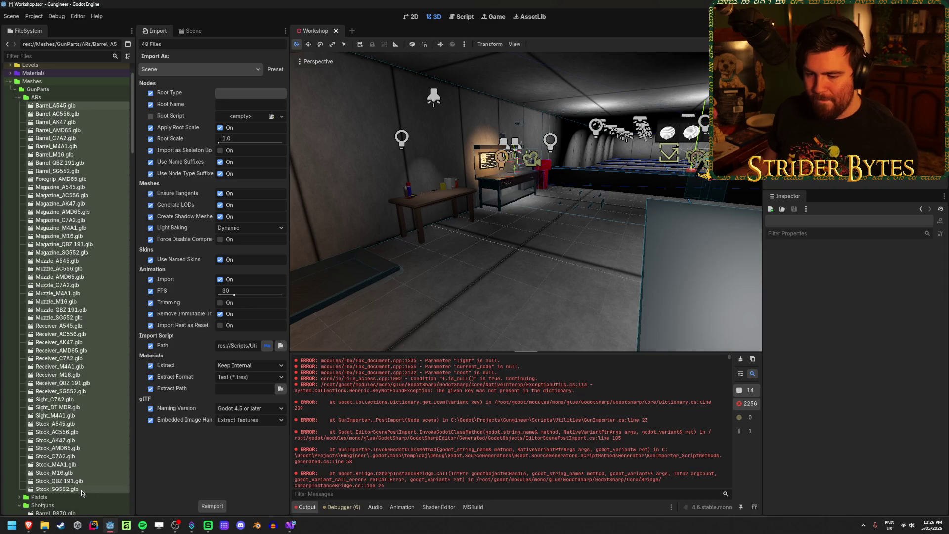
mouse_move(28, 525)
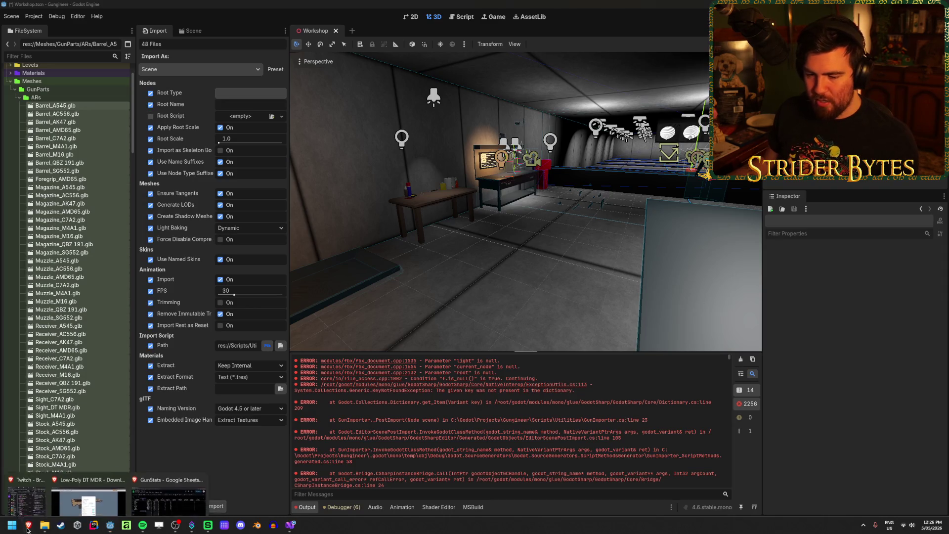
click(164, 496)
- Export all sheets as JSON with the sheet data export extension and download GunStats.json
click(347, 68)
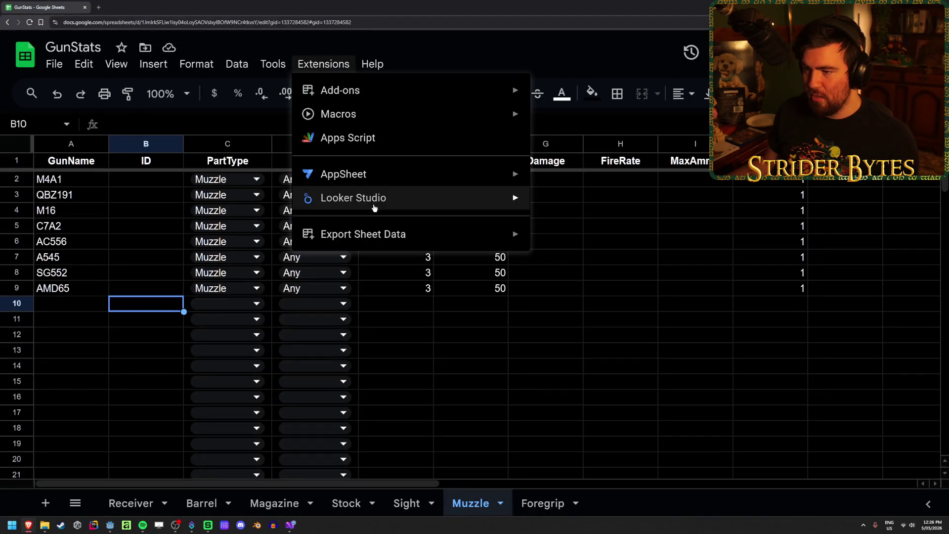
mouse_move(346, 234)
click(652, 240)
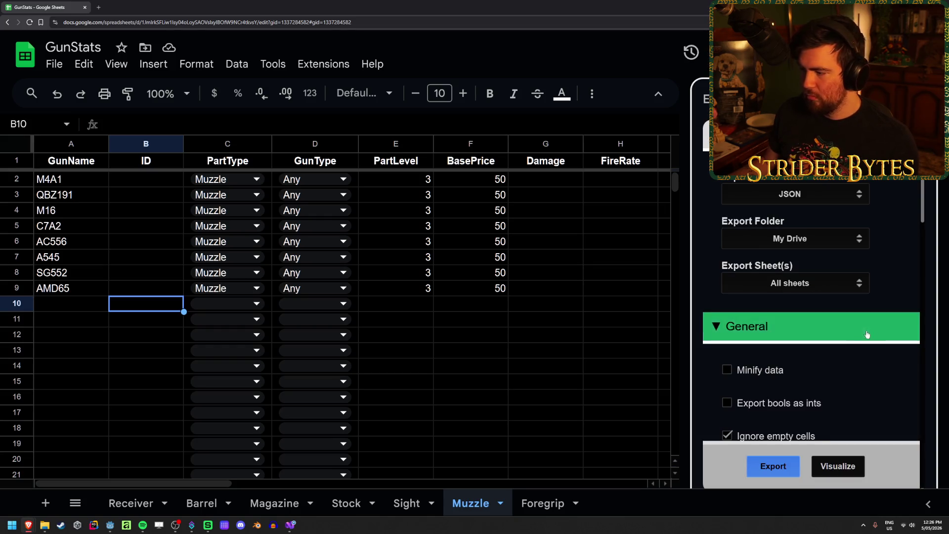
click(774, 473)
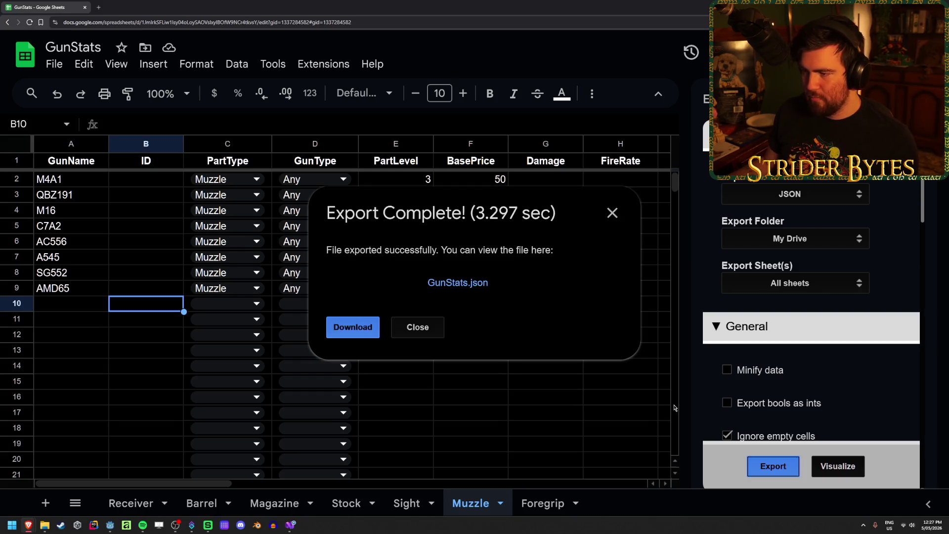
click(350, 327)
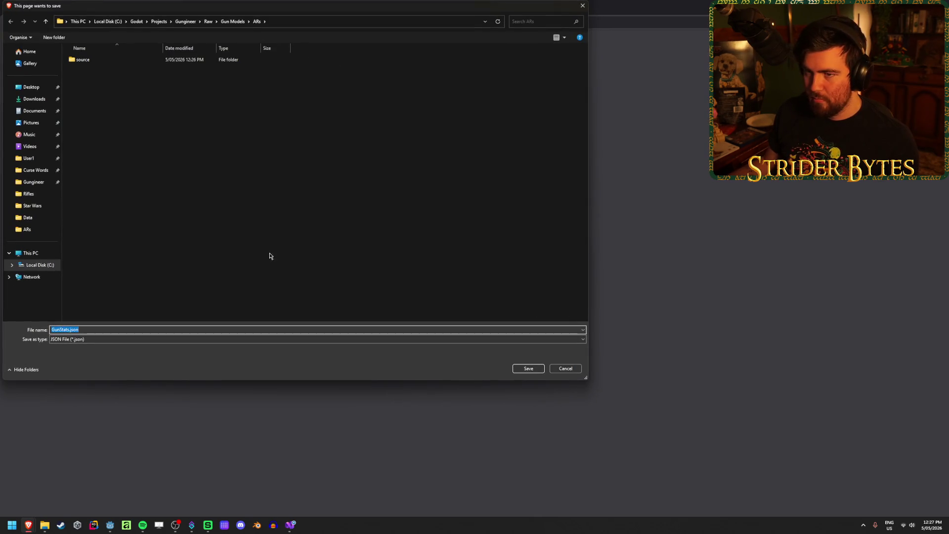
- Save GunStats.json into Gungineer's Data folder, replacing the existing file, then return to Godot
click(186, 22)
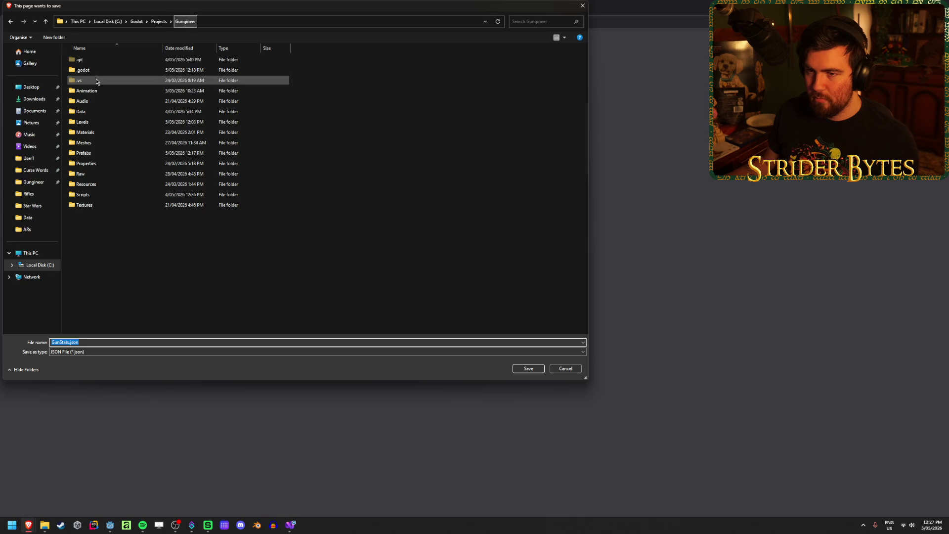
double_click(89, 112)
click(528, 369)
click(489, 261)
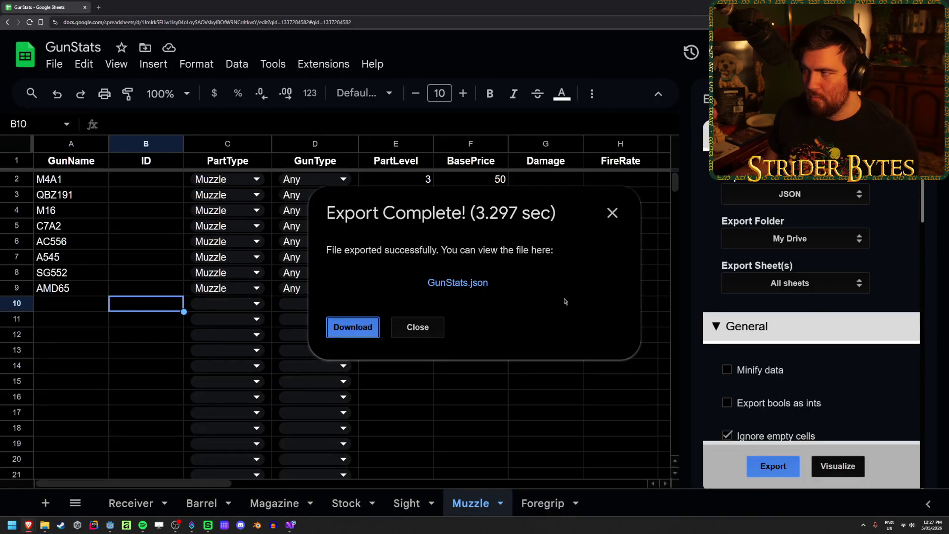
key(alt+Tab)
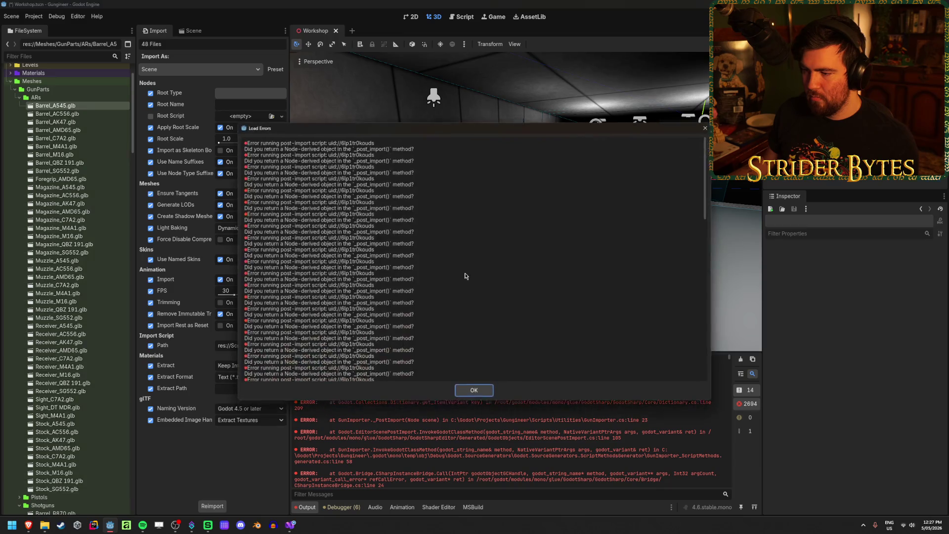
- Save and reload the current project, dismissing the Workshop.tscn dependency warning and load errors
click(474, 389)
click(33, 16)
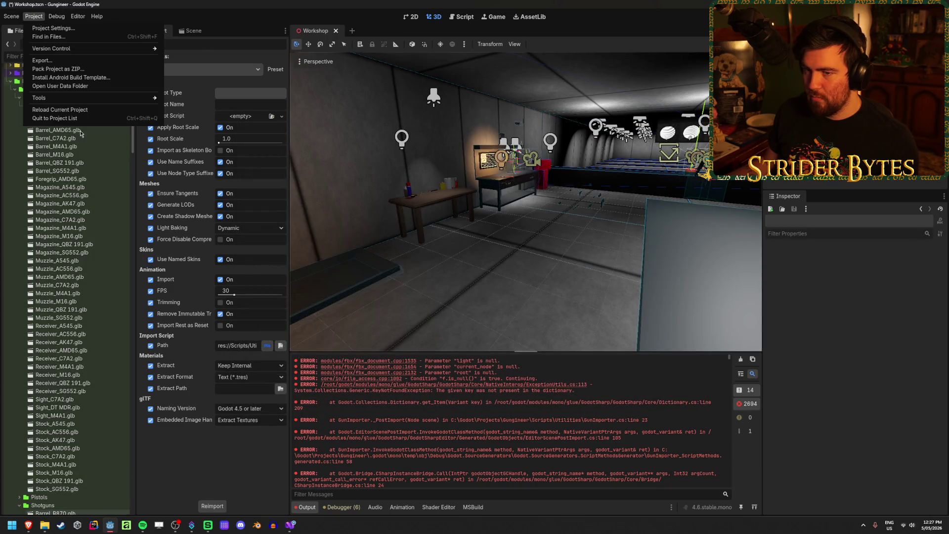
click(54, 113)
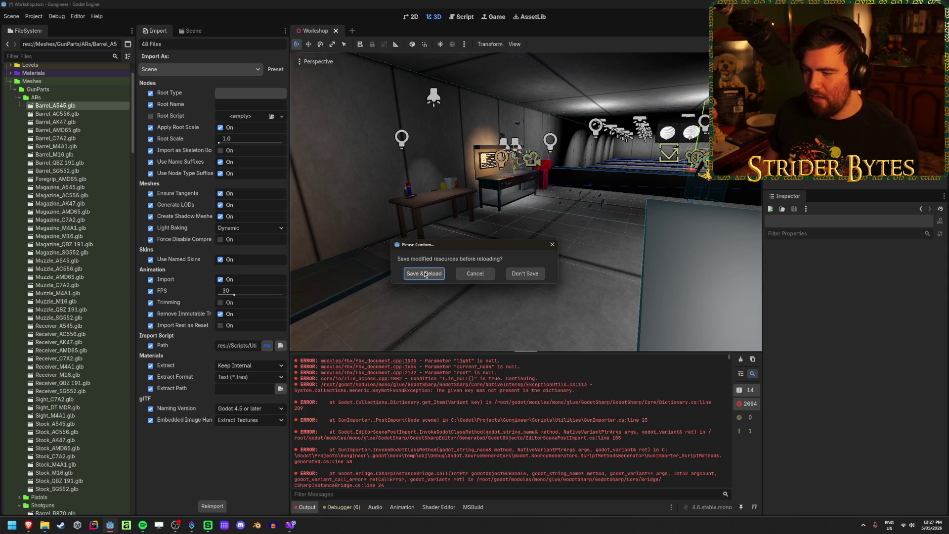
click(425, 274)
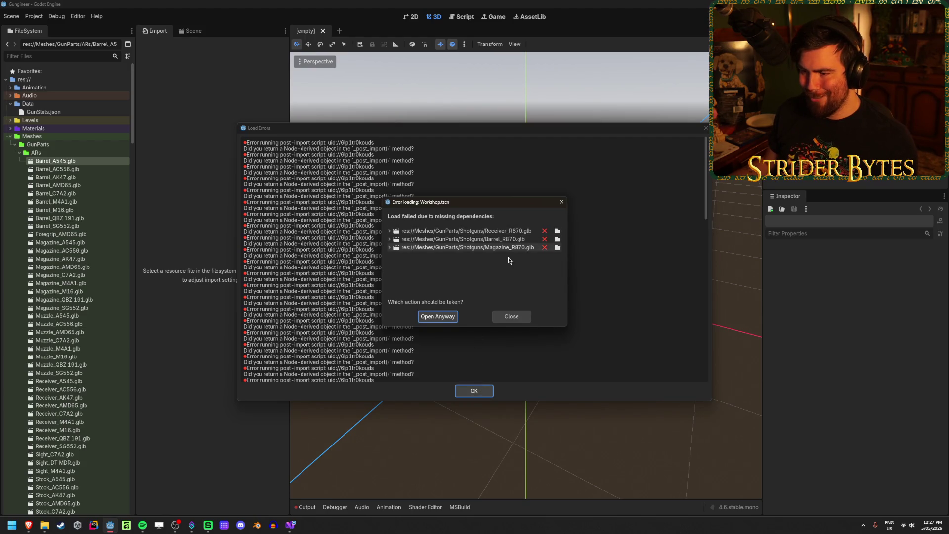
click(511, 316)
click(477, 392)
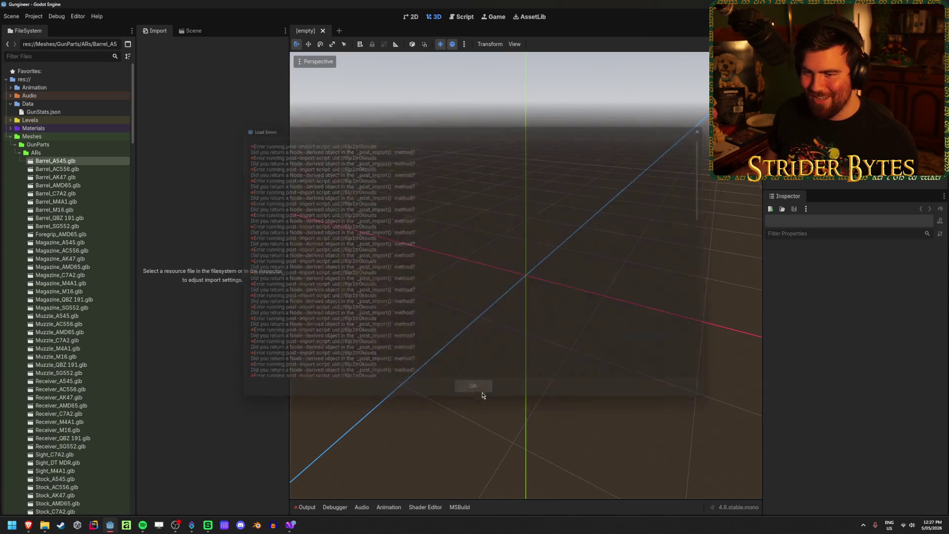
- Reimport the 48 models from Barrel_A545 to Stock_SG552, then bring up the GunImporter code
scroll(65, 198, down, 5)
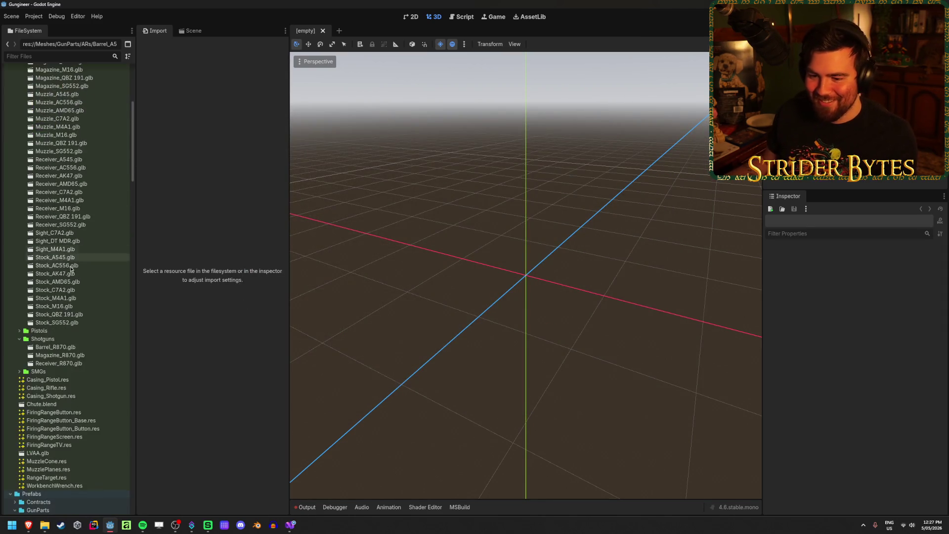
shift+click(56, 322)
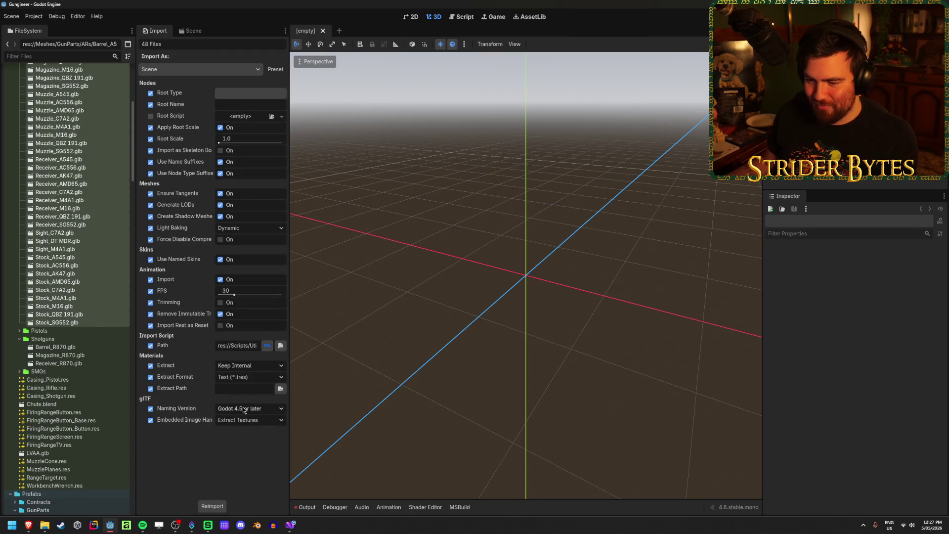
click(213, 506)
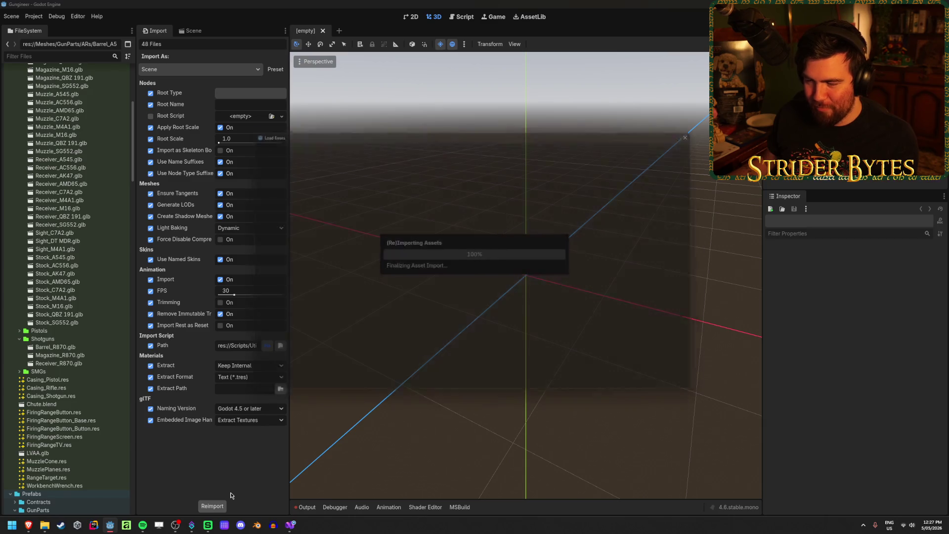
click(471, 389)
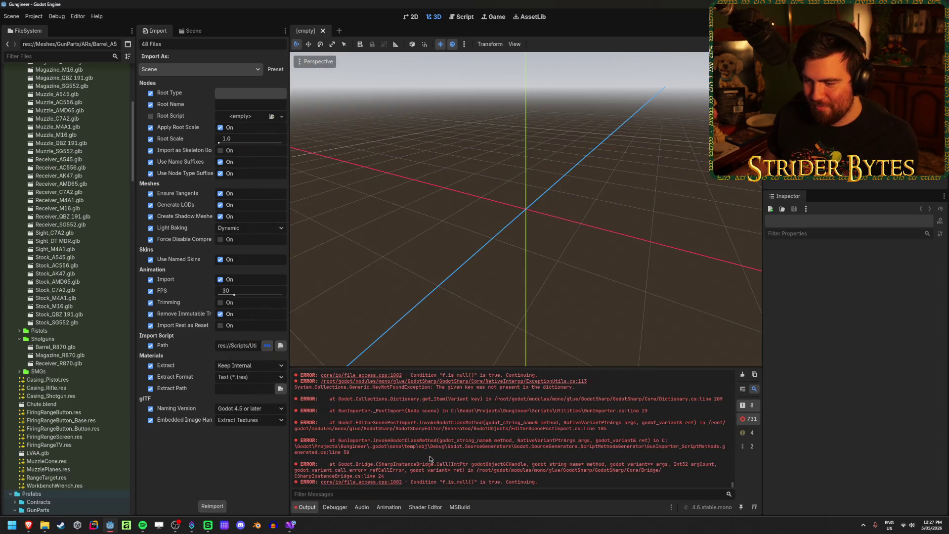
scroll(427, 457, up, 10)
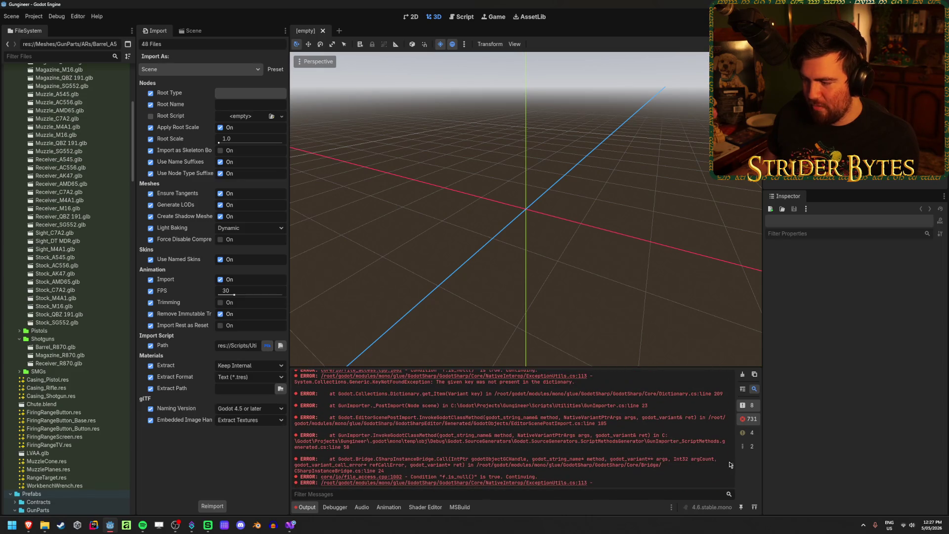
click(291, 527)
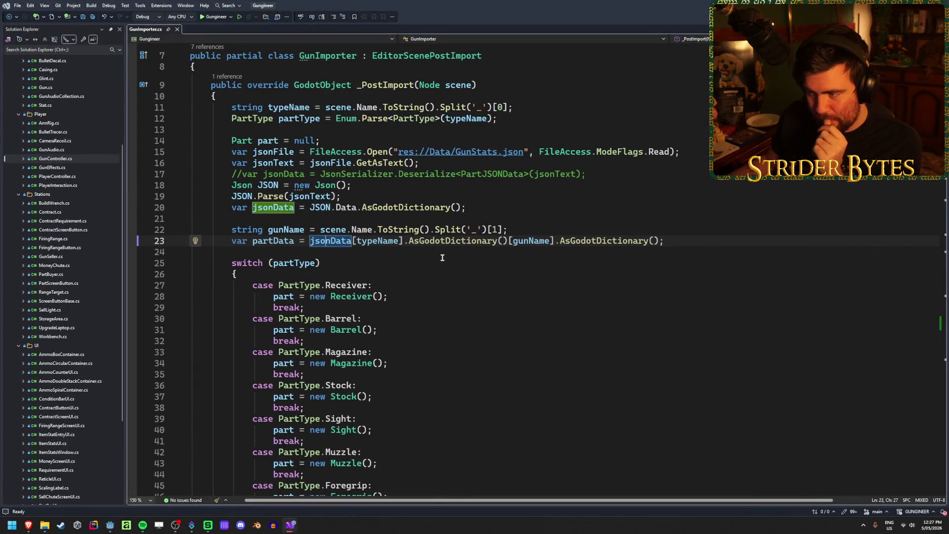
- Inspect the partData line in GunImporter.cs and check the Low-Poly DT MDR download page
click(290, 247)
click(682, 241)
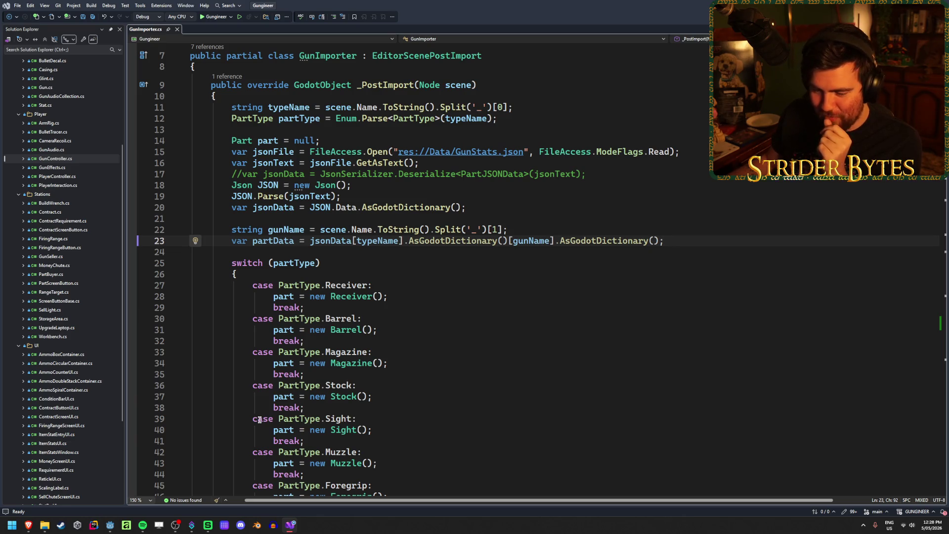
mouse_move(28, 525)
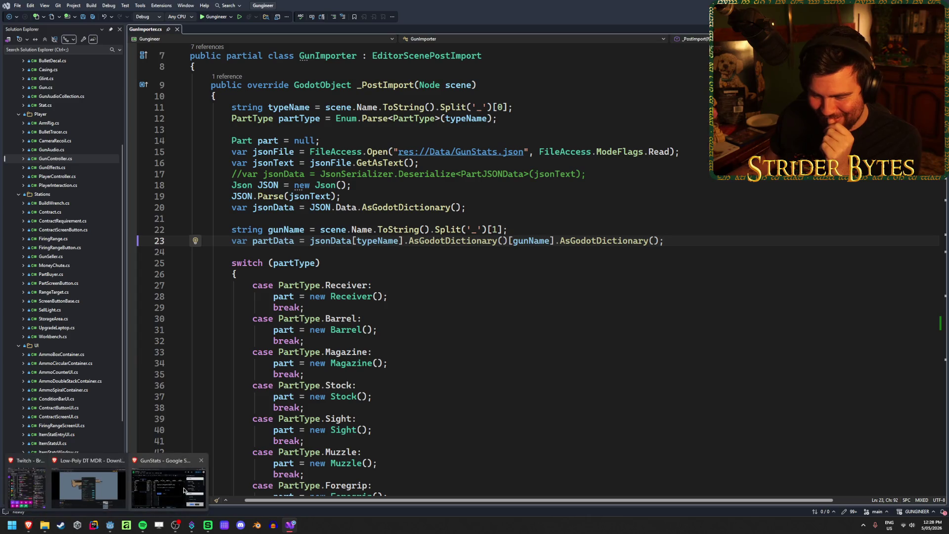
mouse_move(182, 490)
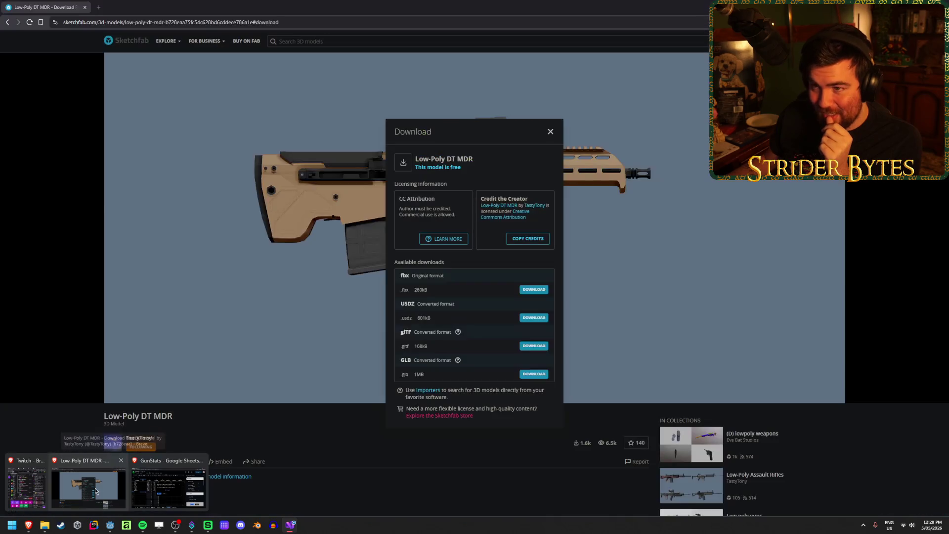
click(89, 488)
key(alt+Tab)
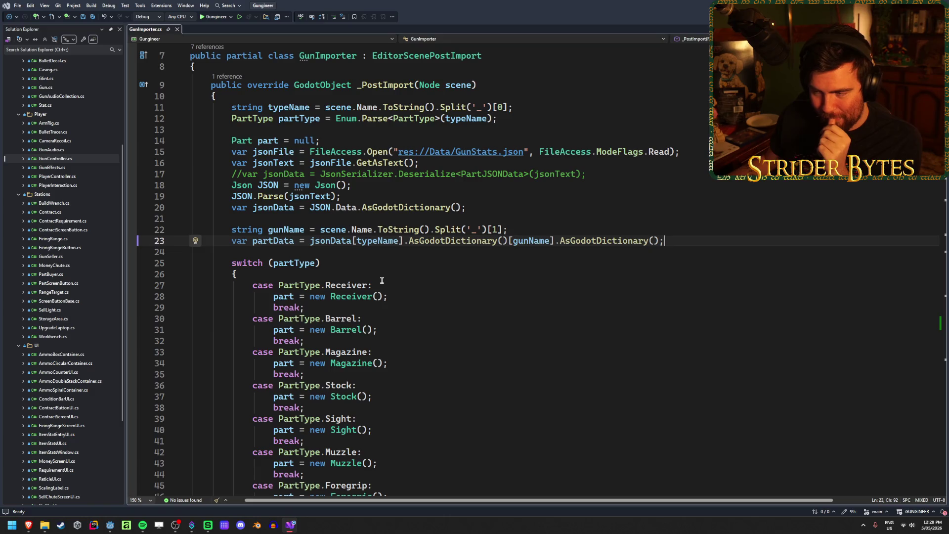
- Review the switch on partType in GunImporter.cs, then go back to the Godot editor
click(382, 274)
click(383, 266)
click(695, 239)
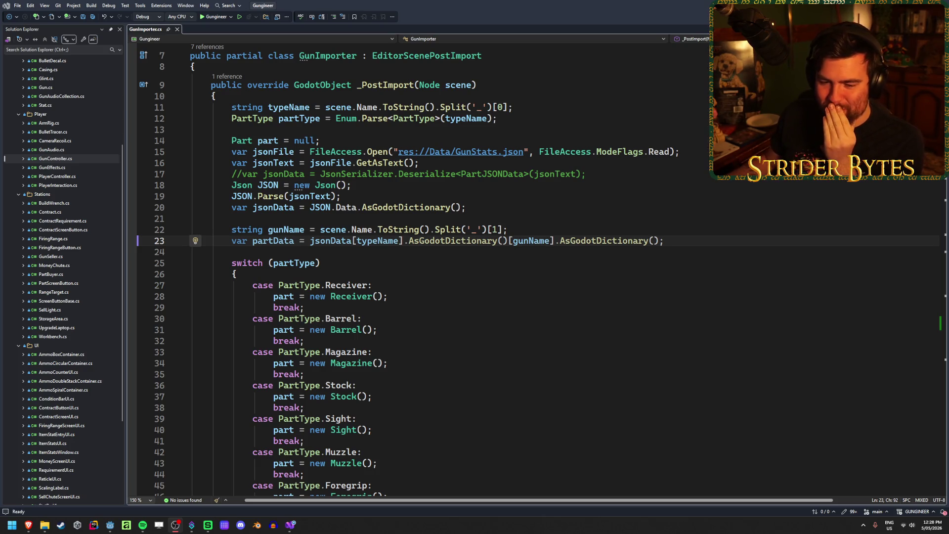
click(707, 240)
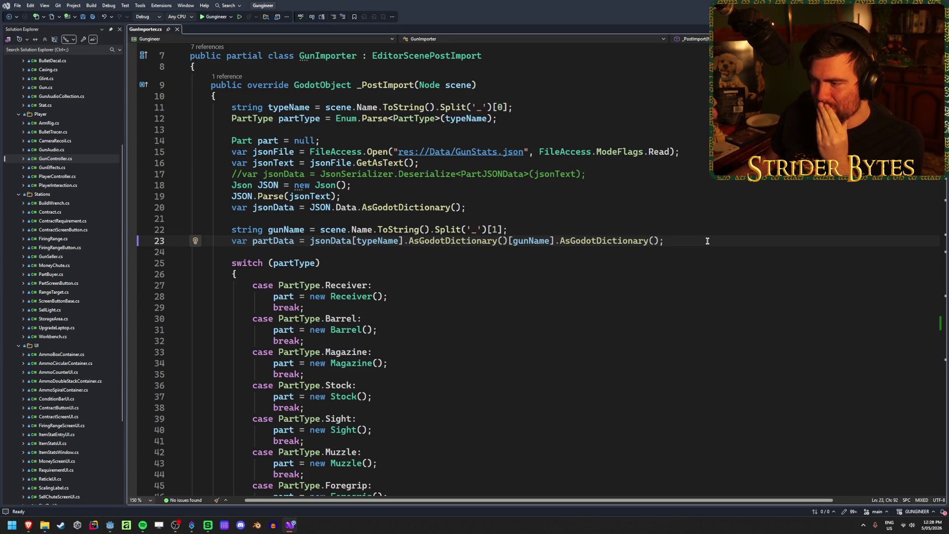
scroll(707, 240, down, 14)
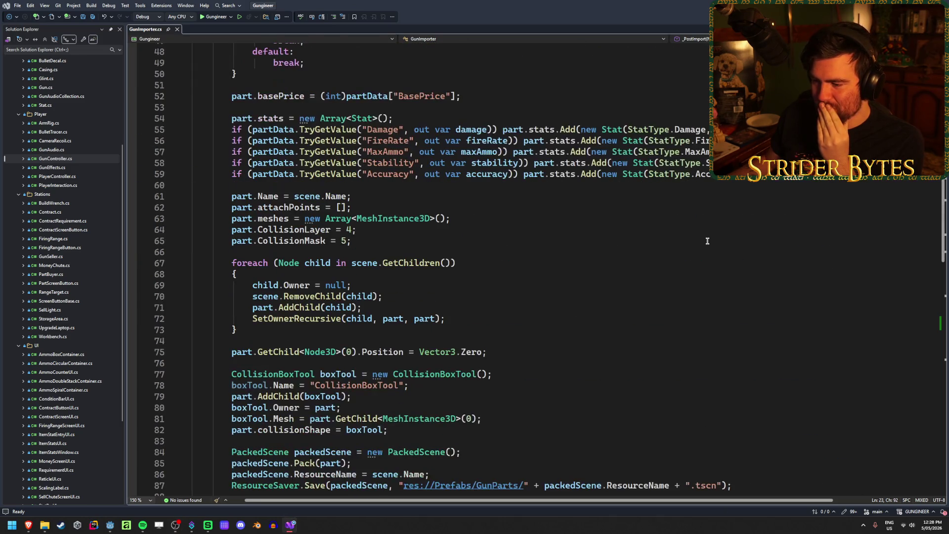
scroll(707, 240, up, 16)
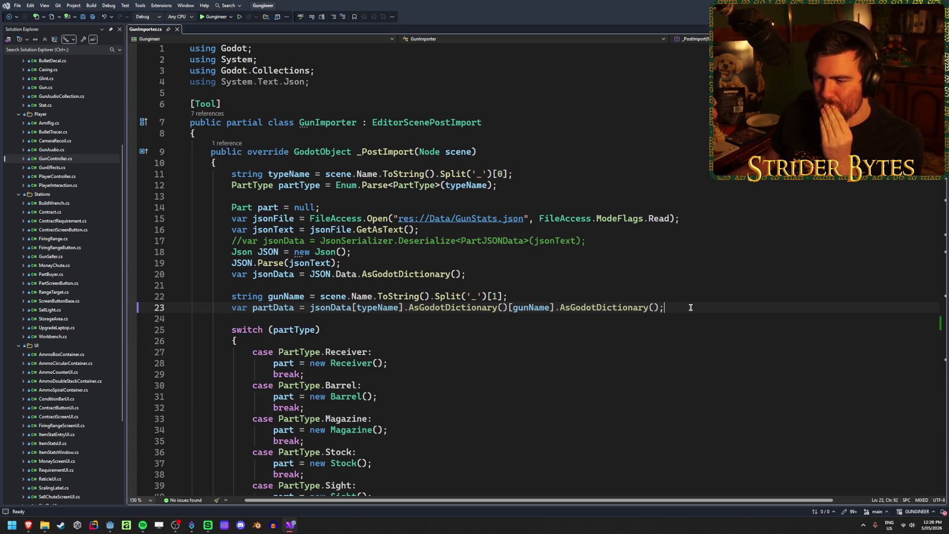
click(109, 528)
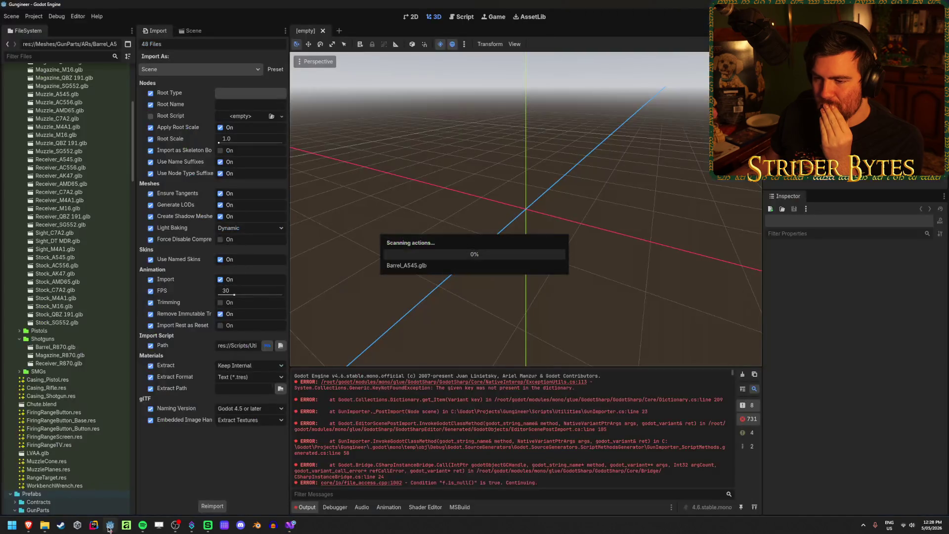